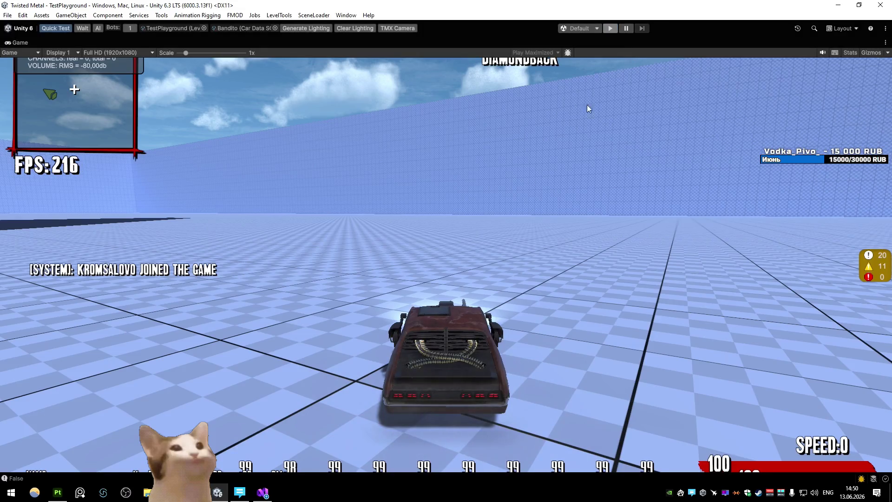
# - Back in Unity, browse to Prefabs/Weapons/AltSpecials and open AS_Bandito in Prefab Mode
pyautogui.hotkey('alt', 'Tab')
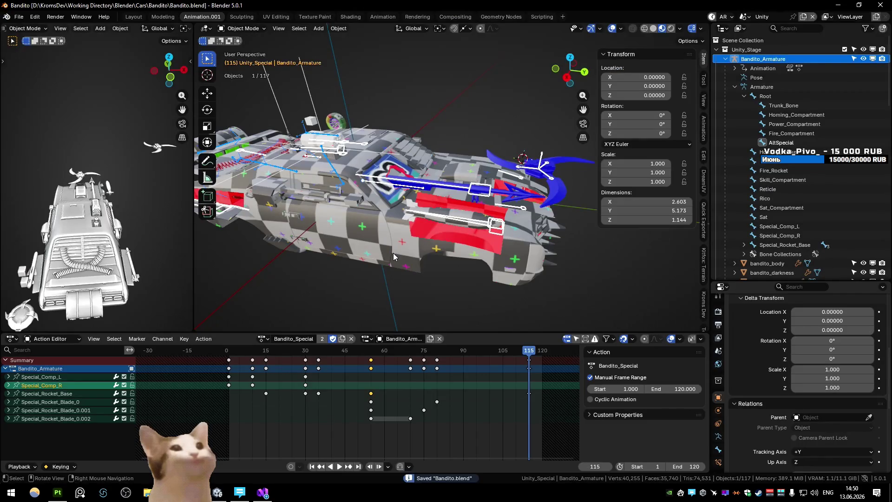
pyautogui.hotkey('alt', 'Tab')
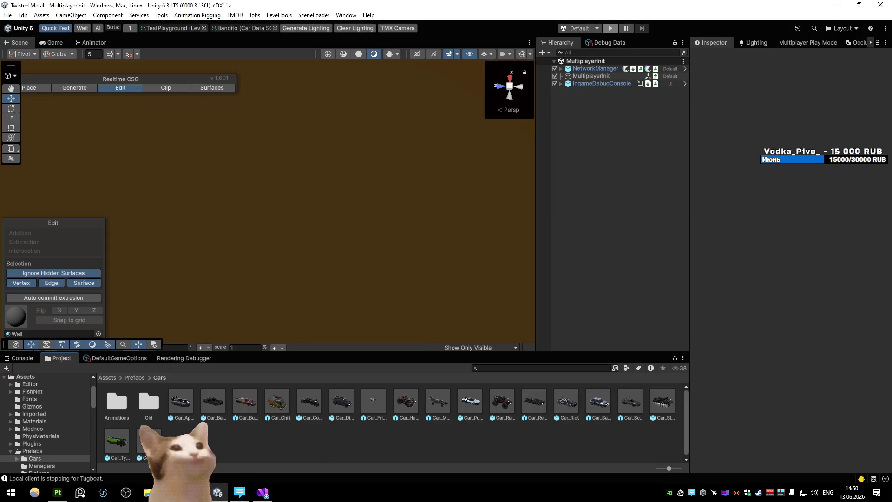
pyautogui.moveTo(195, 492)
pyautogui.press('BackSpace')
pyautogui.press('BackSpace')
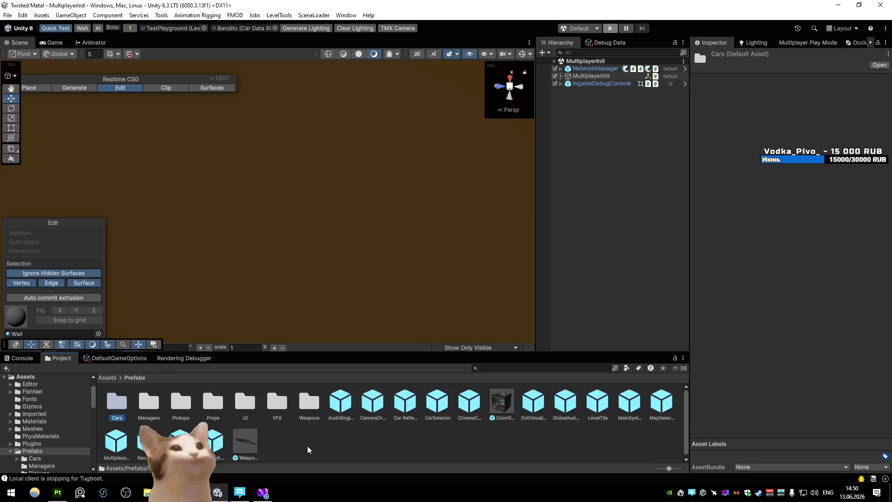
pyautogui.doubleClick(406, 401)
pyautogui.doubleClick(309, 405)
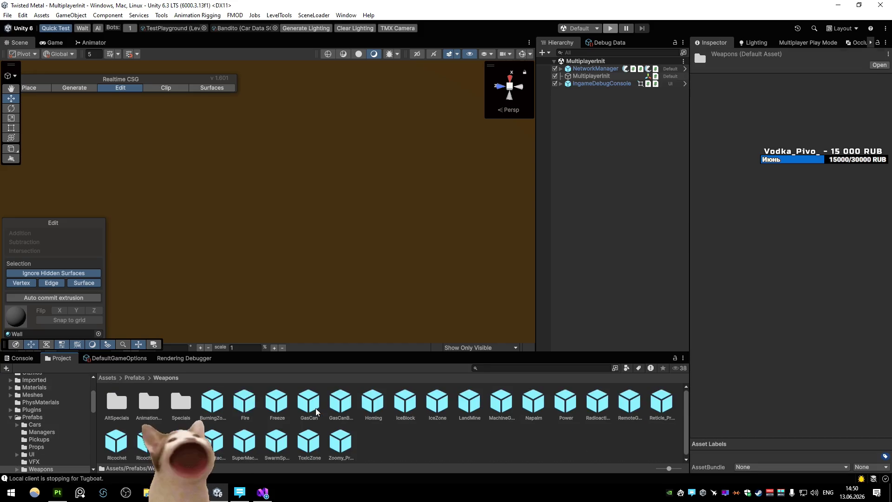
pyautogui.doubleClick(182, 404)
pyautogui.press('BackSpace')
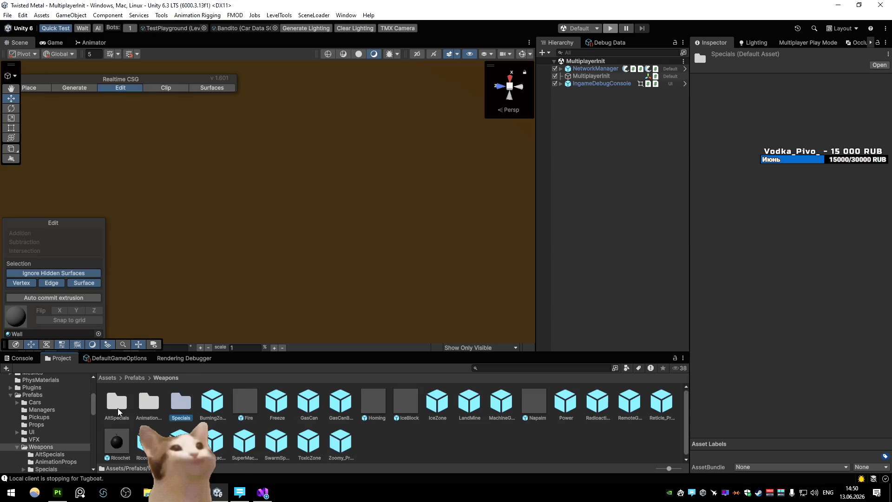
pyautogui.doubleClick(114, 409)
pyautogui.doubleClick(117, 401)
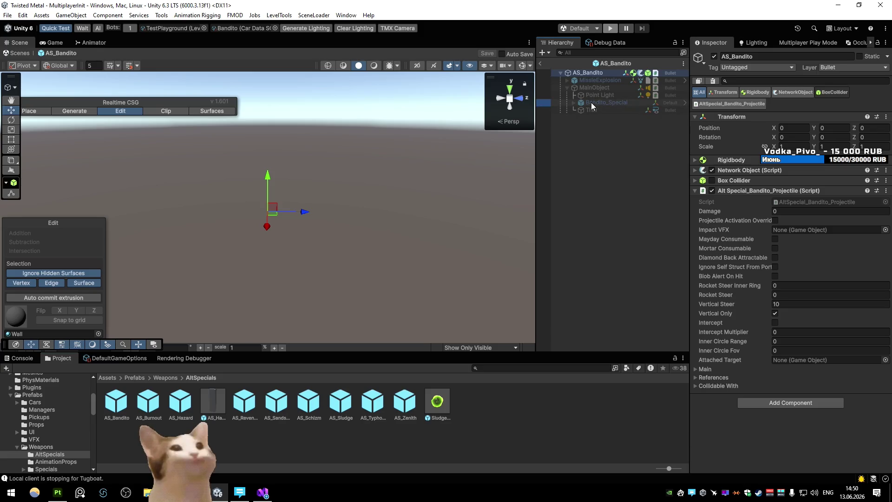
# - Activate MainObject and delete Bandito_Special from the AS_Bandito prefab
pyautogui.click(591, 102)
pyautogui.click(577, 103)
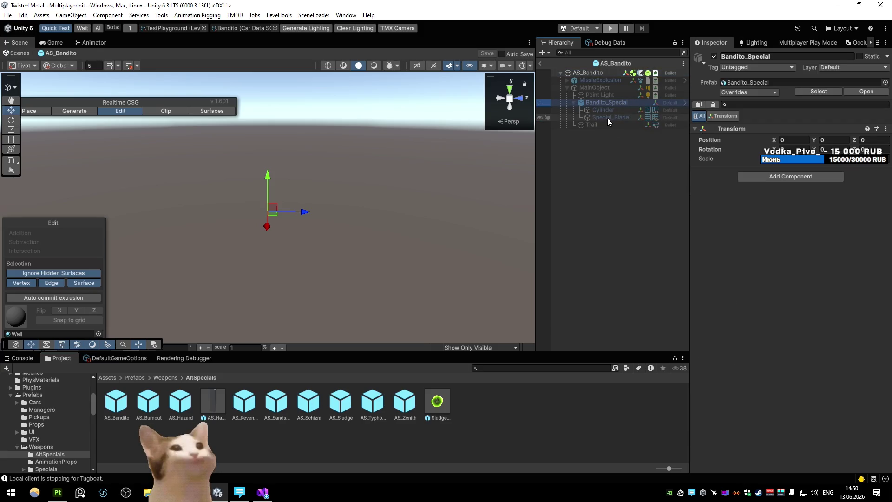
pyautogui.click(570, 88)
pyautogui.click(714, 56)
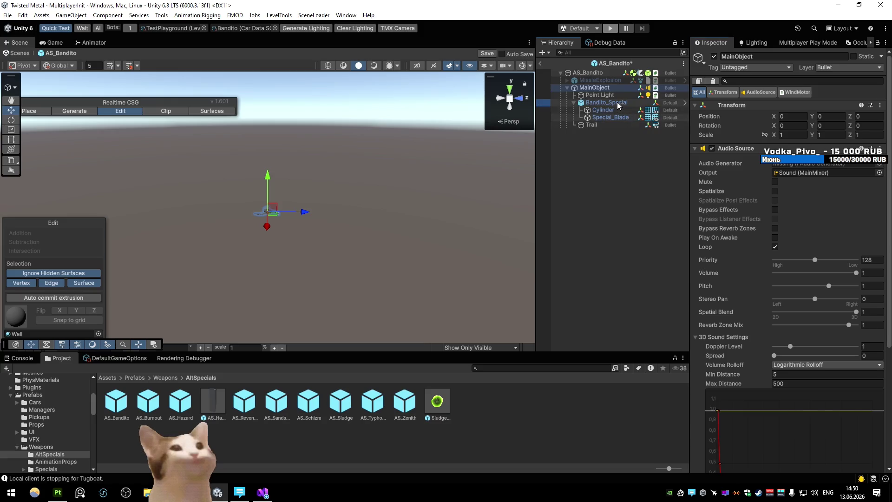
pyautogui.click(617, 102)
pyautogui.click(610, 103)
pyautogui.press('BackSpace')
pyautogui.hotkey('ctrl', 'z')
pyautogui.hotkey('ctrl', 'z')
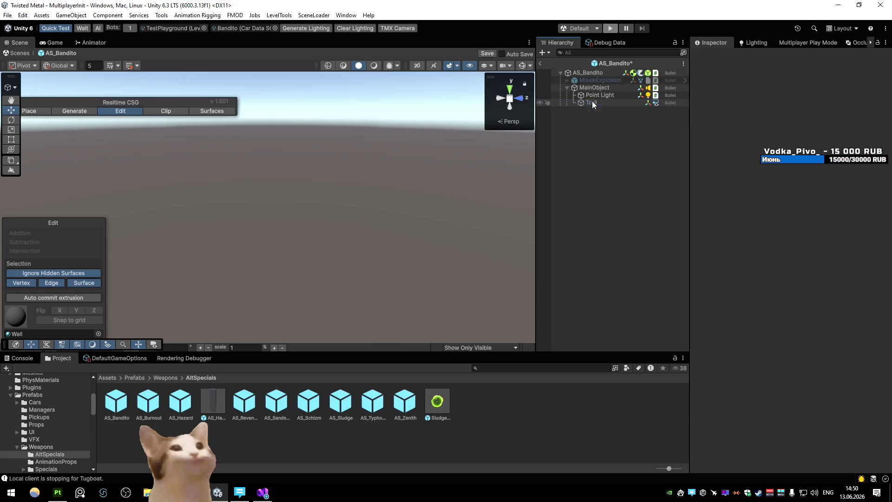
# - Add a cube named Tip, reset its Transform, and give it the Bandito_Harpoon_Tip mesh
pyautogui.click(76, 16)
pyautogui.moveTo(93, 71)
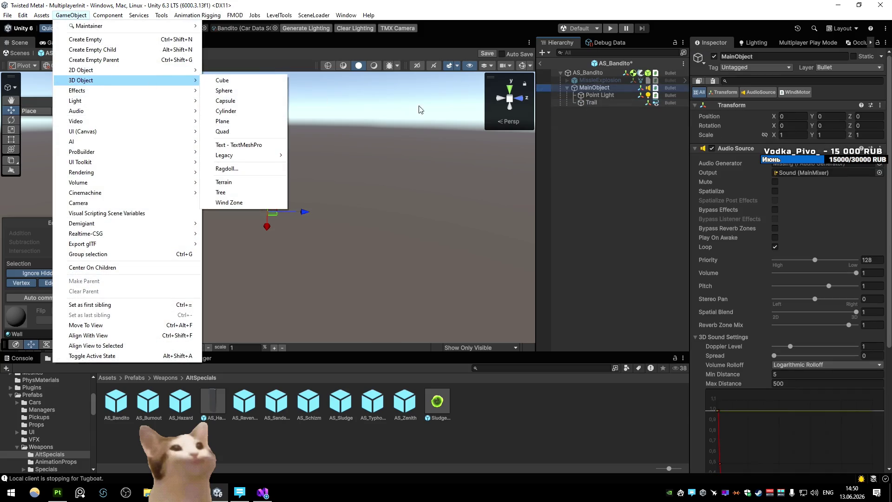
pyautogui.click(232, 79)
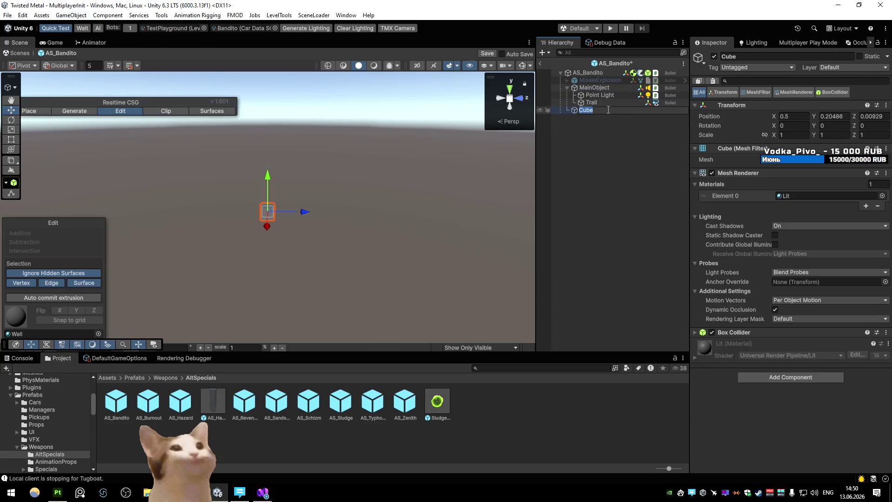
pyautogui.write('Tip')
pyautogui.press('Return')
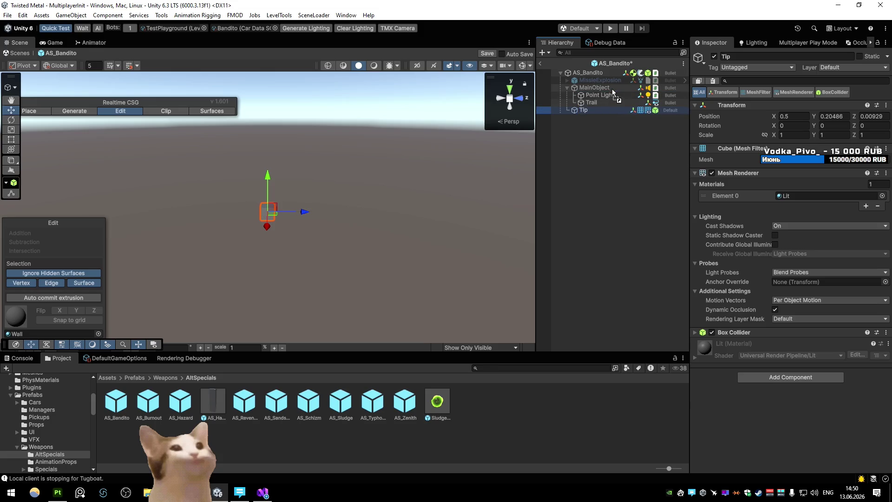
pyautogui.rightClick(787, 107)
pyautogui.click(781, 111)
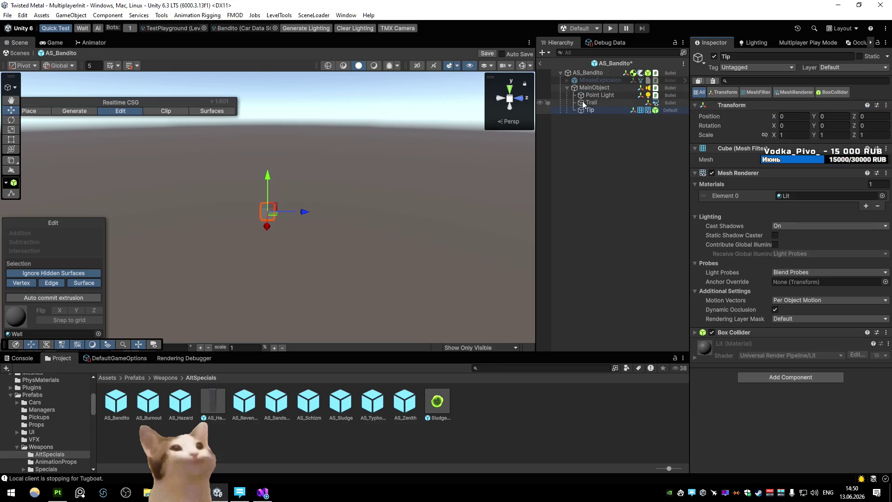
pyautogui.click(883, 160)
pyautogui.write('tip')
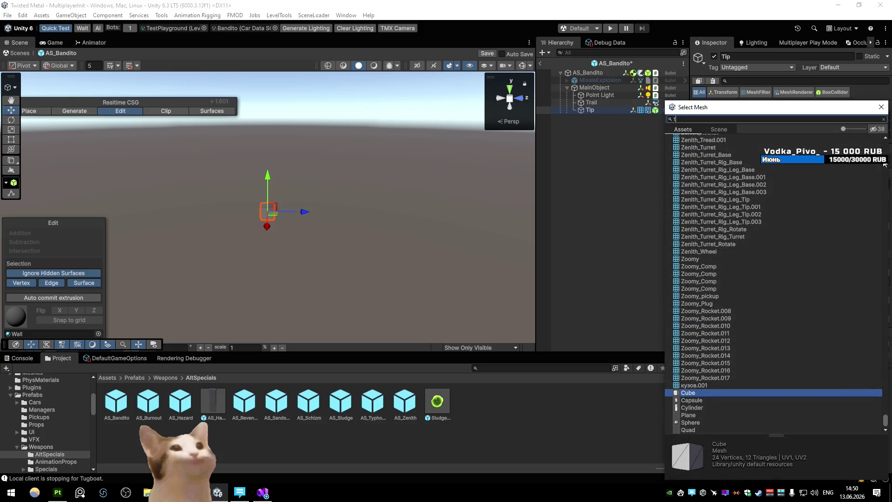
pyautogui.doubleClick(707, 190)
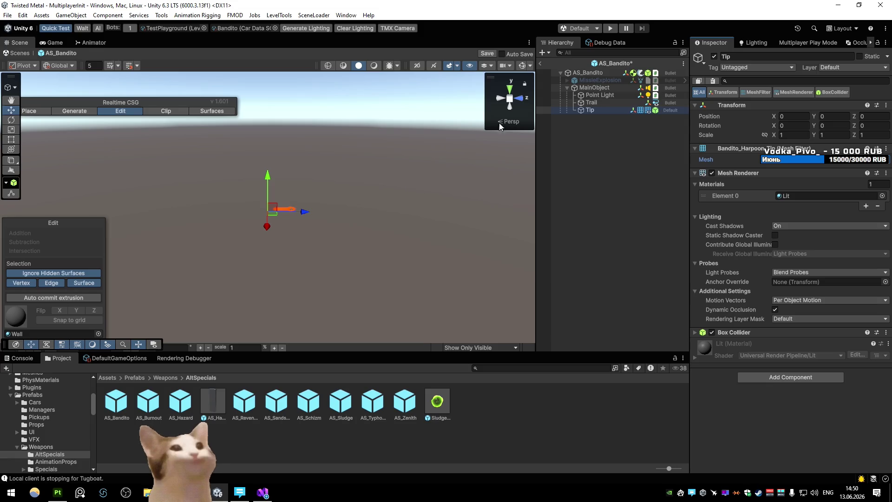
# - Deactivate MainObject, exit the prefab saving changes, and enter Play mode
pyautogui.click(586, 88)
pyautogui.hotkey('alt', 'shift', 'a')
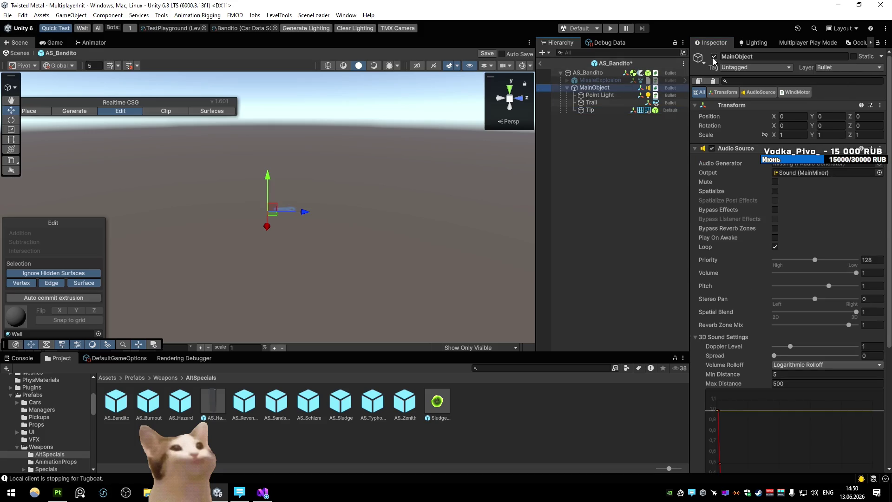
pyautogui.click(542, 64)
pyautogui.click(409, 259)
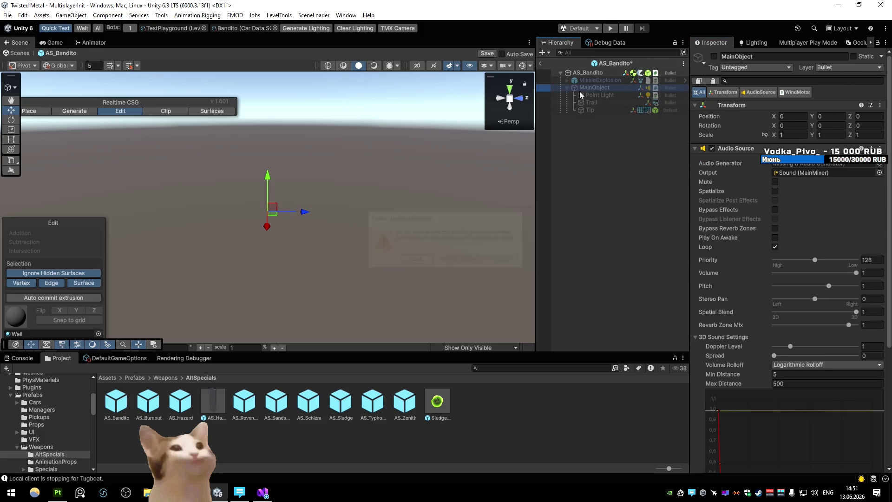
pyautogui.hotkey('ctrl', 'p')
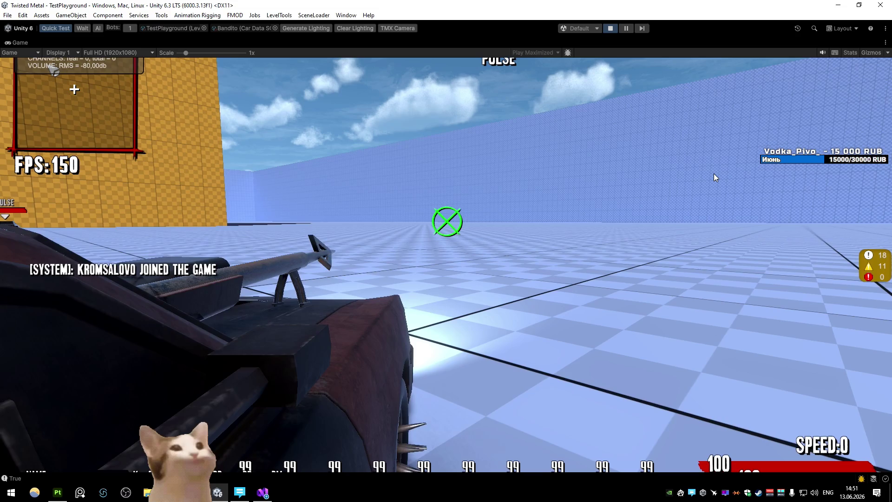
# - Fire the Bandito special, restart Play, run 'clear' in the in-game console, then stop
pyautogui.click(714, 174)
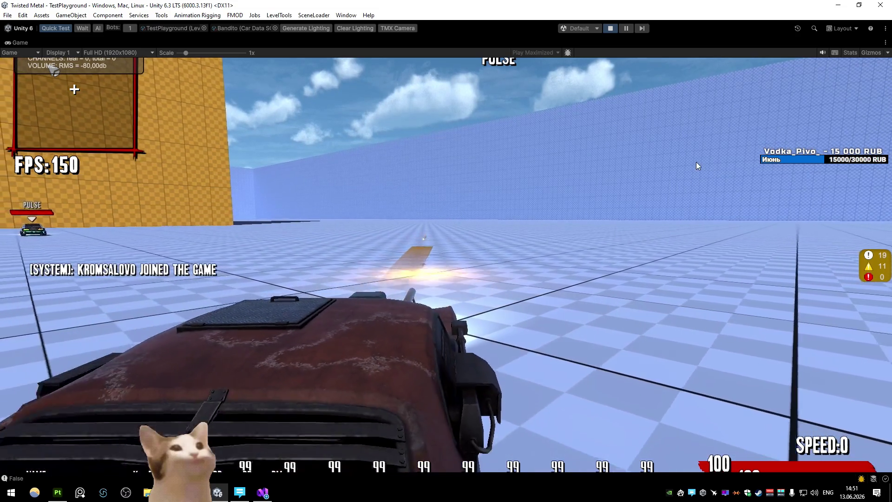
pyautogui.click(610, 28)
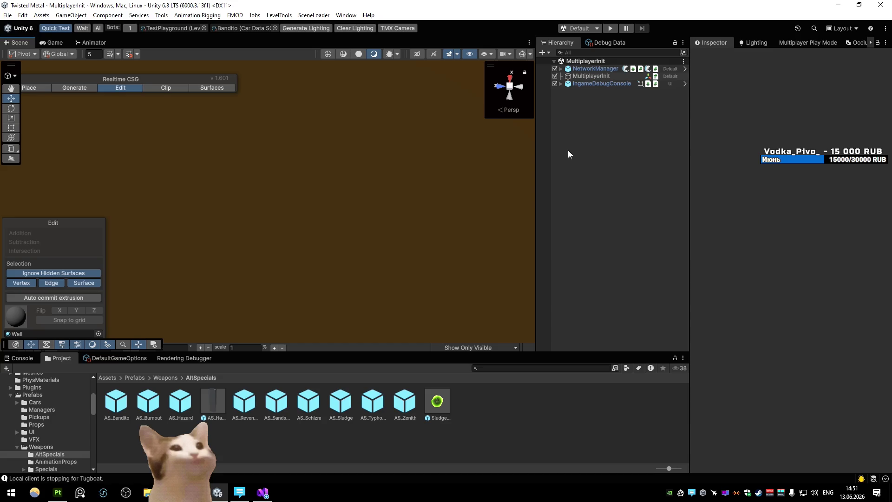
pyautogui.click(610, 27)
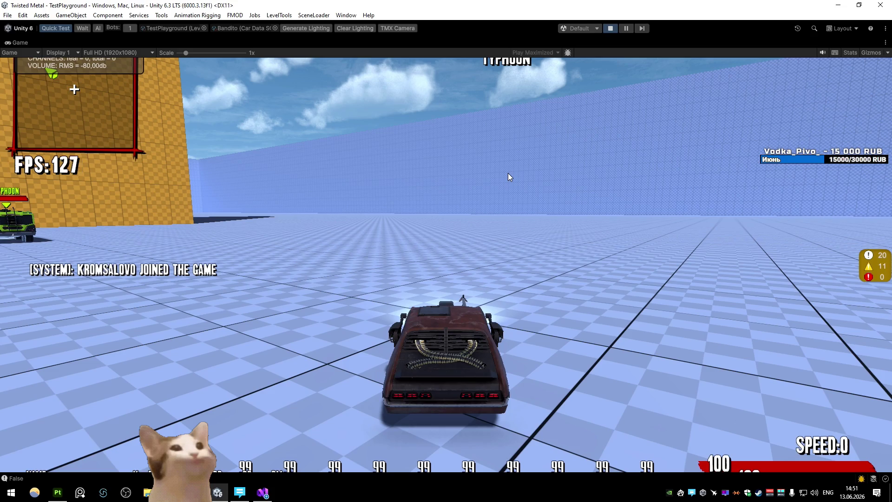
pyautogui.press('`')
pyautogui.write('clear')
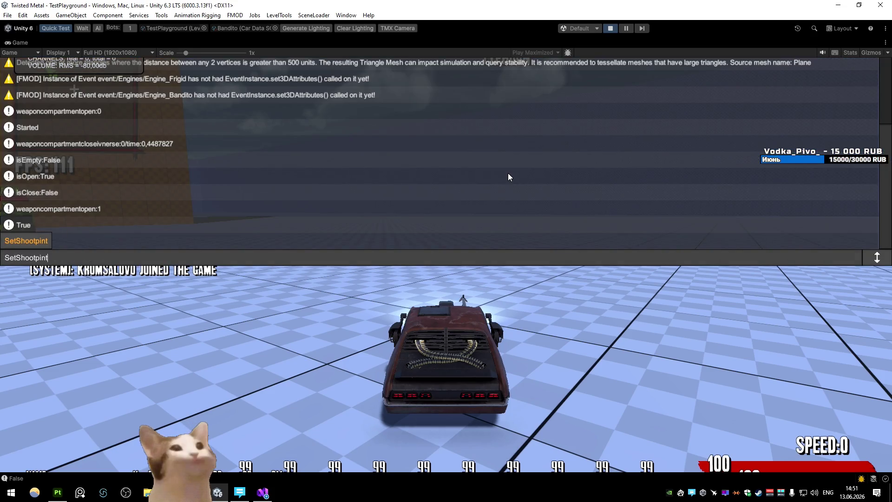
pyautogui.press('Return')
pyautogui.click(611, 28)
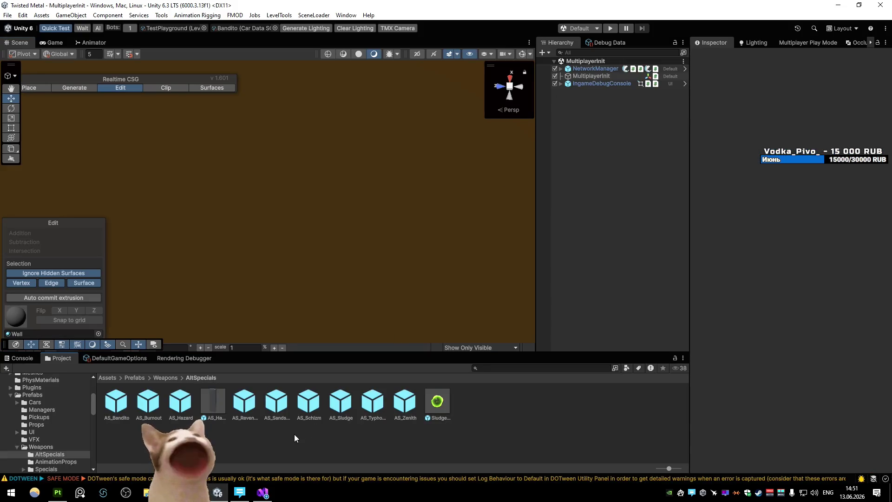
pyautogui.click(166, 377)
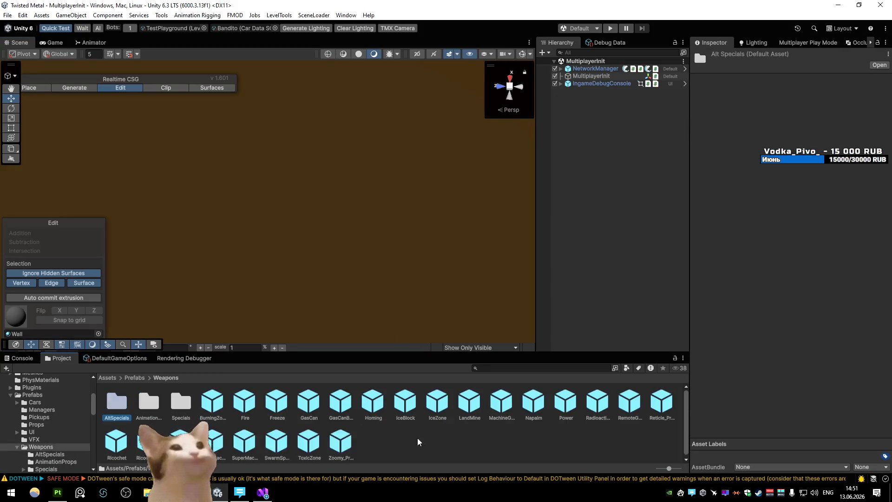
# - In Car_Bandito, run Update Points on ShootPoint, save the prefab, and enter Play mode
pyautogui.click(107, 377)
pyautogui.click(32, 451)
pyautogui.click(35, 458)
pyautogui.doubleClick(213, 401)
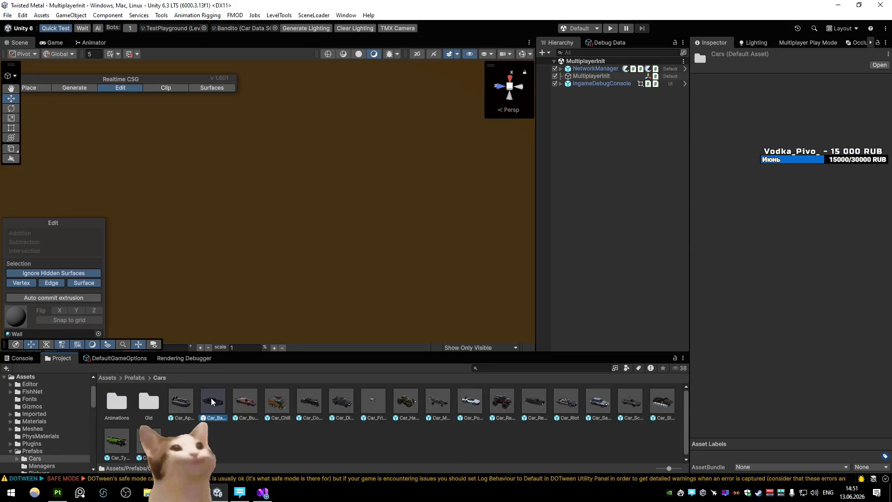
pyautogui.click(594, 87)
pyautogui.click(812, 181)
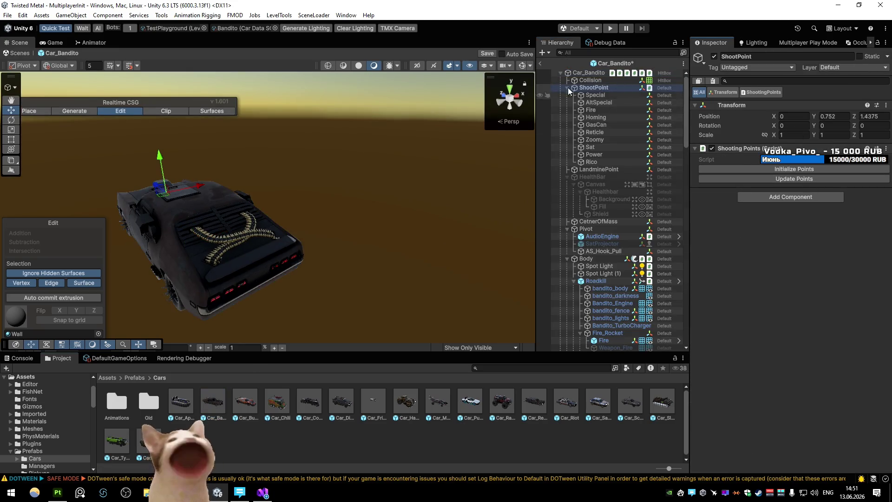
pyautogui.moveTo(382, 180)
pyautogui.mouseDown()
pyautogui.moveTo(344, 177)
pyautogui.moveTo(444, 186)
pyautogui.mouseUp()
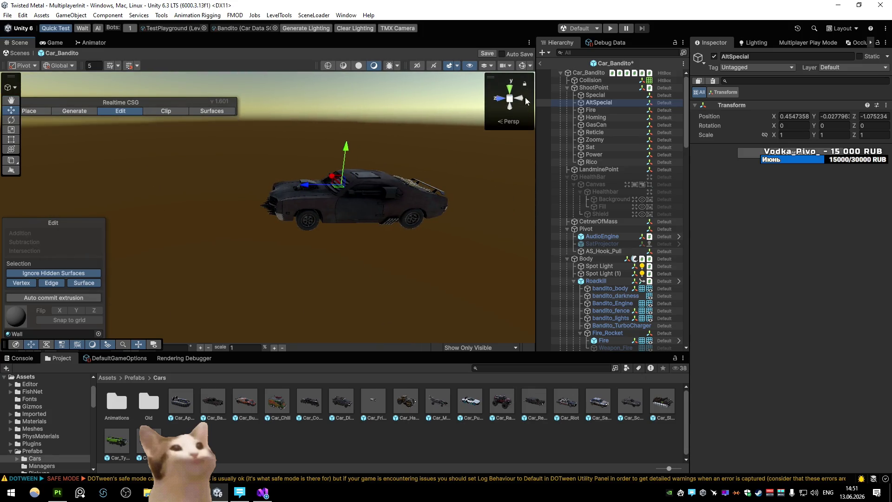
pyautogui.click(540, 63)
pyautogui.click(415, 259)
pyautogui.hotkey('ctrl', 'p')
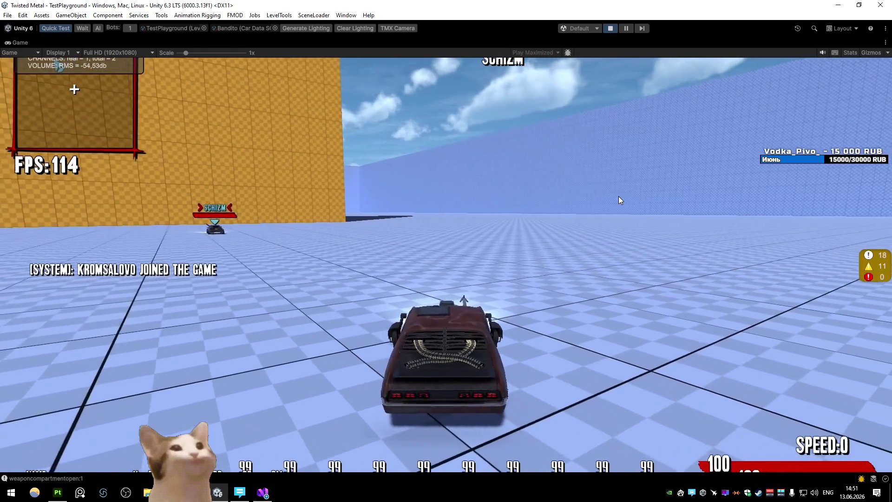
# - Fire the special twice, restart Play mode, and restore the full editor layout from the maximized Game tab
pyautogui.click(618, 200)
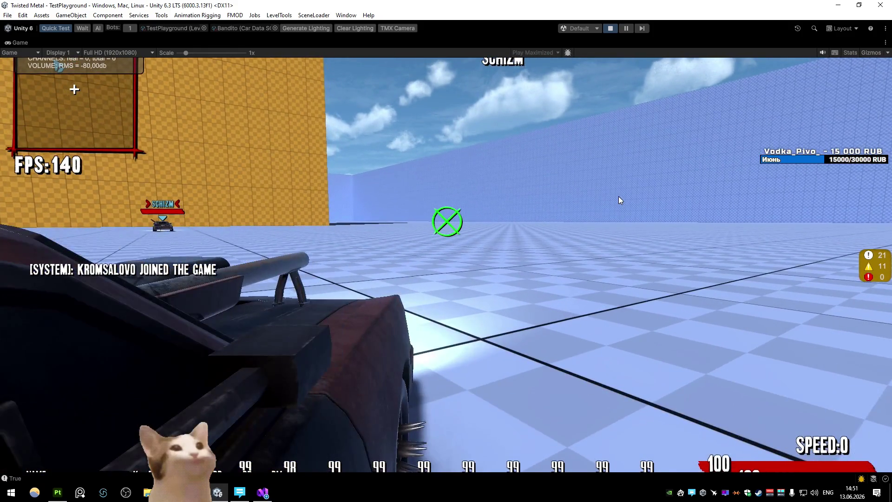
pyautogui.click(607, 180)
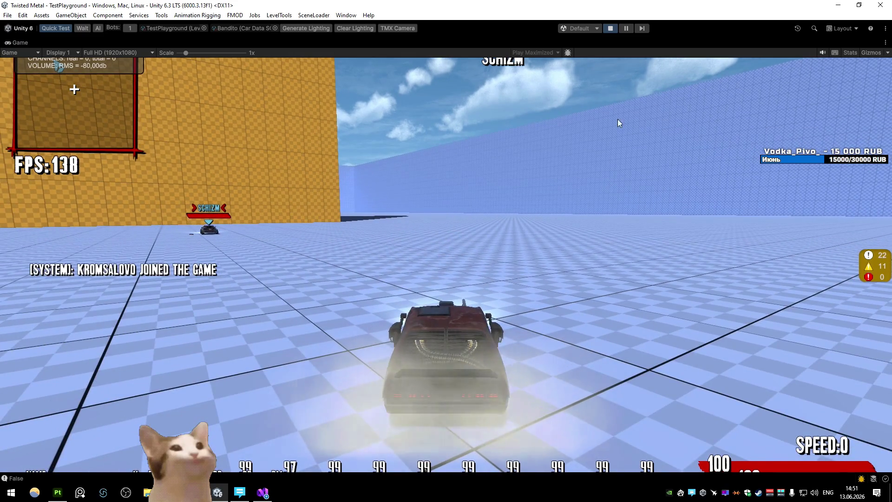
pyautogui.click(610, 28)
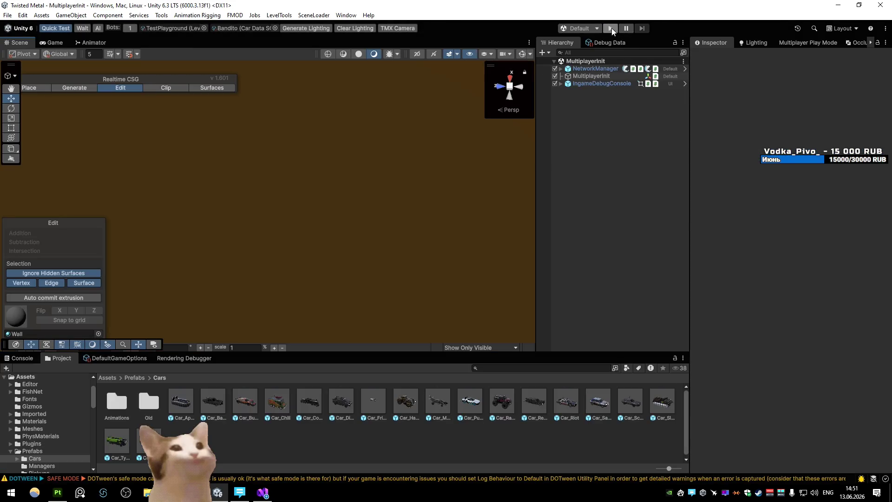
pyautogui.click(612, 28)
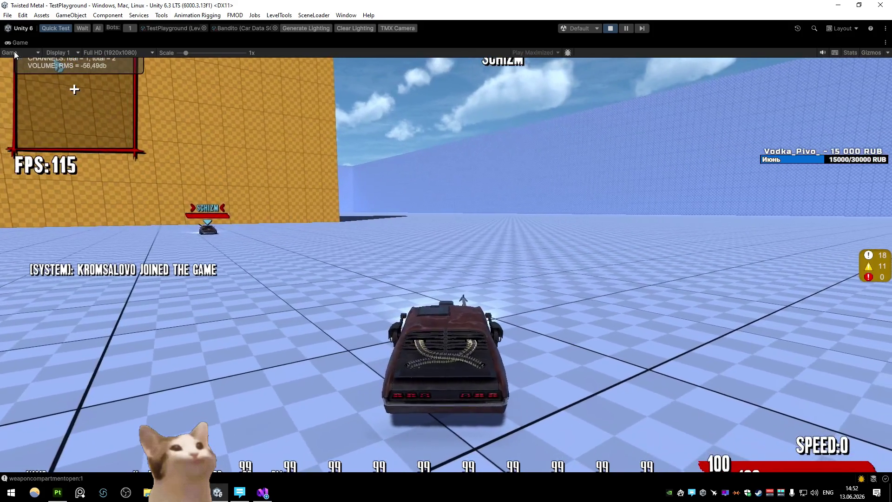
pyautogui.rightClick(14, 42)
pyautogui.click(55, 63)
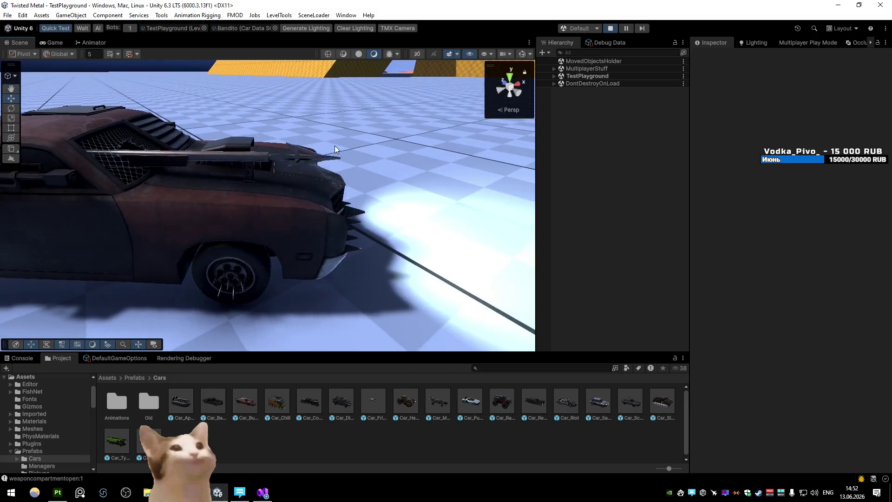
# - Inspect the harpoon tip, then drag AS_Bandito from Prefabs/Weapons/AltSpecials into the scene
pyautogui.rightClick(334, 146)
pyautogui.click(353, 164)
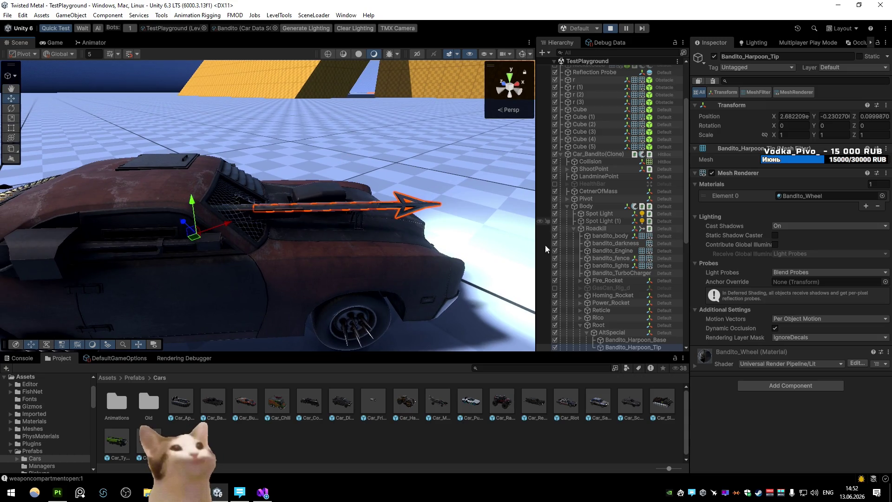
pyautogui.click(359, 456)
pyautogui.press('BackSpace')
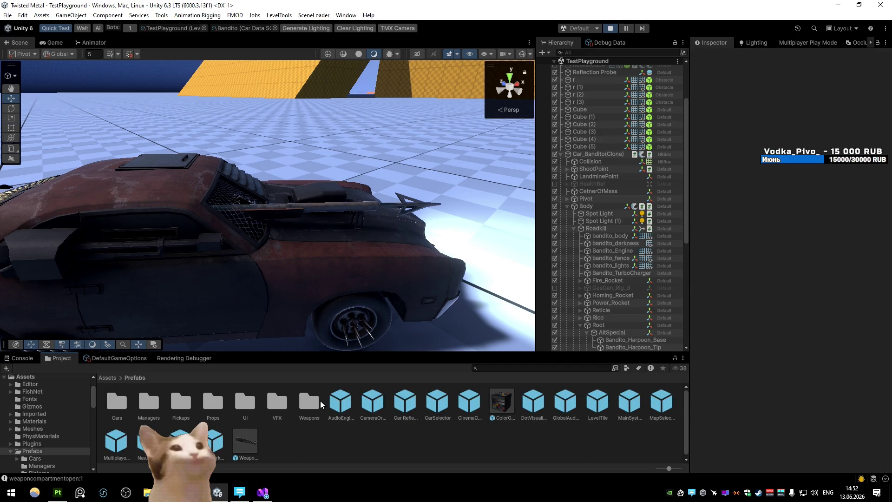
pyautogui.doubleClick(319, 400)
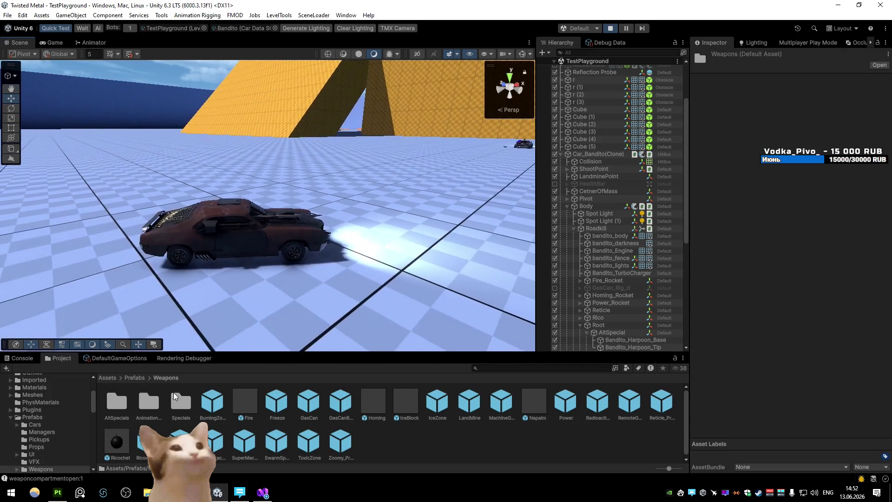
pyautogui.doubleClick(124, 401)
pyautogui.moveTo(124, 410); pyautogui.dragTo(275, 288)
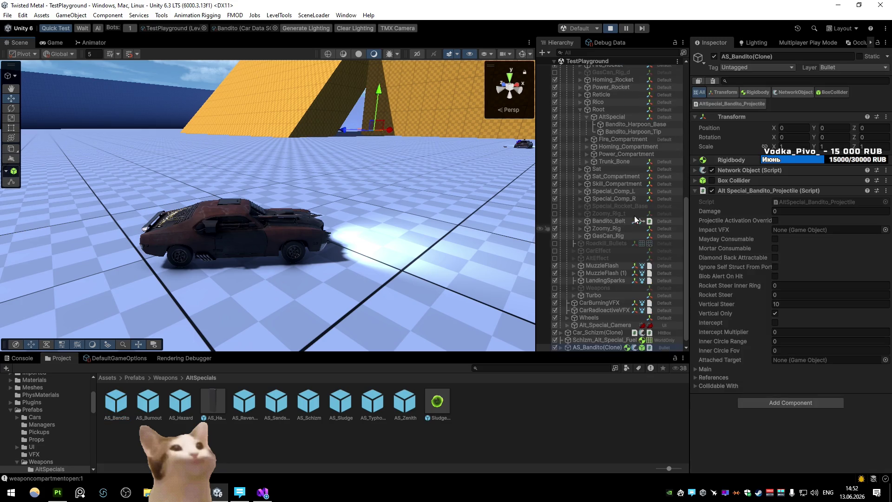
# - Disable the clone's projectile script and parent it under the car's AltSpecial object
pyautogui.click(712, 191)
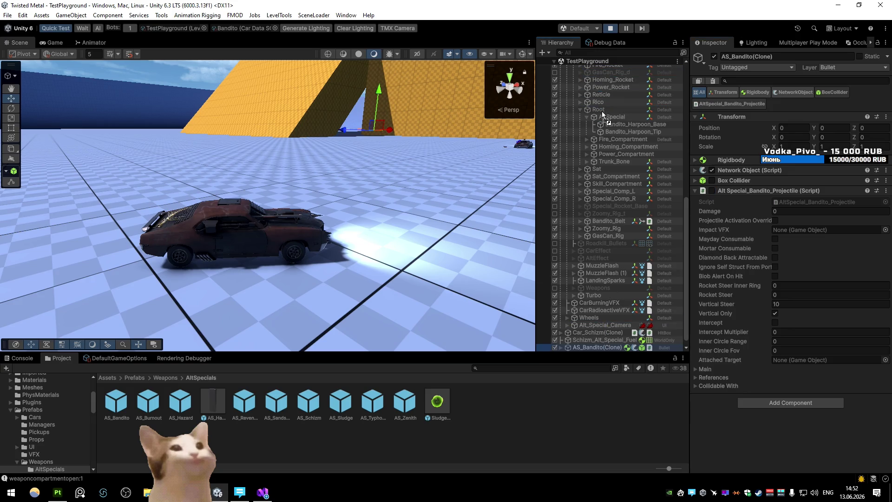
pyautogui.moveTo(605, 121); pyautogui.dragTo(606, 119)
pyautogui.rightClick(789, 122)
pyautogui.click(352, 179)
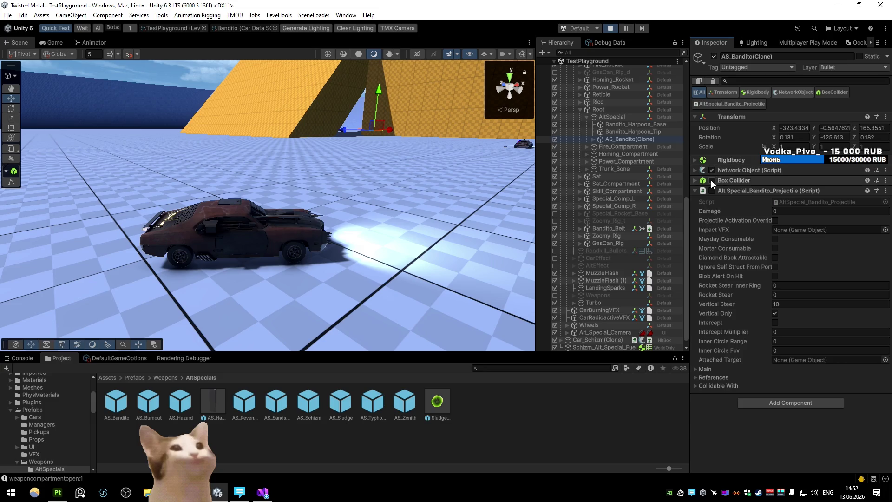
pyautogui.click(695, 161)
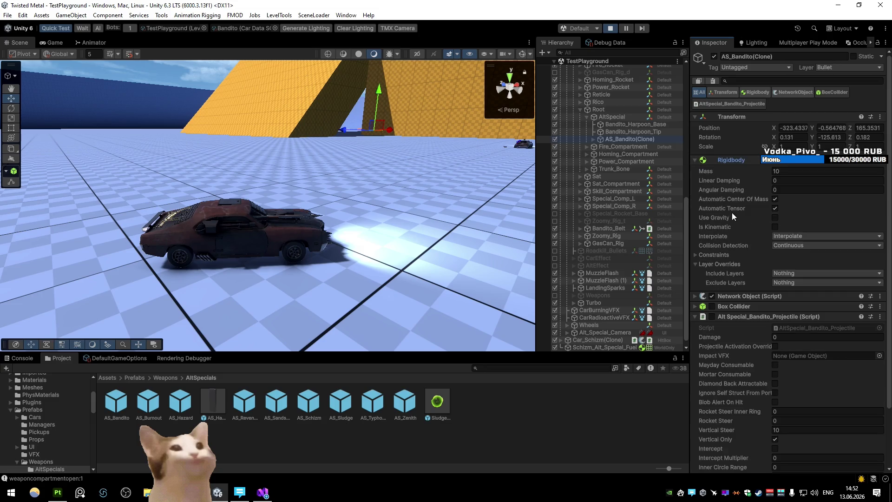
pyautogui.click(694, 161)
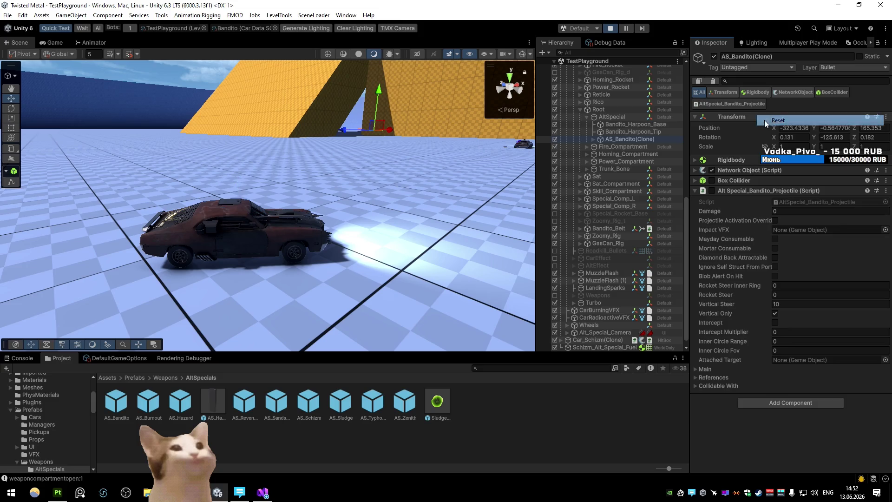
pyautogui.click(732, 101)
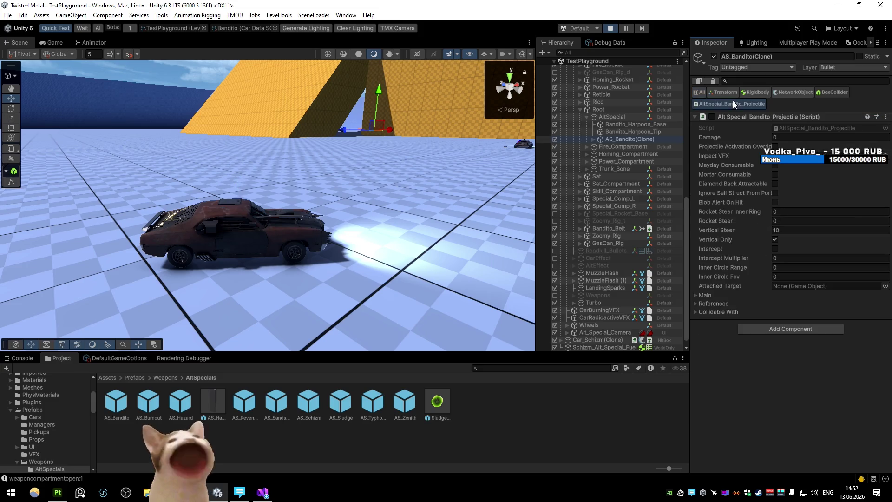
pyautogui.click(779, 94)
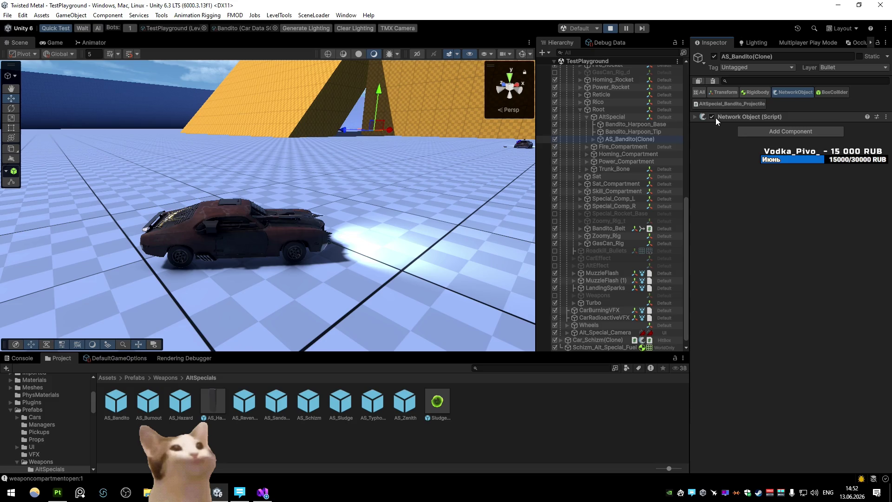
pyautogui.click(723, 92)
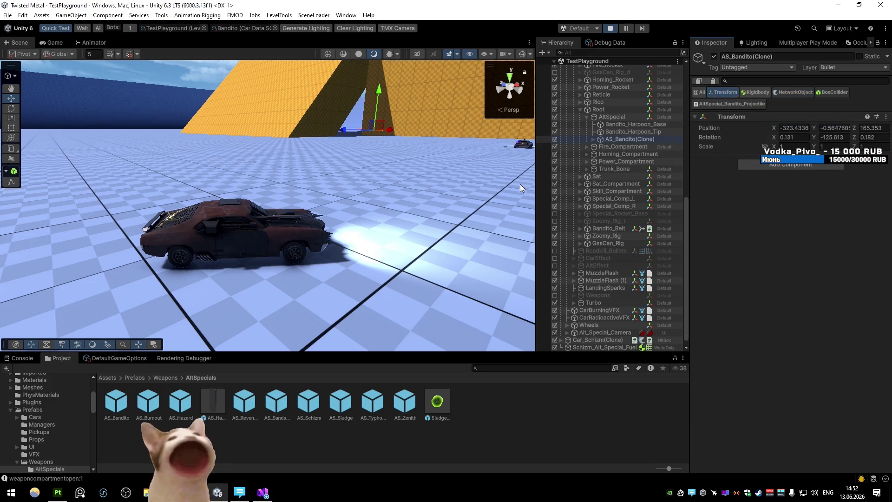
# - Pause the game, reset the projectile's Transform to zero, and frame it on the car
pyautogui.rightClick(776, 119)
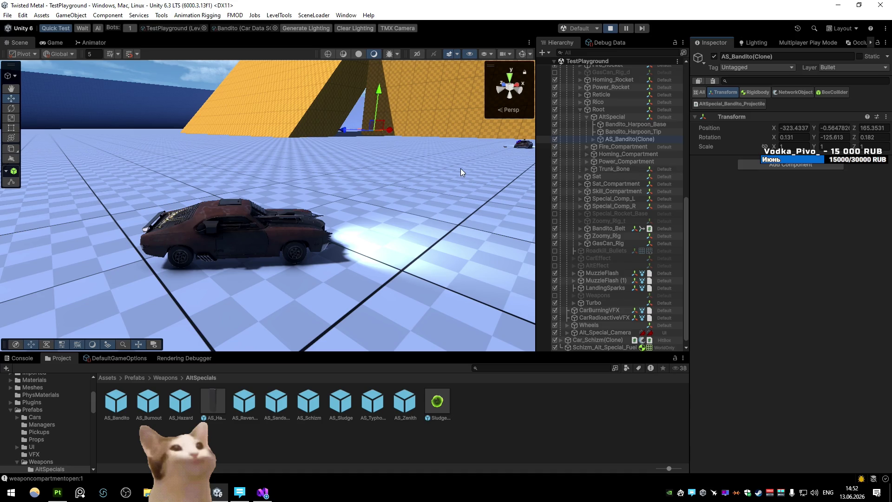
pyautogui.click(626, 28)
pyautogui.rightClick(738, 117)
pyautogui.click(762, 123)
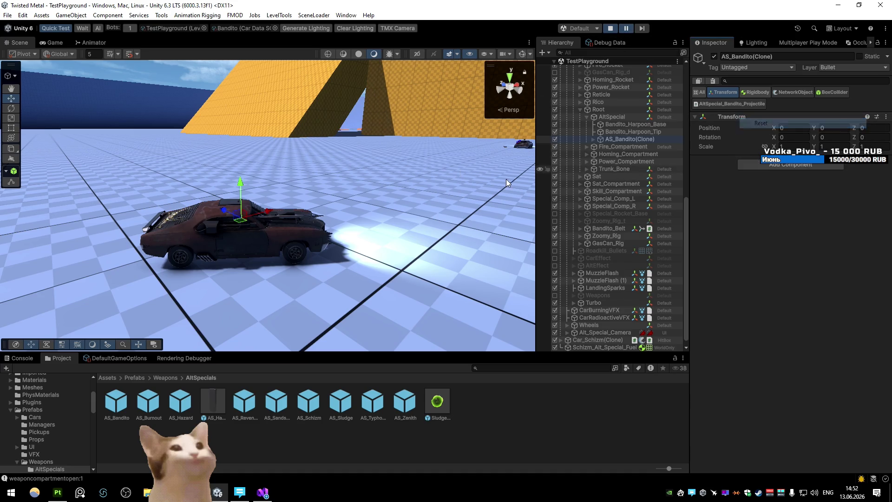
pyautogui.press('f')
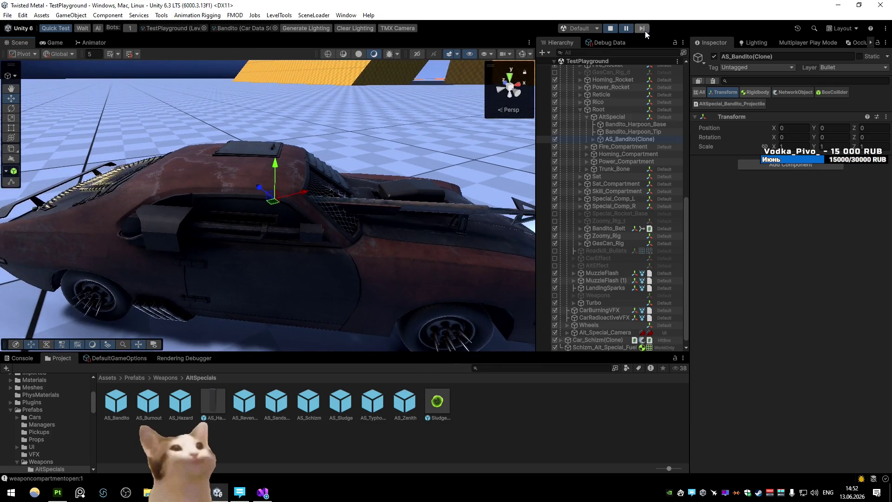
pyautogui.click(642, 28)
pyautogui.moveTo(354, 158)
pyautogui.mouseDown()
pyautogui.moveTo(345, 170)
pyautogui.moveTo(434, 75)
pyautogui.moveTo(350, 164)
pyautogui.moveTo(379, 140)
pyautogui.moveTo(216, 219)
pyautogui.moveTo(223, 218)
pyautogui.mouseUp()
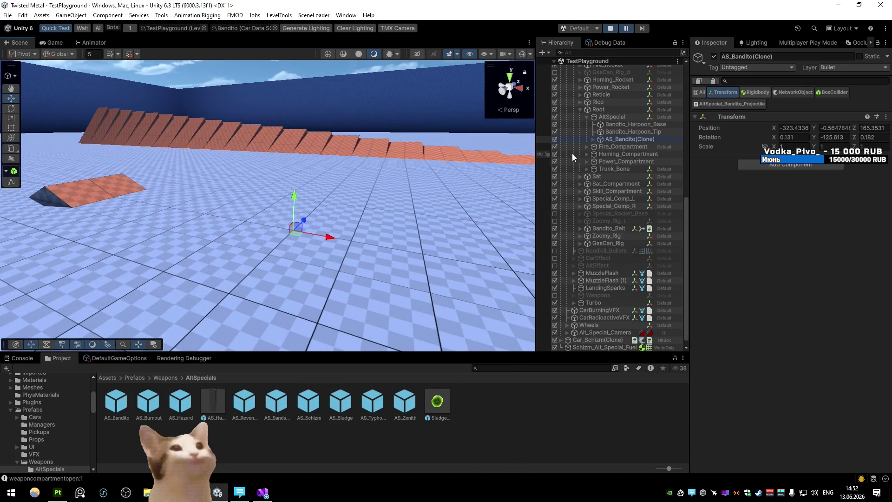
pyautogui.click(594, 140)
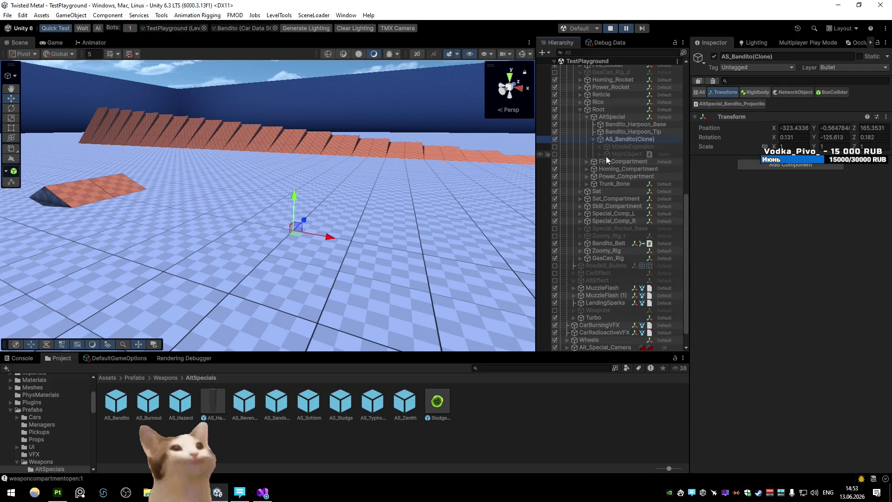
pyautogui.moveTo(353, 200)
pyautogui.mouseDown()
pyautogui.moveTo(370, 195)
pyautogui.moveTo(253, 249)
pyautogui.moveTo(207, 214)
pyautogui.moveTo(233, 145)
pyautogui.moveTo(256, 160)
pyautogui.moveTo(408, 169)
pyautogui.moveTo(478, 193)
pyautogui.moveTo(541, 195)
pyautogui.mouseUp()
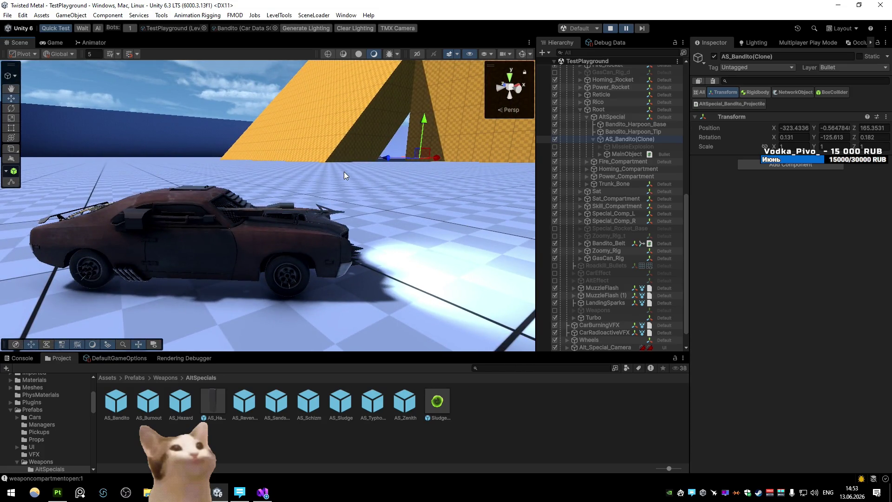
pyautogui.click(323, 215)
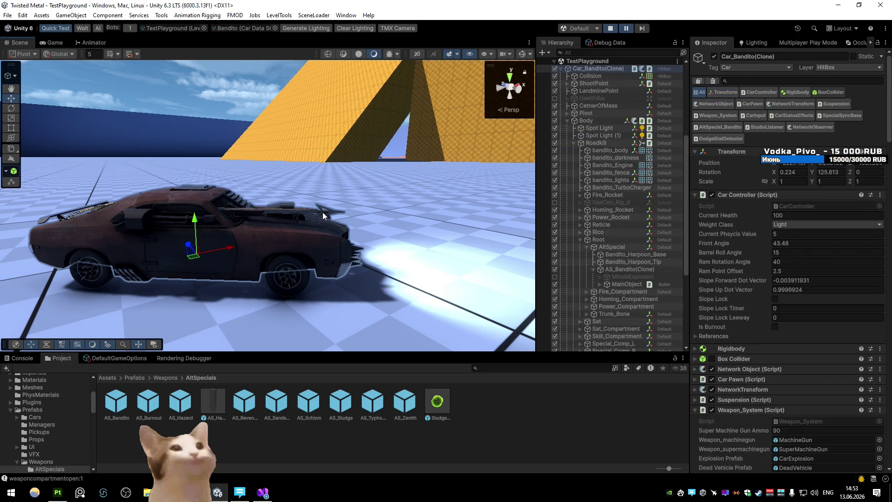
# - Maximize the game view and pause it with the car seen from the front
pyautogui.hotkey('shift', 'space')
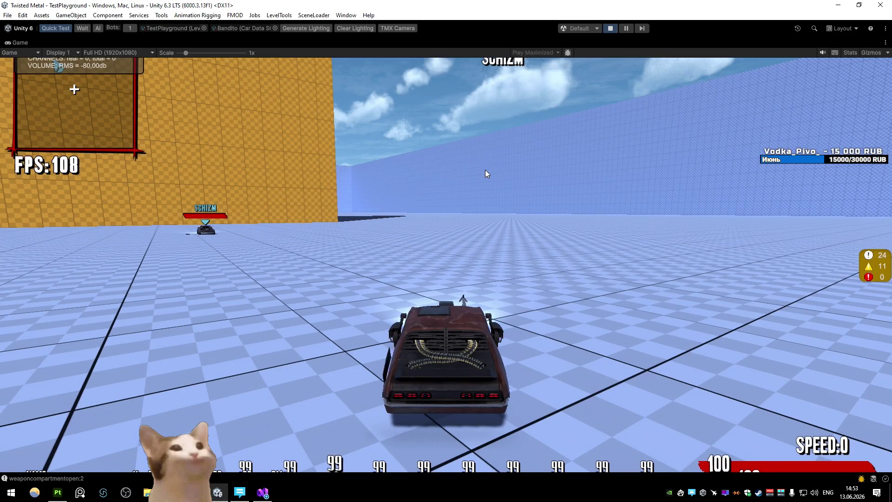
pyautogui.click(625, 27)
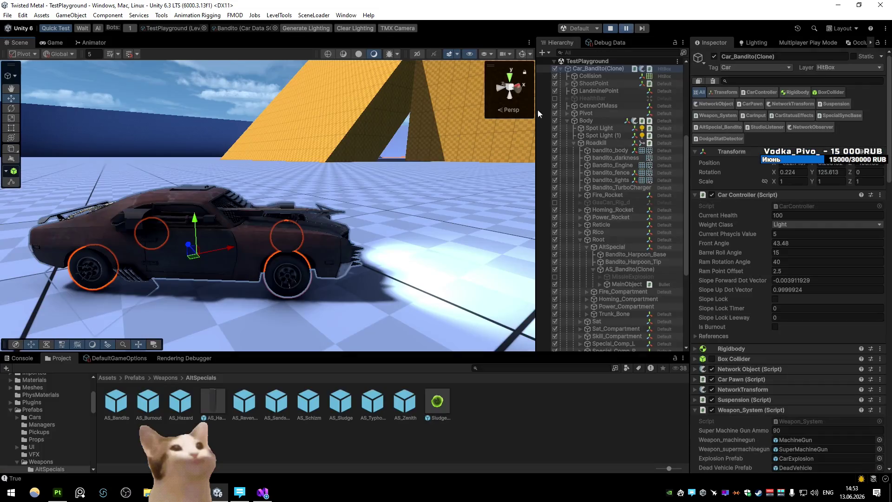
pyautogui.click(630, 28)
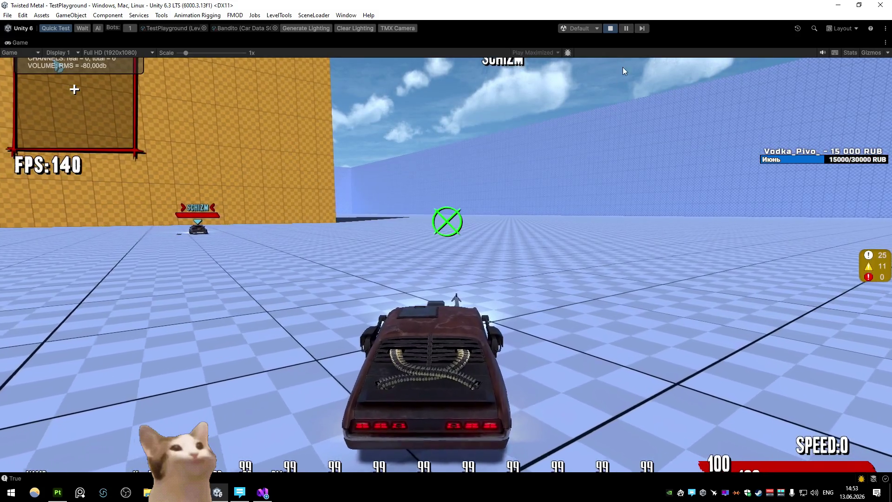
pyautogui.click(626, 28)
pyautogui.moveTo(413, 100); pyautogui.dragTo(184, 201)
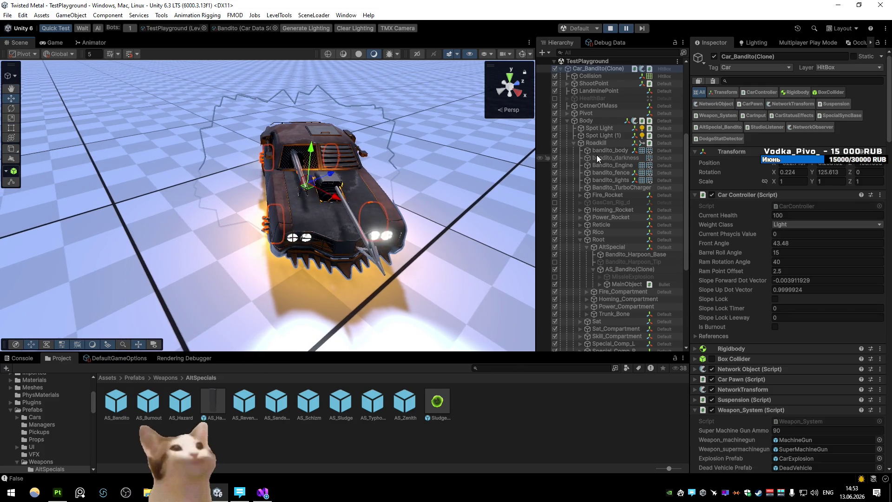
pyautogui.scroll(-7, 620, 191)
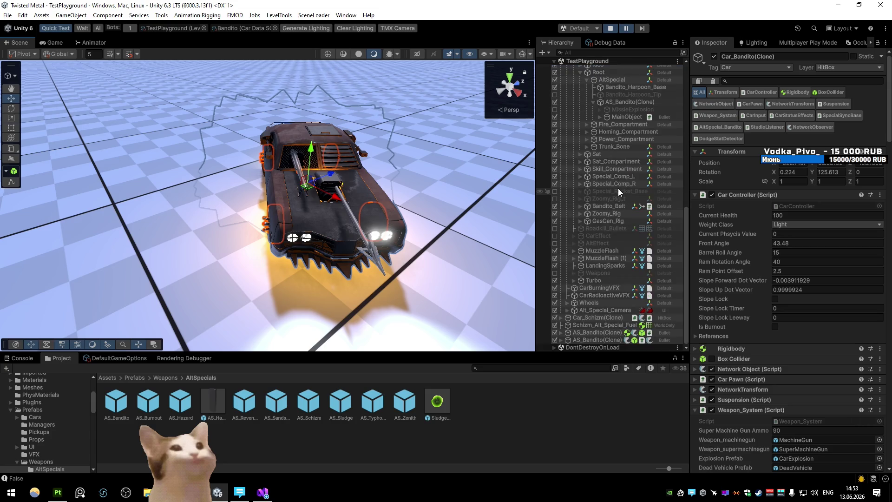
pyautogui.scroll(12, 618, 188)
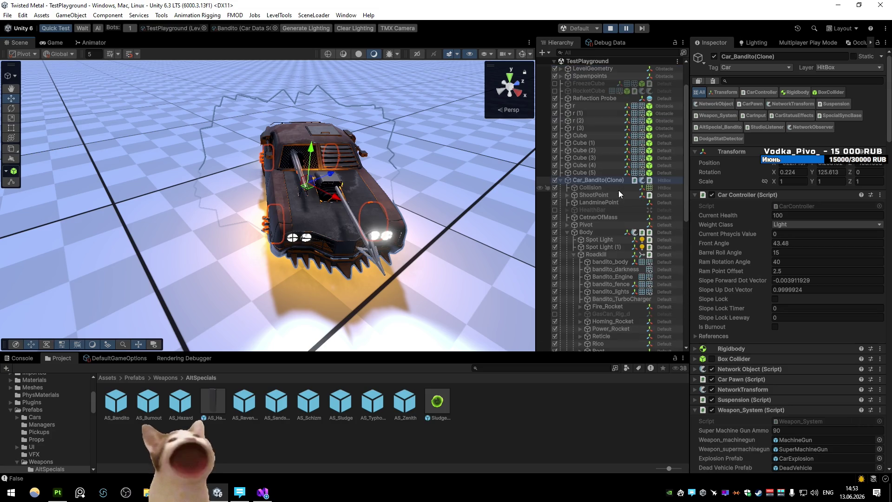
# - Select the AltSpecial shoot point under ShootPoint and set handle orientation to Local
pyautogui.click(576, 195)
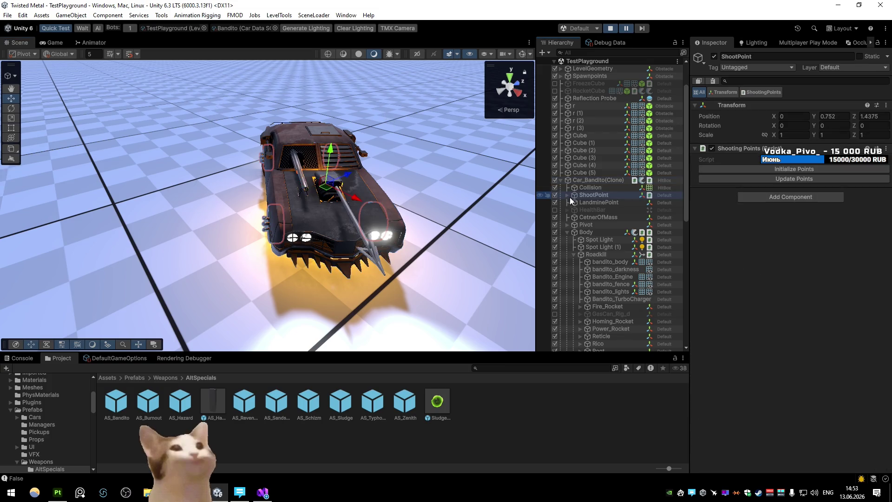
pyautogui.click(567, 195)
pyautogui.click(591, 210)
pyautogui.moveTo(412, 194)
pyautogui.mouseDown()
pyautogui.moveTo(365, 172)
pyautogui.moveTo(347, 178)
pyautogui.mouseUp()
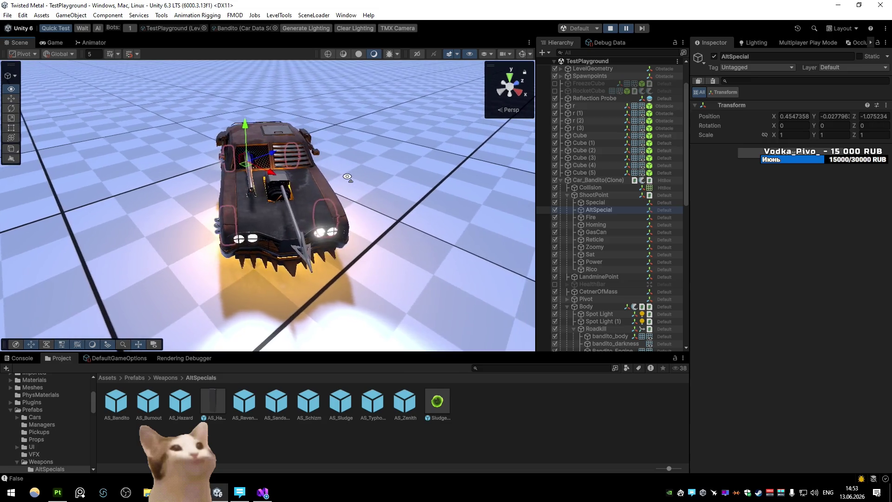
pyautogui.click(62, 56)
pyautogui.click(60, 76)
# - Select the projectile's Tip and then its MainObject beside the car
pyautogui.moveTo(235, 168); pyautogui.dragTo(317, 189)
pyautogui.rightClick(321, 188)
pyautogui.click(367, 198)
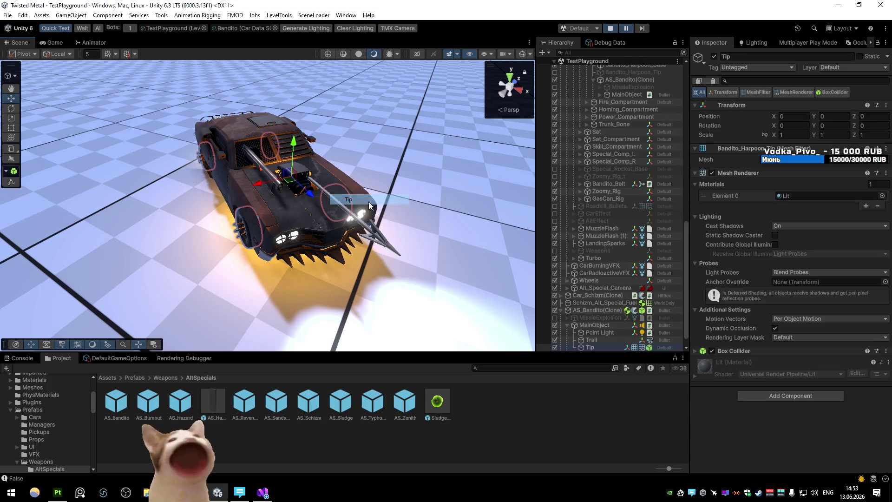
pyautogui.click(600, 325)
pyautogui.moveTo(353, 214)
pyautogui.mouseDown()
pyautogui.moveTo(396, 216)
pyautogui.moveTo(253, 225)
pyautogui.mouseUp()
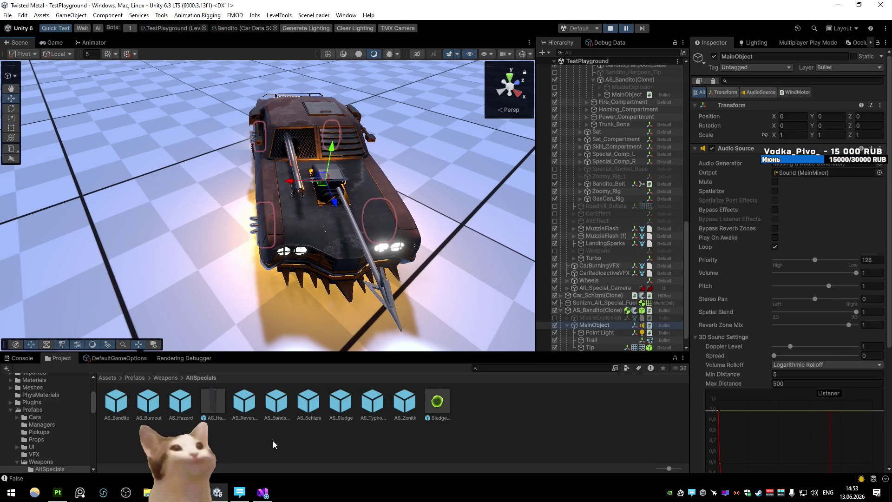
pyautogui.click(262, 492)
# - In AltSpecial_Bandito_SO.cs line 46, replace shootPoint.transform.position with Weapon_ShootPoints
pyautogui.scroll(6, 378, 295)
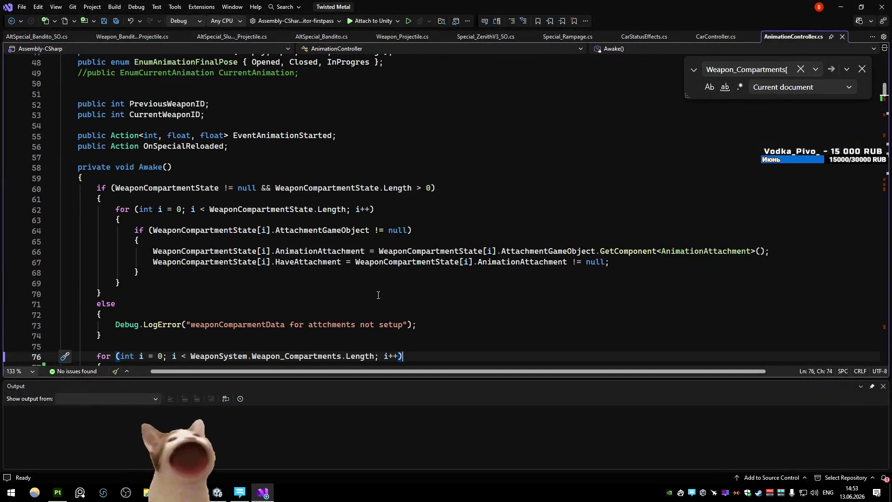
pyautogui.hotkey('ctrl', 'Tab')
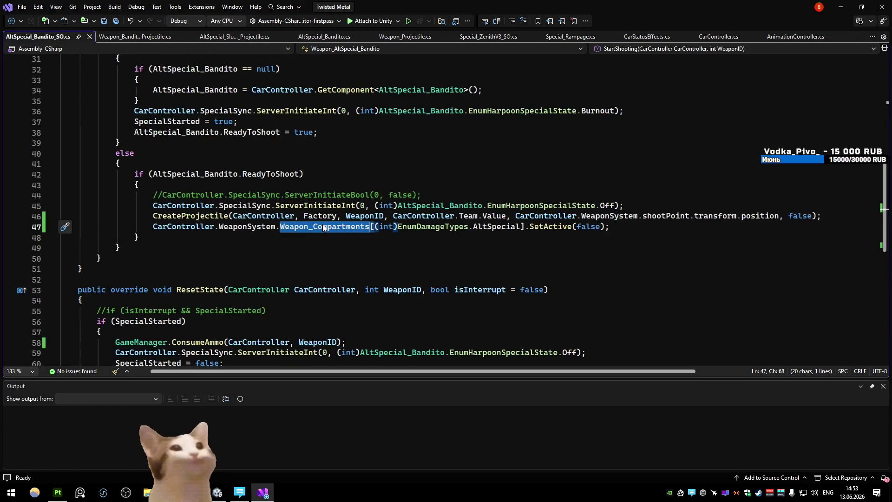
pyautogui.moveTo(780, 216)
pyautogui.mouseDown()
pyautogui.moveTo(576, 208)
pyautogui.moveTo(520, 215)
pyautogui.mouseUp()
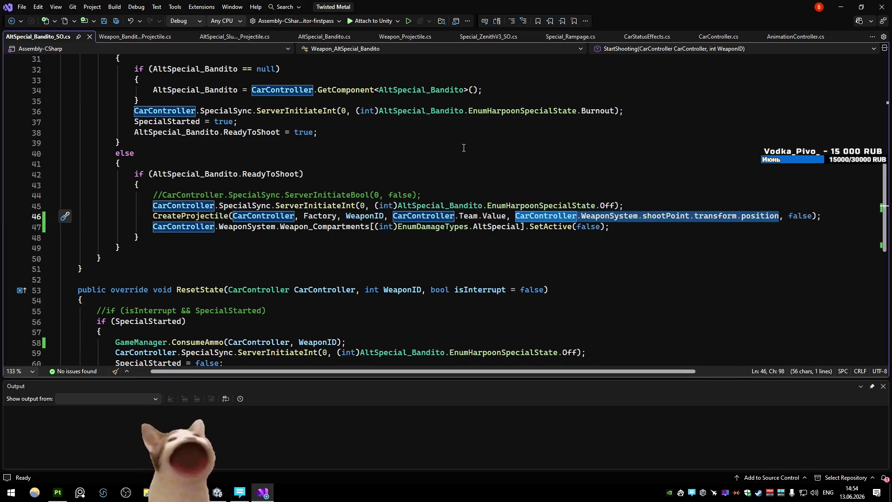
pyautogui.moveTo(780, 215); pyautogui.dragTo(643, 216)
pyautogui.write('shoot')
pyautogui.press('Down')
pyautogui.press('Down')
pyautogui.press('Down')
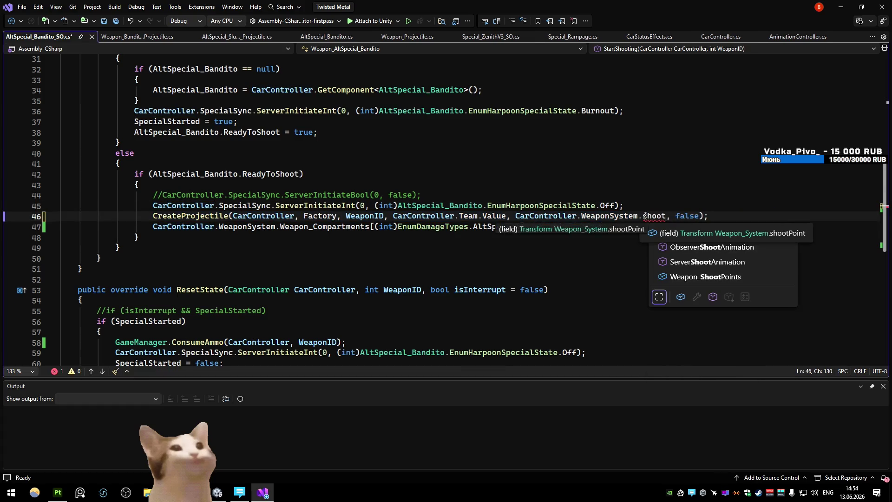
pyautogui.press('Tab')
# - Index it with [(int)EnumDamageTypes.AltSpecial]
pyautogui.write('[')
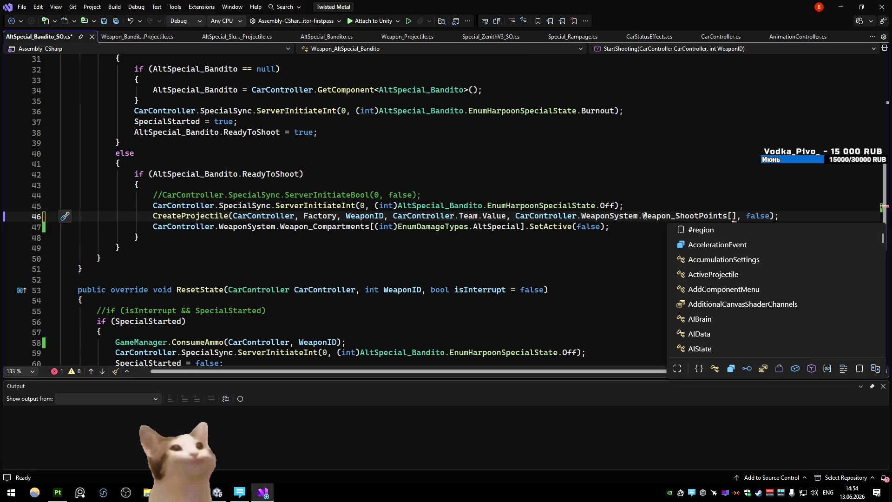
pyautogui.write('(int)enumda')
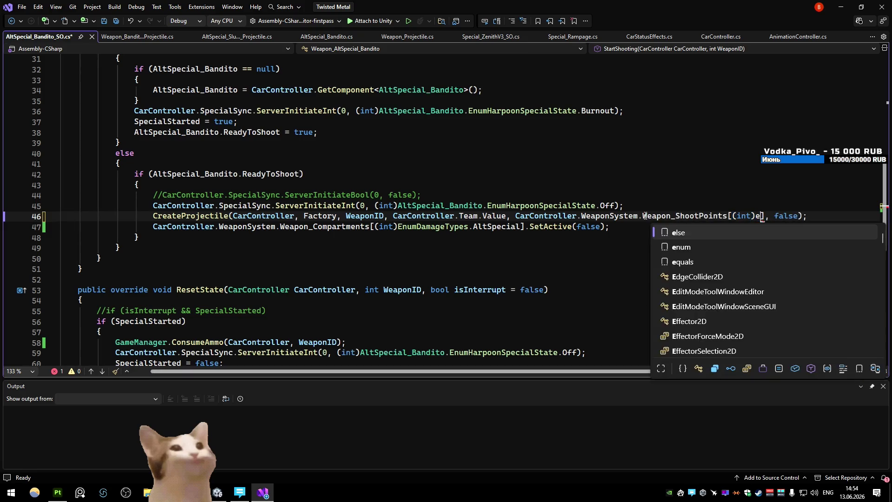
pyautogui.press('Tab')
pyautogui.press('BackSpace')
pyautogui.press('BackSpace')
pyautogui.press('BackSpace')
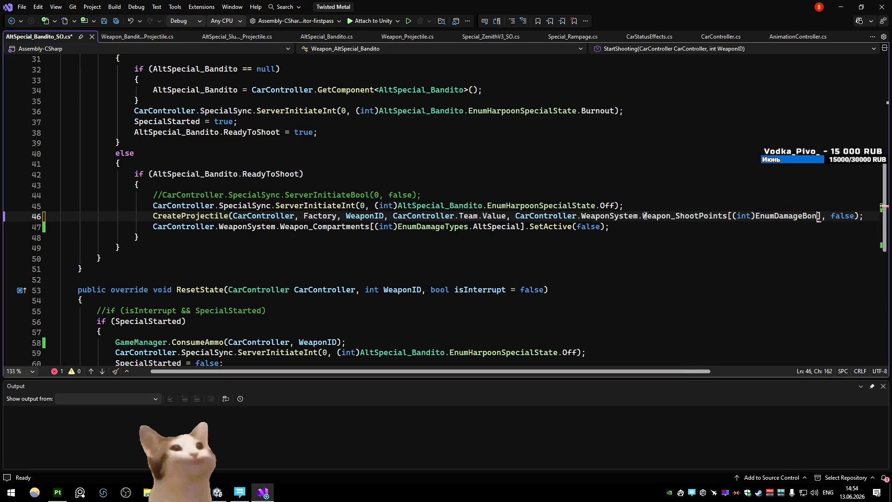
pyautogui.press('Down')
pyautogui.write('.')
pyautogui.press('Down')
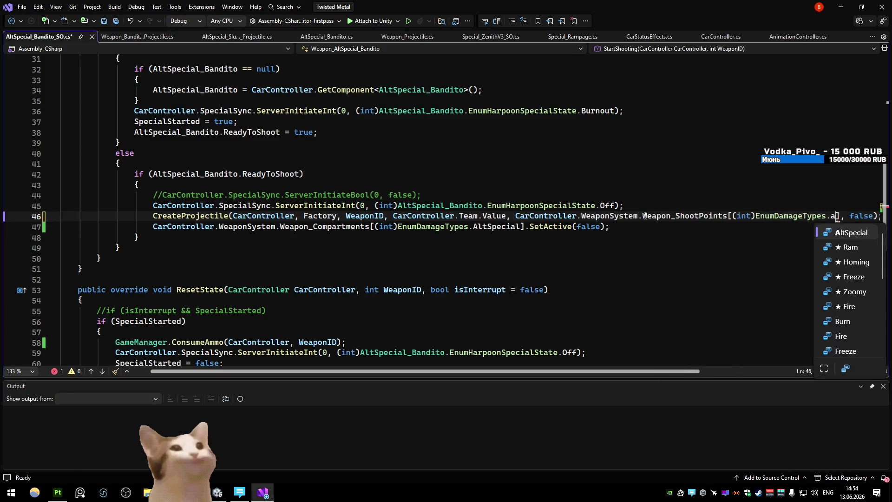
pyautogui.press('Tab')
# - Append .position after the index to finish the spawn-position argument
pyautogui.moveTo(613, 372); pyautogui.dragTo(724, 372)
pyautogui.click(703, 290)
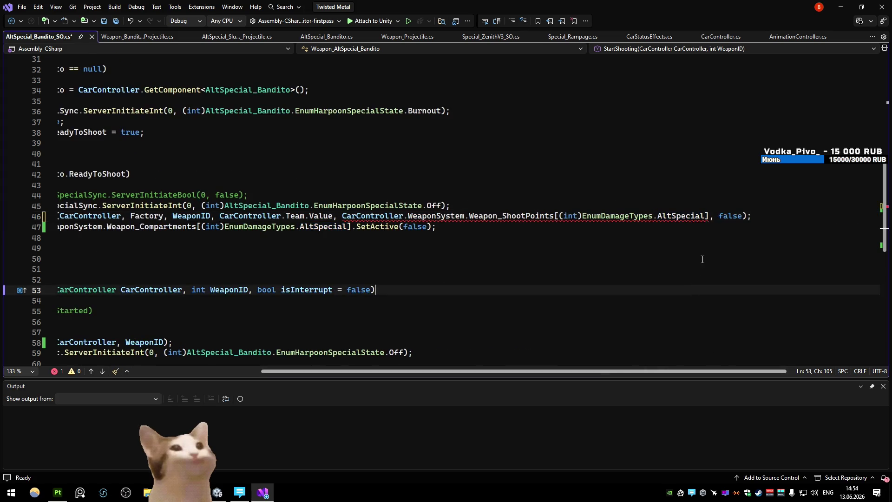
pyautogui.click(708, 216)
pyautogui.write('.po')
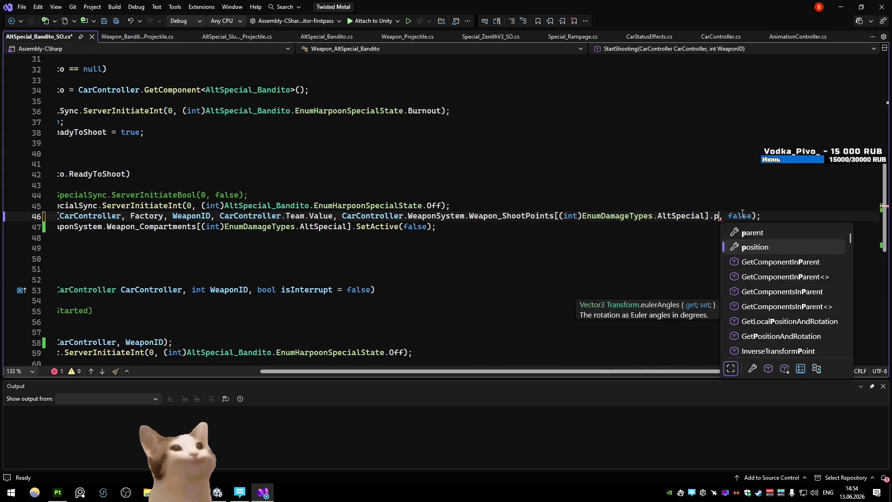
pyautogui.press('Tab')
pyautogui.click(719, 169)
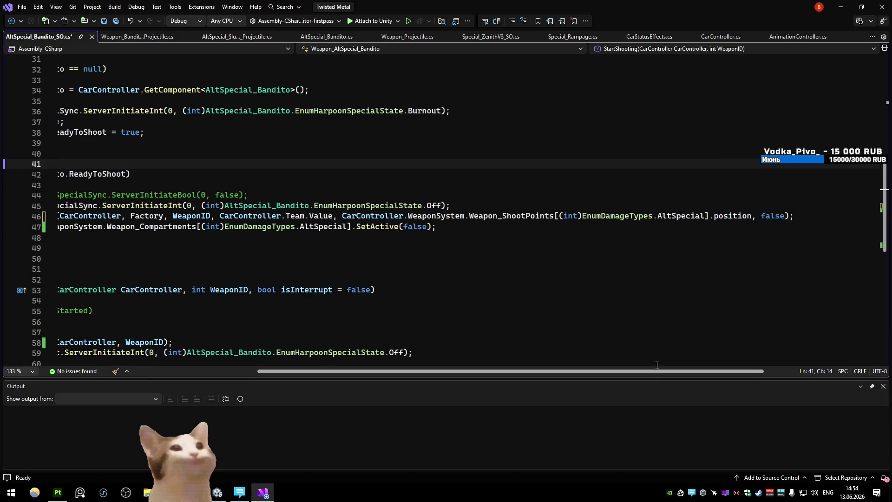
pyautogui.click(744, 248)
pyautogui.click(766, 185)
pyautogui.click(841, 7)
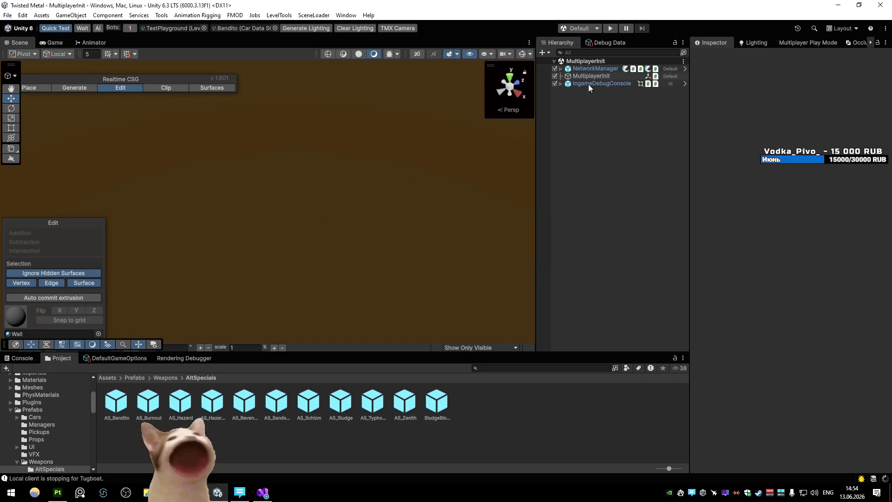
# - Enter Play mode, test-drive the Bandito with W, D and S, then return to the code
pyautogui.click(610, 28)
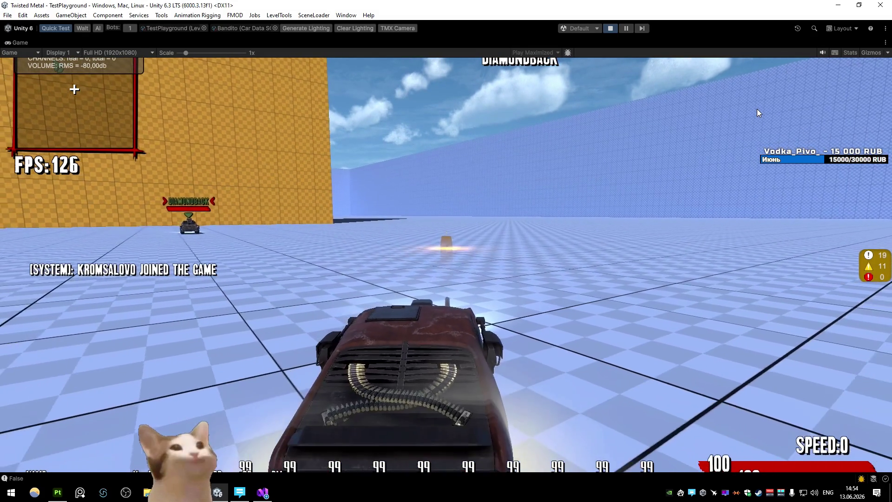
pyautogui.press('w')
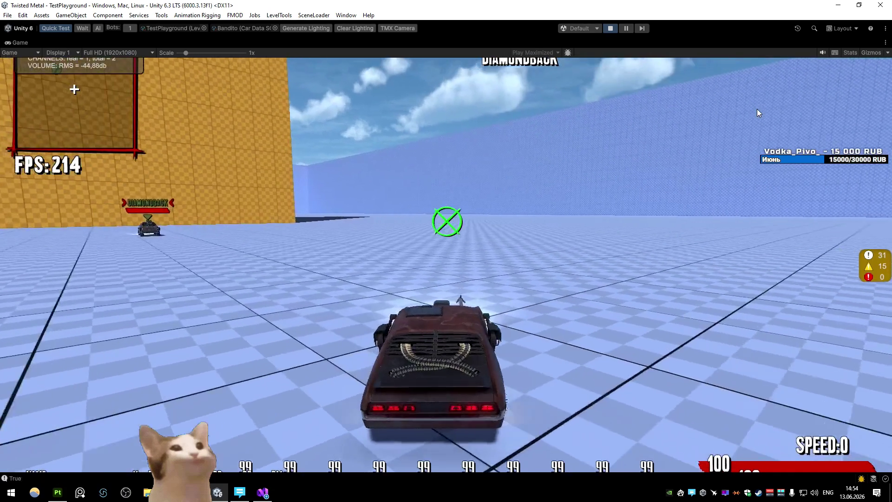
pyautogui.press('w')
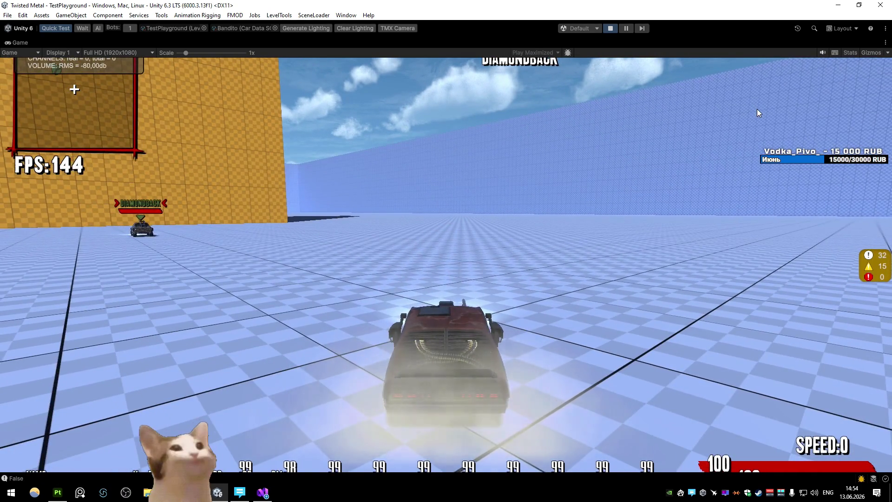
pyautogui.press('d')
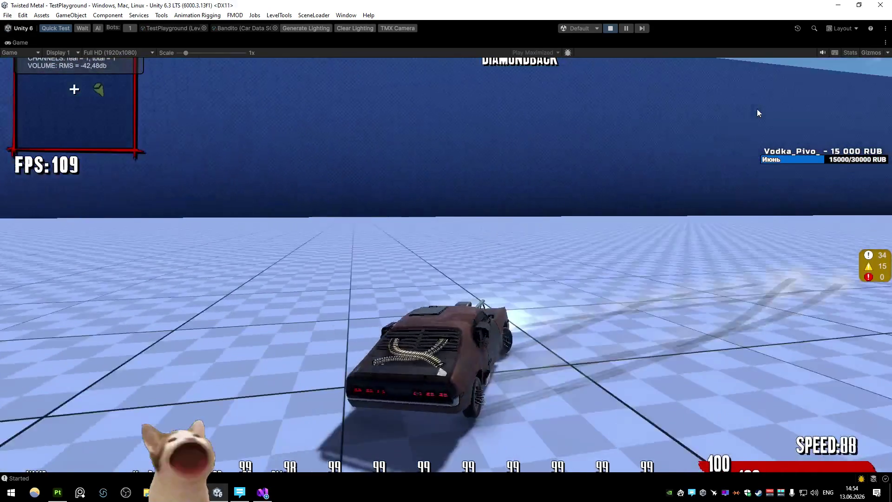
pyautogui.press('s')
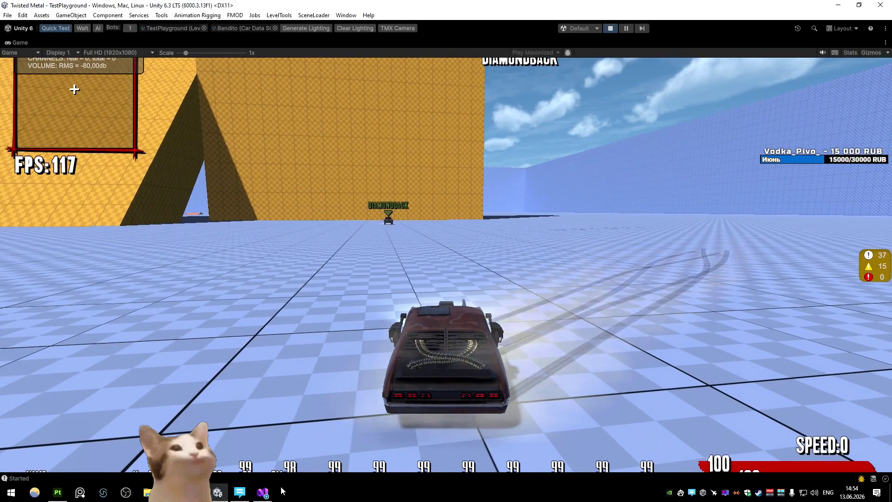
pyautogui.click(262, 492)
pyautogui.scroll(-5, 358, 246)
pyautogui.scroll(2, 353, 242)
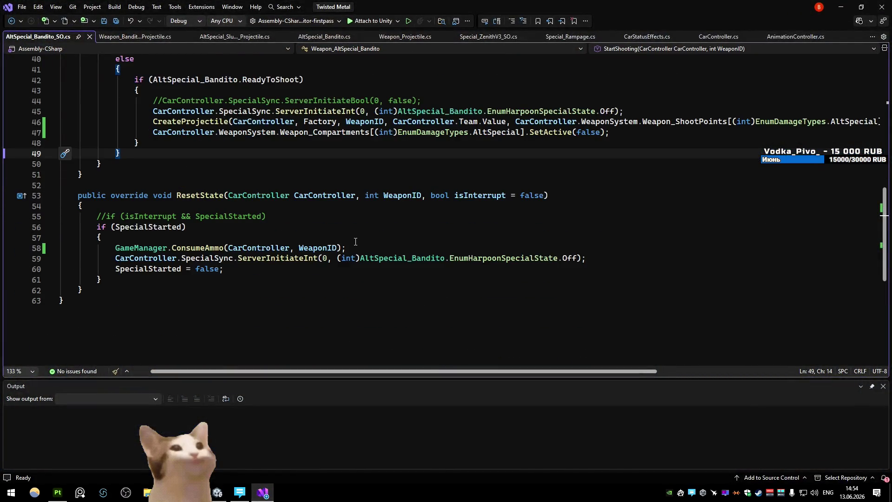
# - Find and open AltSpecial_Bandito_Projectile.cs through Code Search with the query 'bandito alt sp'
pyautogui.click(351, 236)
pyautogui.click(159, 33)
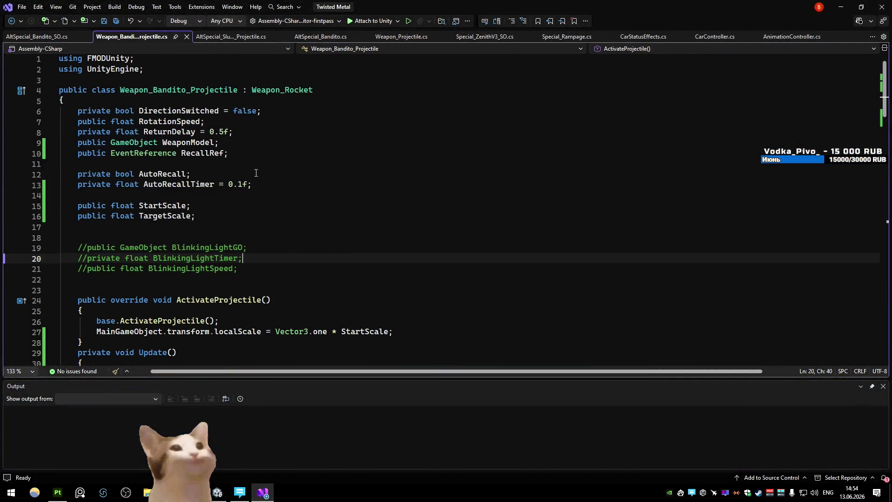
pyautogui.hotkey('ctrl', 't')
pyautogui.write('bandi')
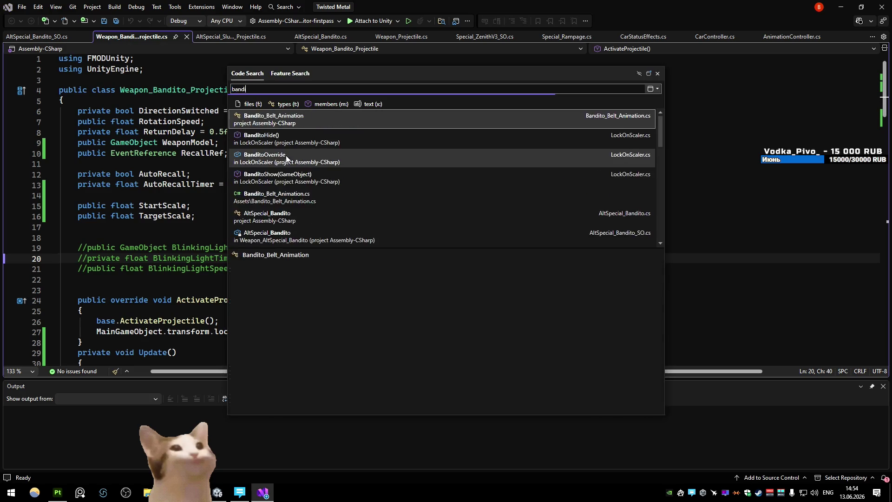
pyautogui.write('o alt proj')
pyautogui.press('BackSpace')
pyautogui.press('BackSpace')
pyautogui.press('BackSpace')
pyautogui.write('to alt sp')
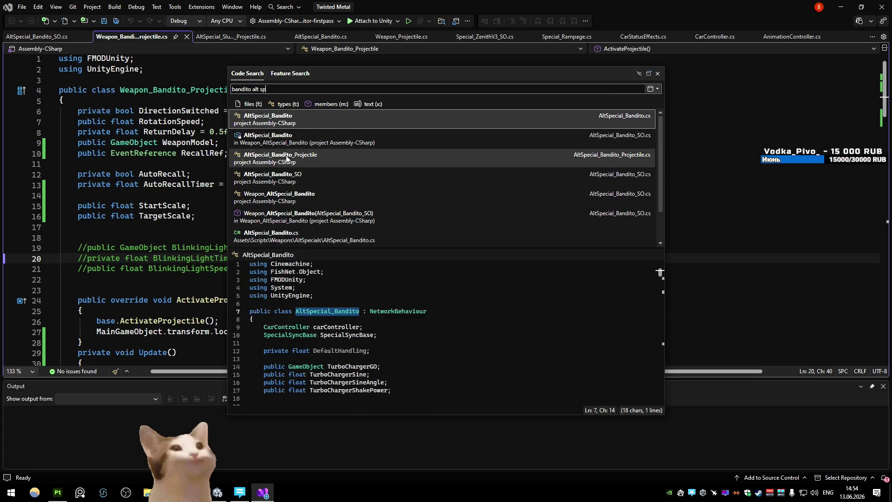
pyautogui.write('ro')
pyautogui.press('Return')
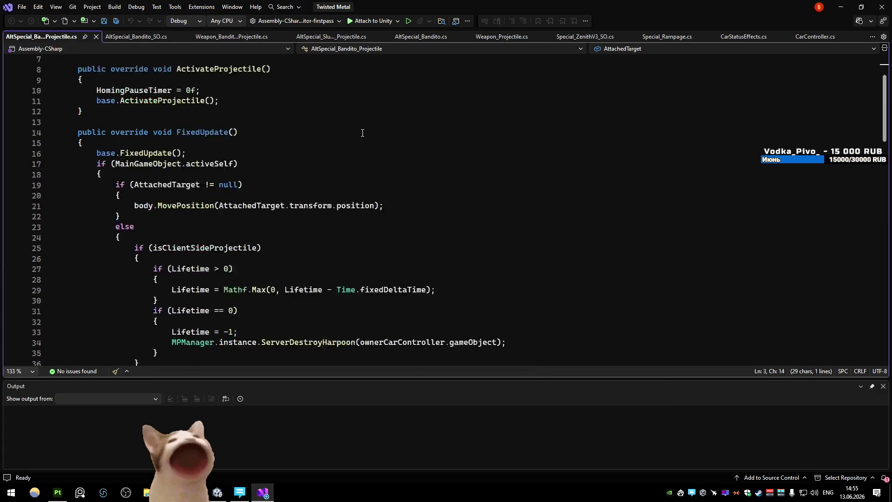
# - Read through the script and place the caret after its final method at line 99
pyautogui.scroll(-20, 362, 133)
pyautogui.scroll(1, 362, 135)
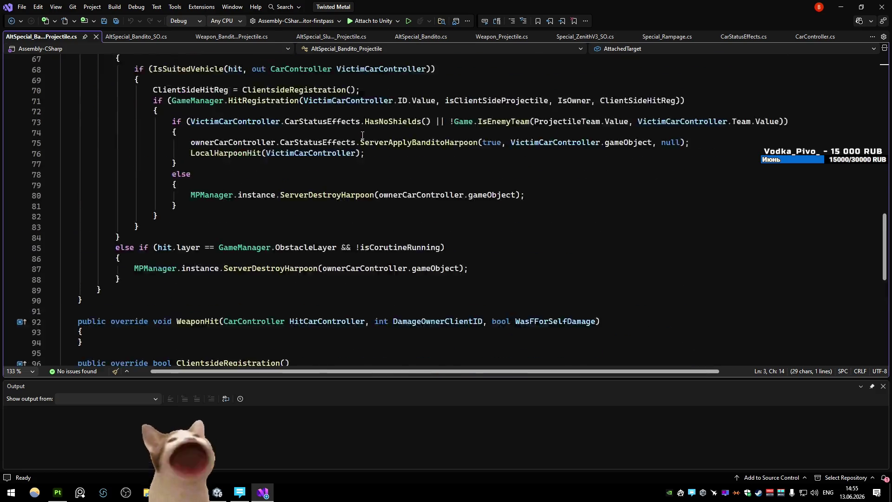
pyautogui.scroll(3, 362, 135)
pyautogui.scroll(19, 363, 135)
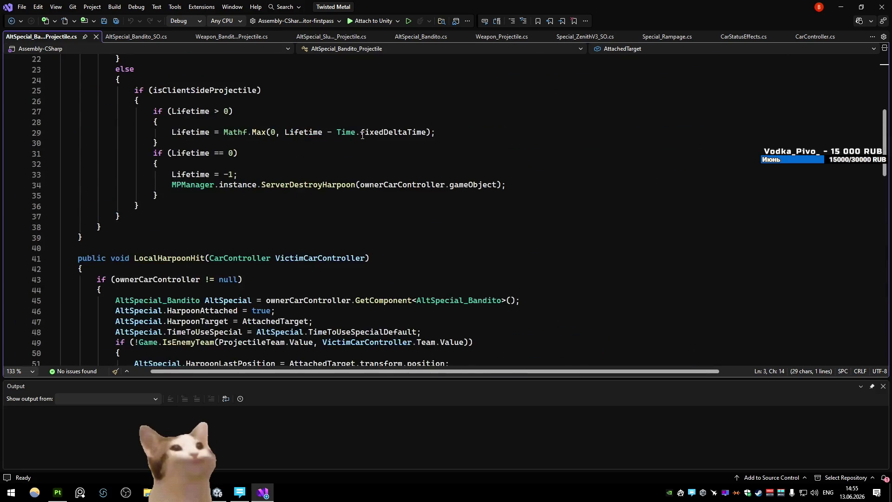
pyautogui.scroll(-20, 363, 135)
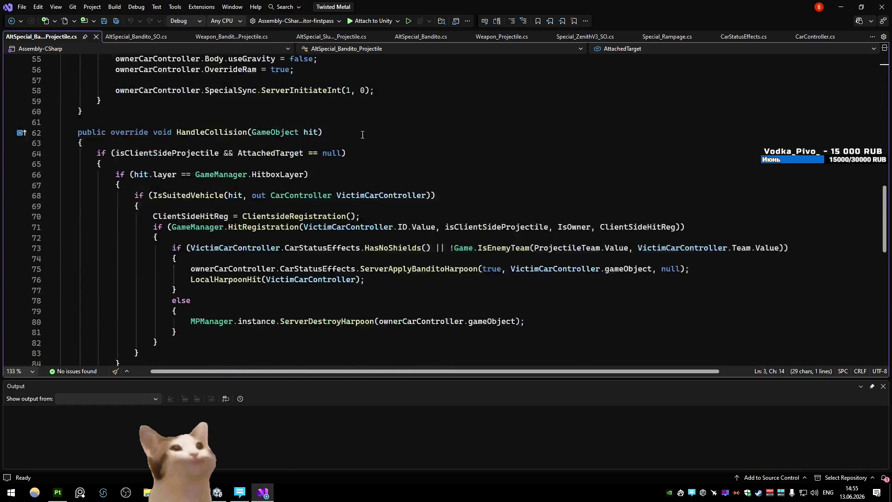
pyautogui.click(148, 267)
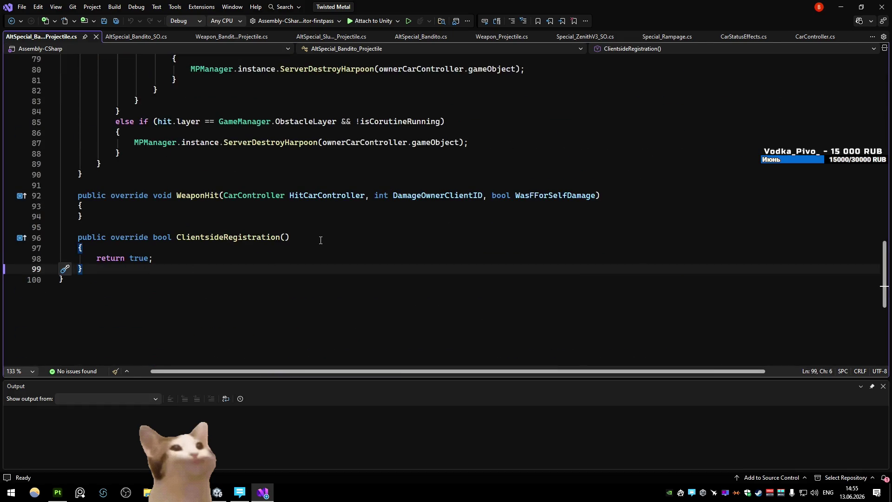
# - Add a DestroyRocketSpecialCase override stub, check its base definition, and remove the base call
pyautogui.press('Return')
pyautogui.press('Return')
pyautogui.write('public ')
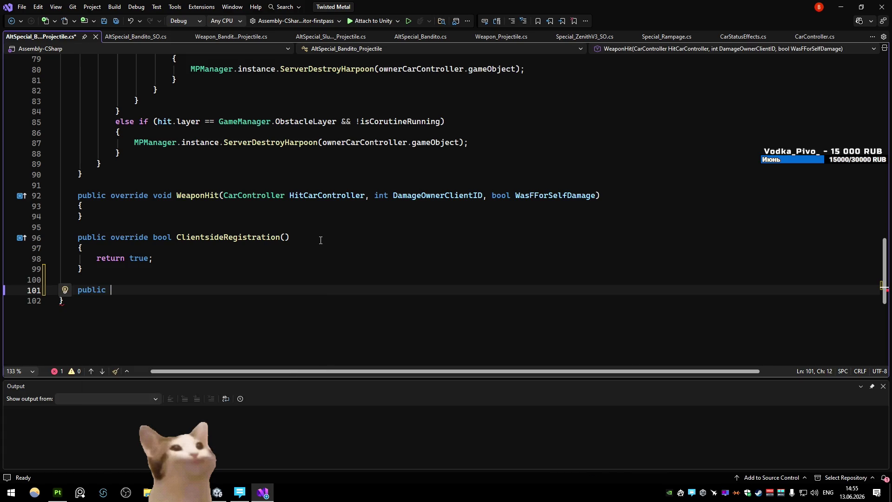
pyautogui.write('over')
pyautogui.press('space')
pyautogui.press('Return')
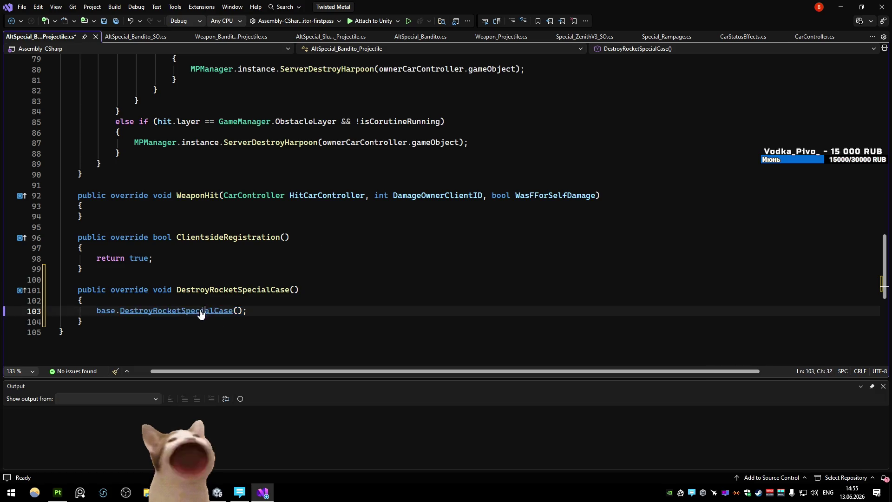
pyautogui.press('F12')
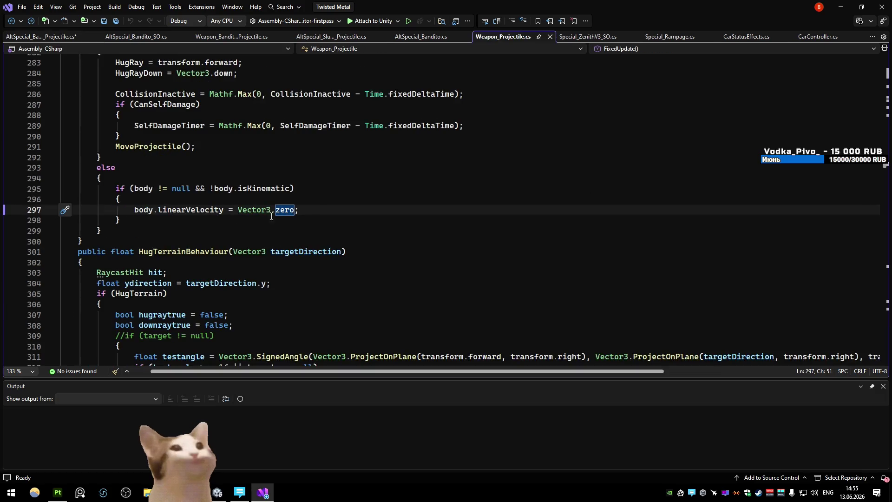
pyautogui.hotkey('ctrl', '-')
pyautogui.hotkey('ctrl', '-')
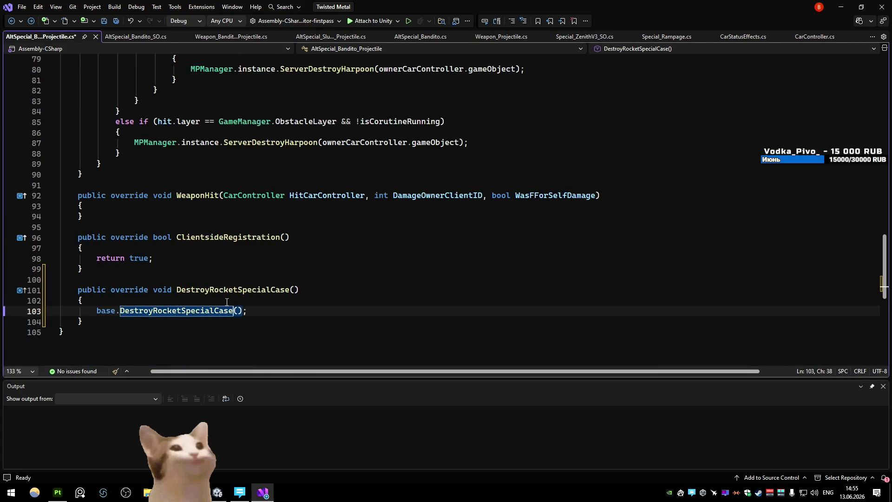
pyautogui.hotkey('shift', 'Home')
pyautogui.press('BackSpace')
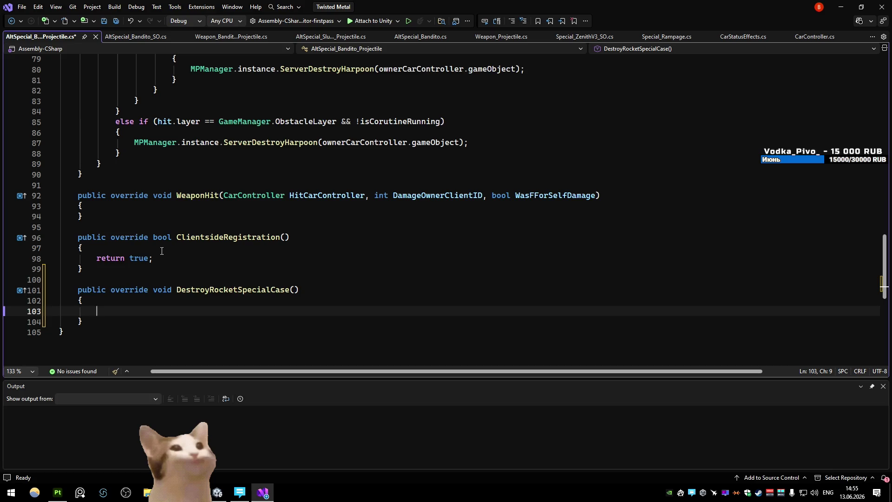
# - Delete the unfinished DestroyRocketSpecialCase override and review the ProjectileTeam collision code
pyautogui.moveTo(96, 318); pyautogui.dragTo(165, 270)
pyautogui.press('Delete')
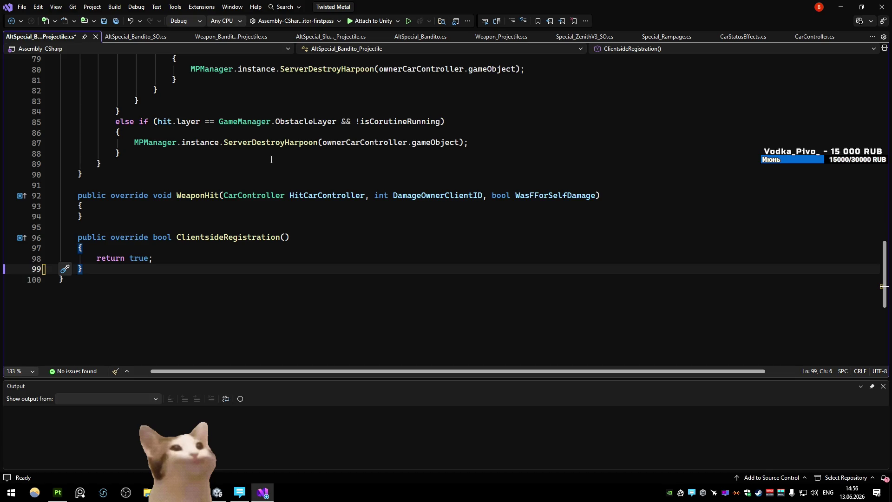
pyautogui.scroll(12, 272, 159)
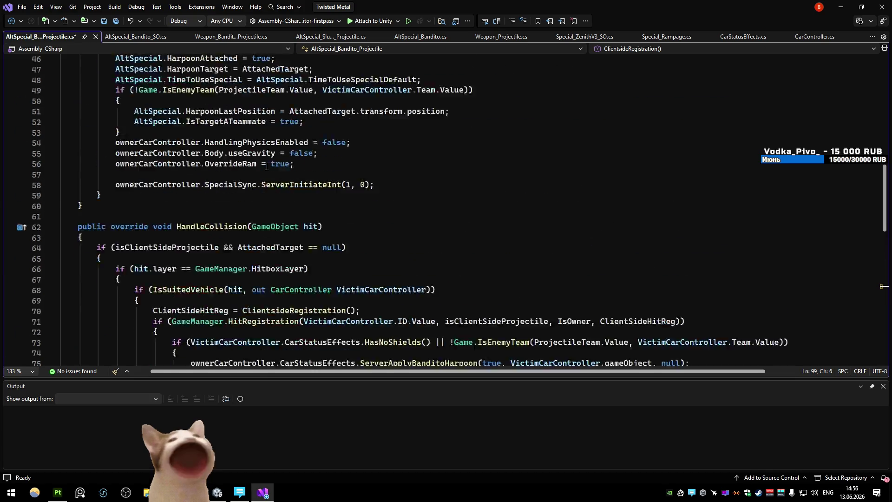
pyautogui.click(244, 153)
pyautogui.scroll(-4, 227, 172)
pyautogui.scroll(-3, 227, 172)
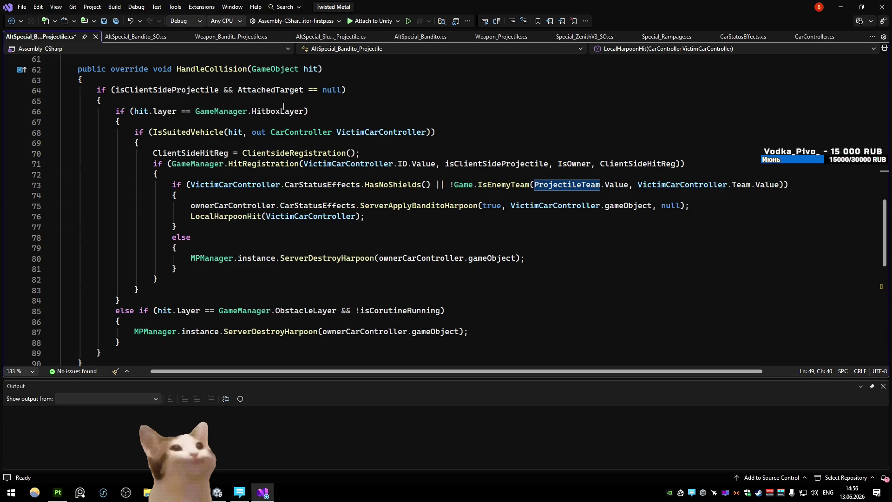
pyautogui.scroll(-6, 283, 107)
# - Insert and remove another override stub after ClientsideRegistration, then save the script
pyautogui.click(233, 269)
pyautogui.press('Return')
pyautogui.press('Return')
pyautogui.write('override')
pyautogui.press('Return')
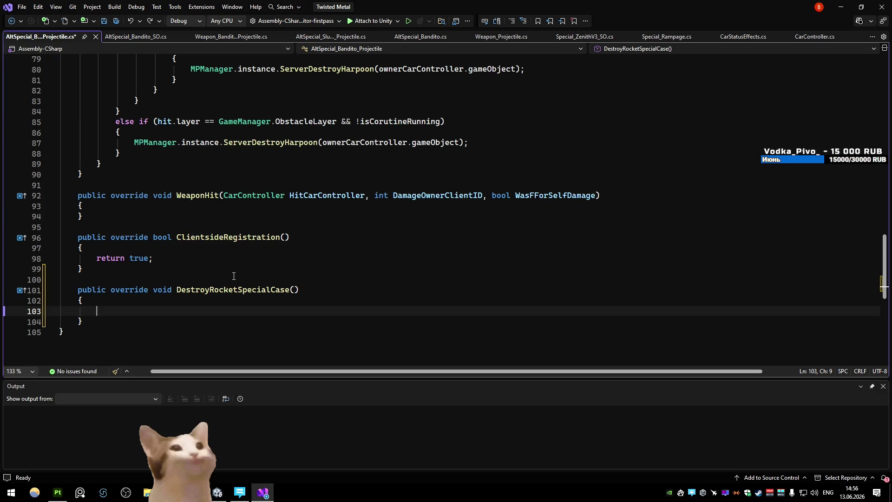
pyautogui.moveTo(119, 325); pyautogui.dragTo(112, 269)
pyautogui.press('Delete')
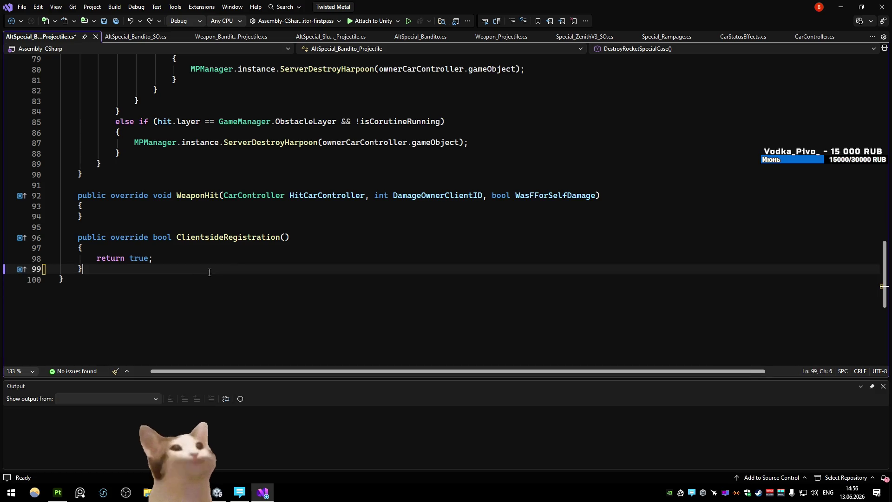
pyautogui.hotkey('ctrl', 's')
pyautogui.click(837, 7)
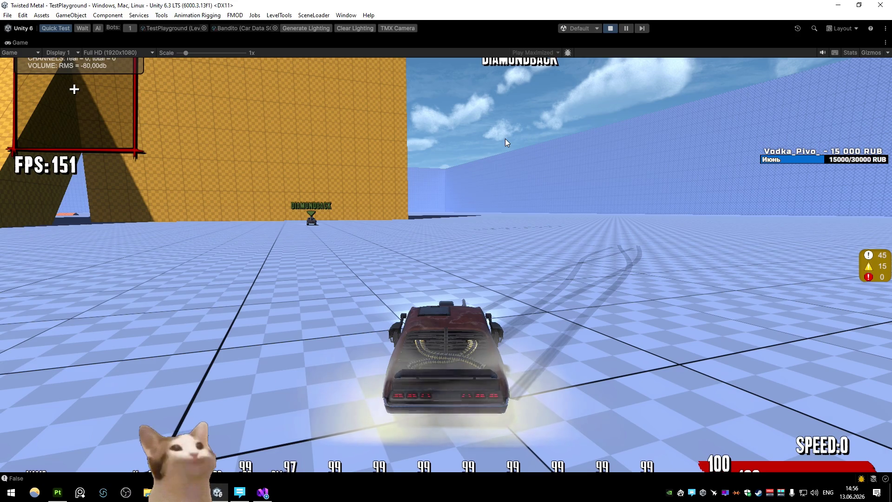
# - Stop Unity's Play mode and return to Visual Studio
pyautogui.click(610, 28)
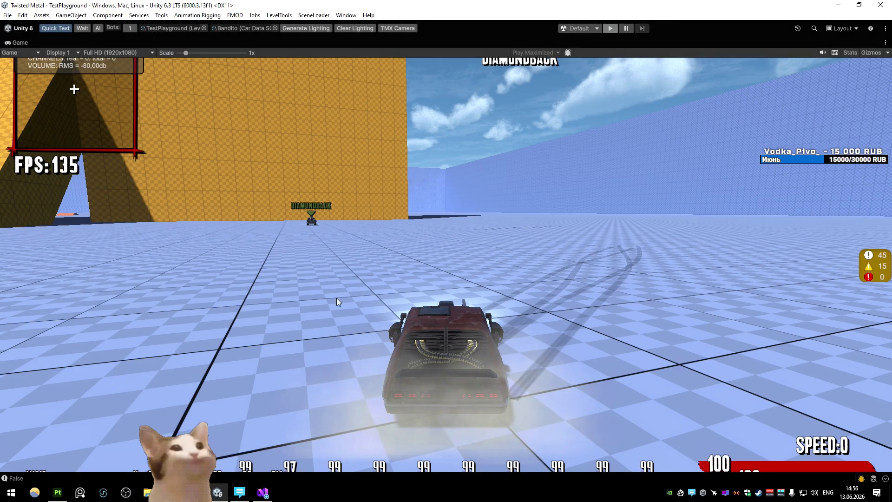
pyautogui.hotkey('alt', 'Tab')
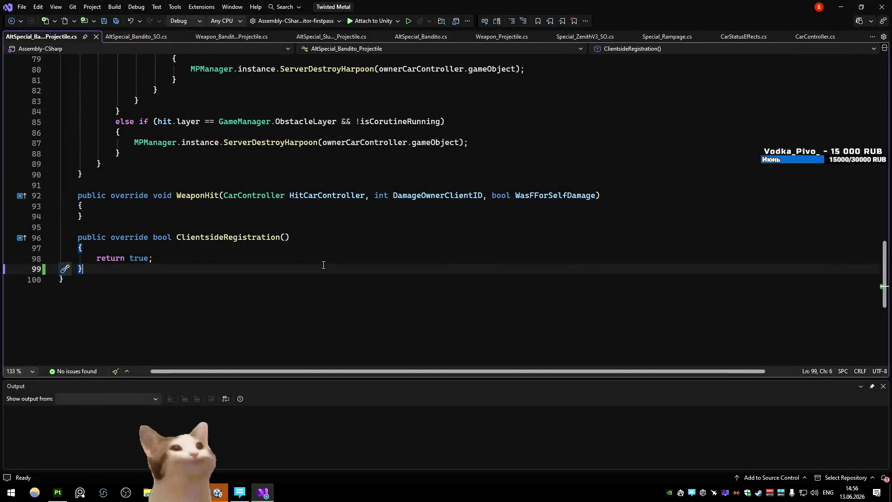
# - Following ZenithV3's ResetState, add CarController.WeaponSystem.ServerShootAnimation(WeaponID); to Bandito's ResetState and save
pyautogui.click(142, 37)
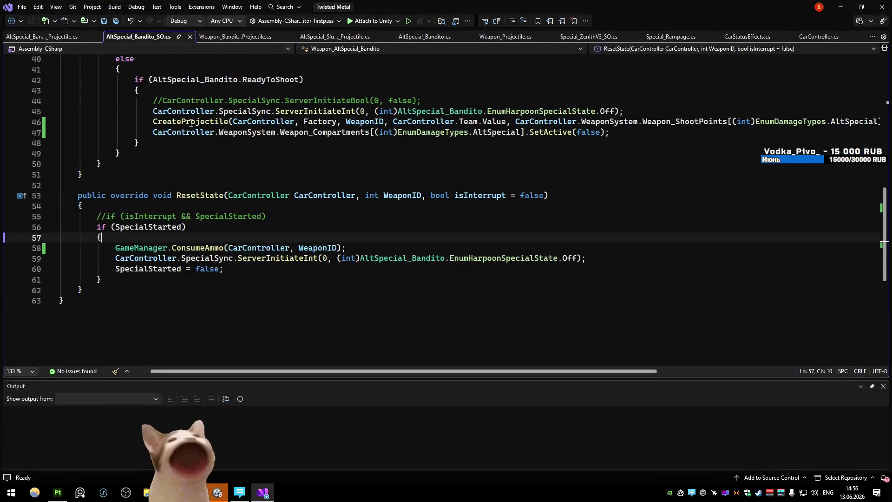
pyautogui.click(402, 247)
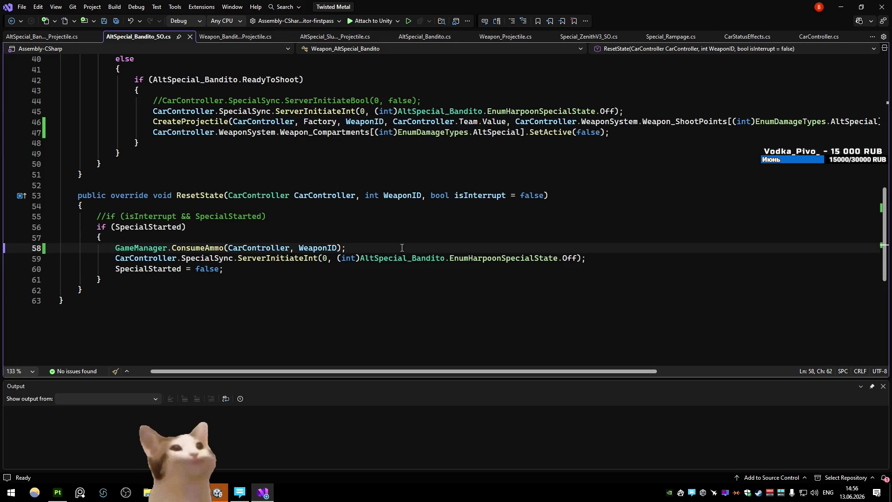
pyautogui.write('WeaponCompartmentState[i].HideWeaponGO')
pyautogui.hotkey('ctrl', 'z')
pyautogui.click(234, 37)
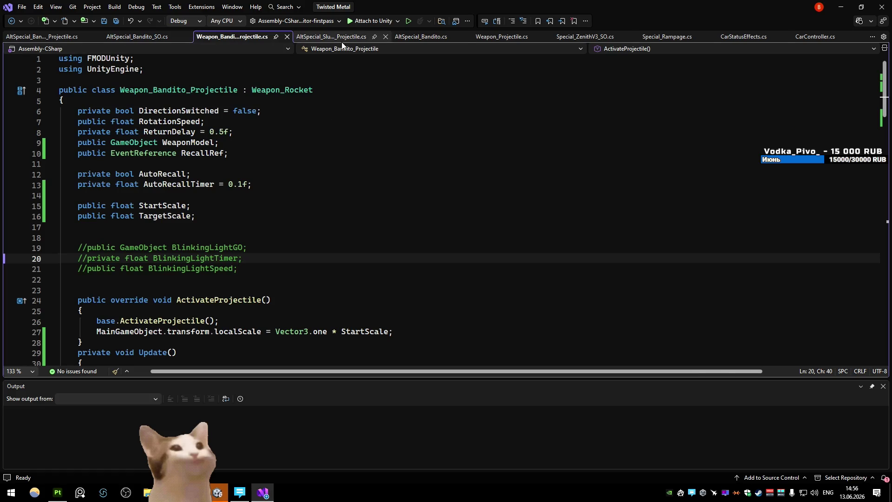
pyautogui.click(342, 41)
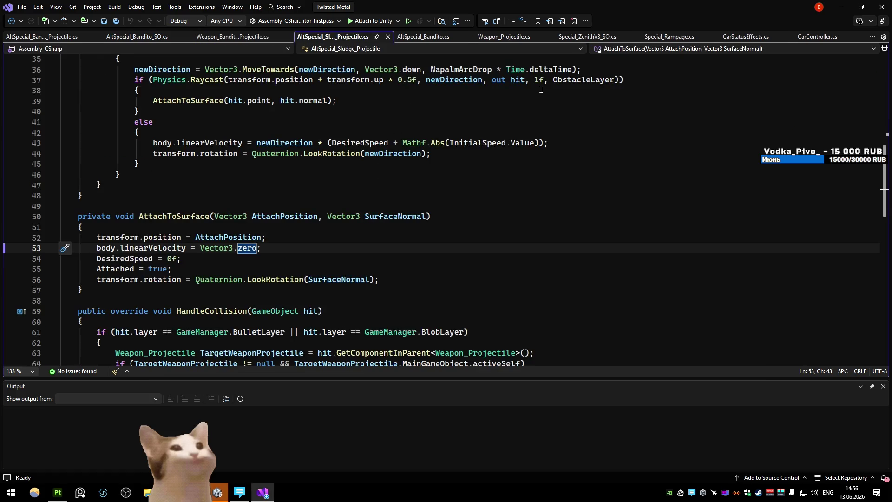
pyautogui.click(598, 40)
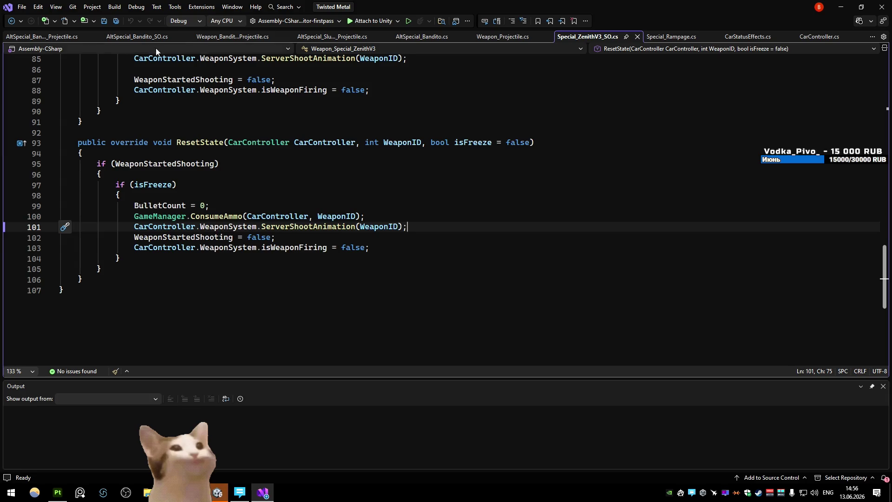
pyautogui.click(153, 38)
pyautogui.write('CarController.WeaponSystem.ServerShootAnimation(WeaponID);')
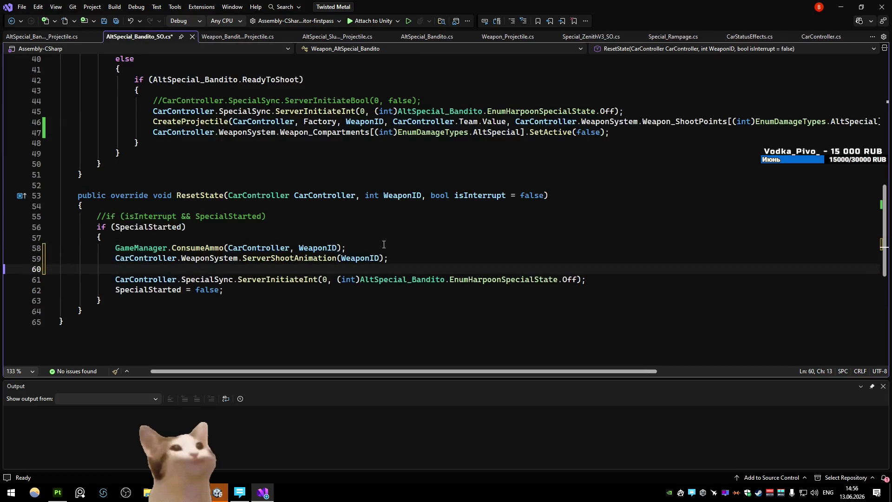
pyautogui.press('BackSpace')
pyautogui.hotkey('ctrl', 's')
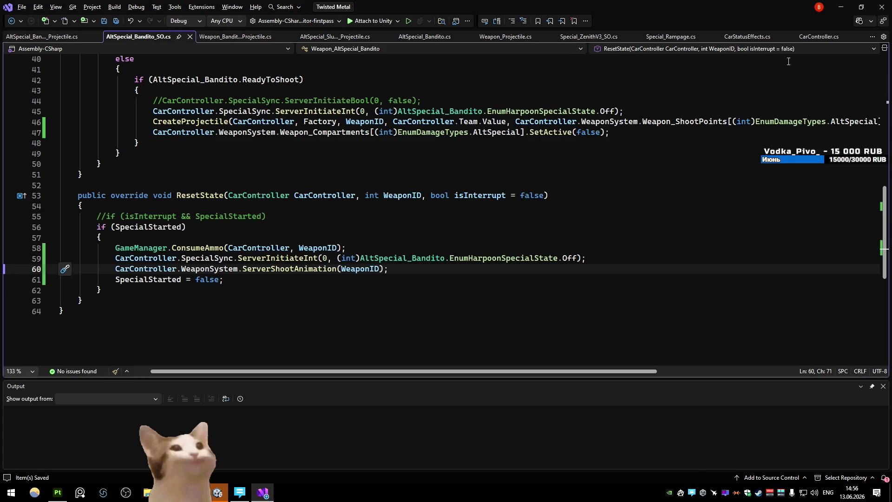
pyautogui.hotkey('alt', 'Tab')
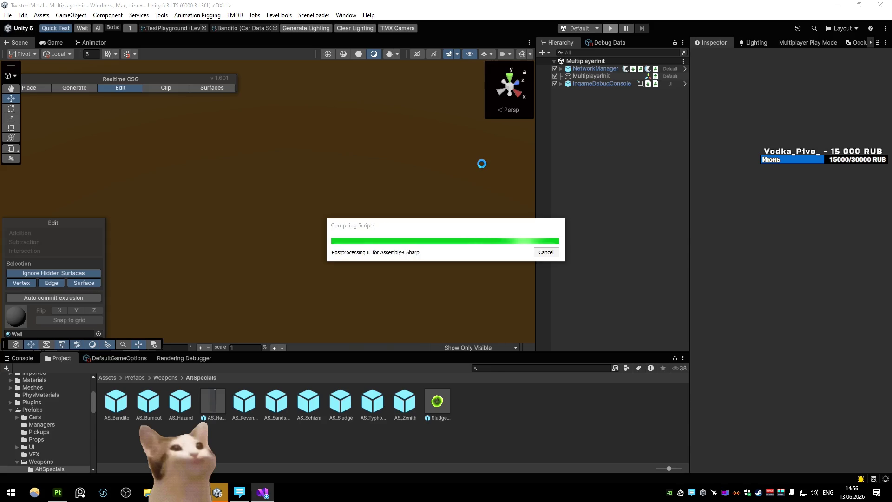
# - Test-drive the Bandito in Play mode with the chase camera and a drift, then return to Visual Studio
pyautogui.click(610, 28)
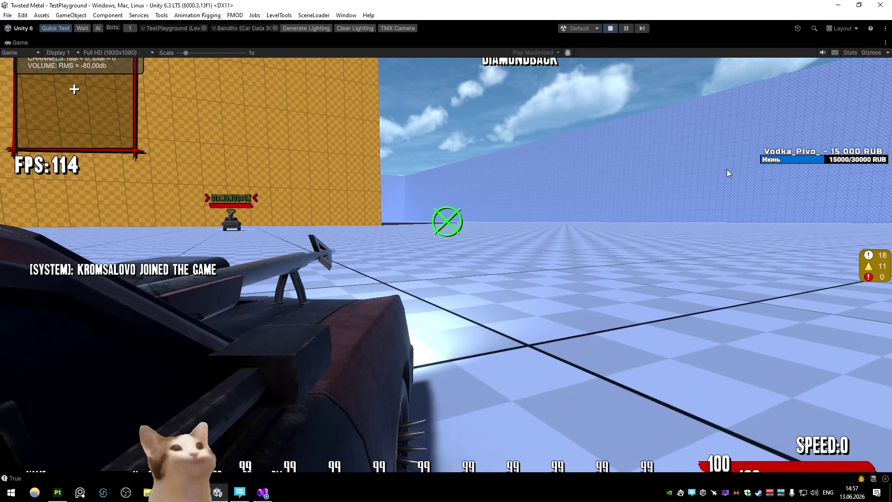
pyautogui.press('c')
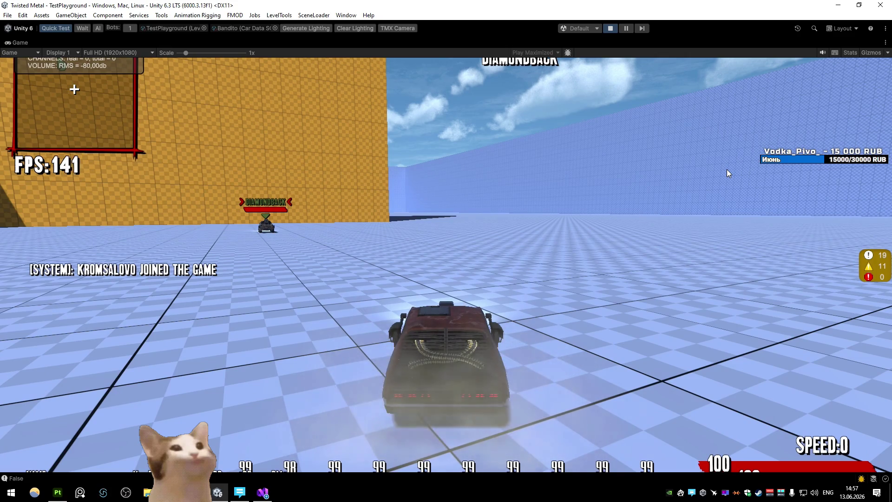
pyautogui.press('w')
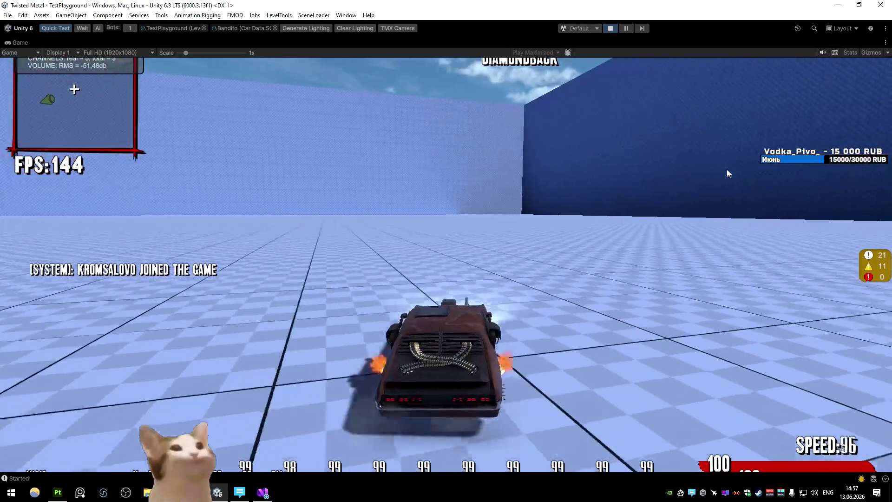
pyautogui.press('space')
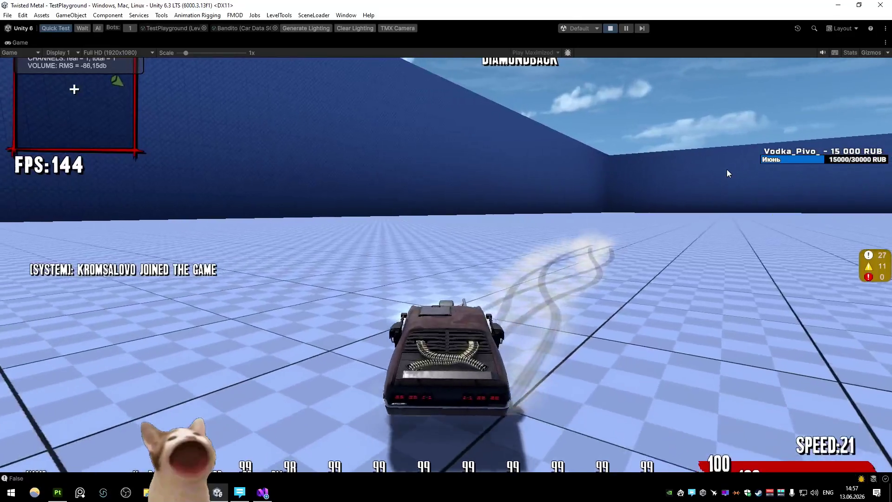
pyautogui.press('w')
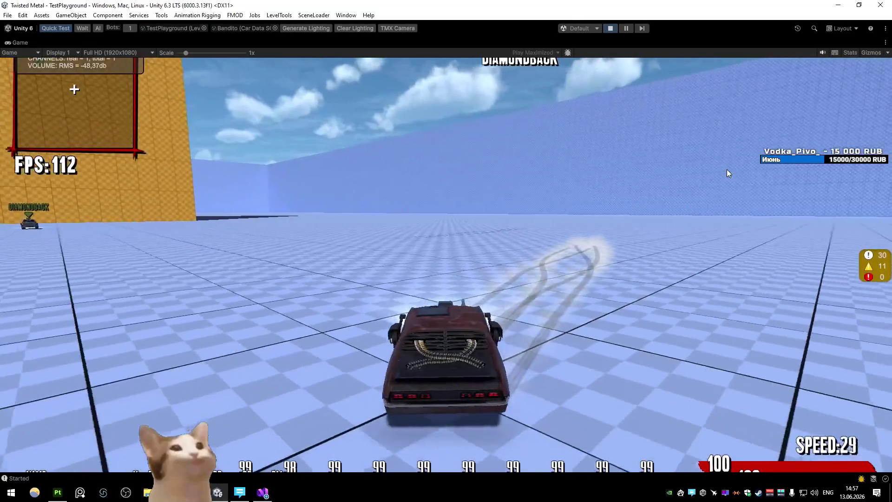
pyautogui.hotkey('alt', 'Tab')
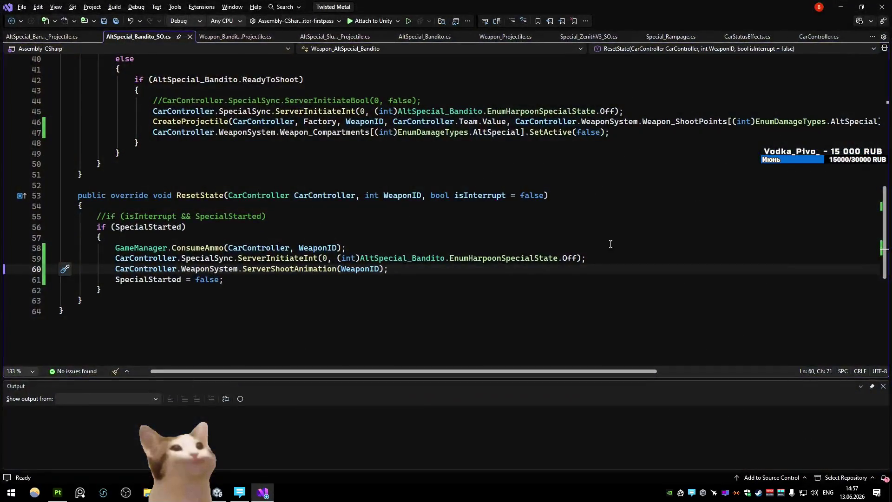
pyautogui.click(606, 242)
# - Follow ServerShootAnimation through ObserverShootAnimation to the ShootAnimation definition
pyautogui.hotkey('ctrl', '-')
pyautogui.hotkey('ctrl', '-')
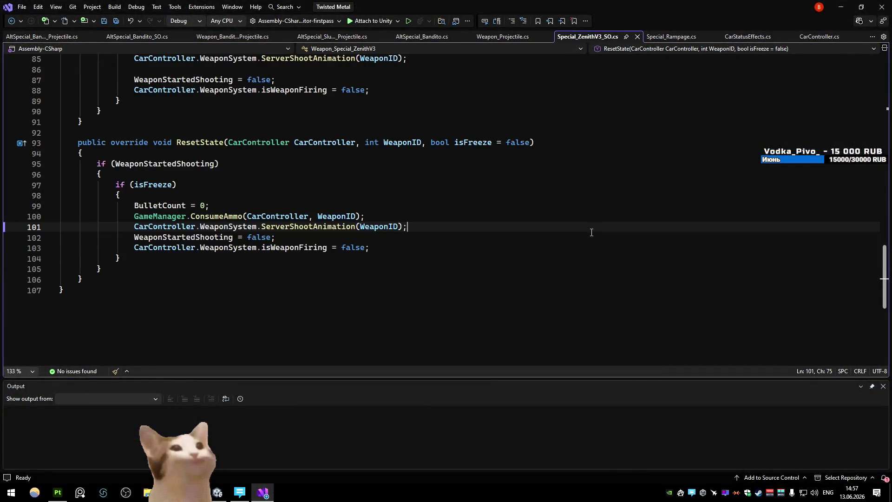
pyautogui.hotkey('ctrl', 'shift', '-')
pyautogui.keyDown('ctrl'); pyautogui.click(291, 269); pyautogui.keyUp('ctrl')
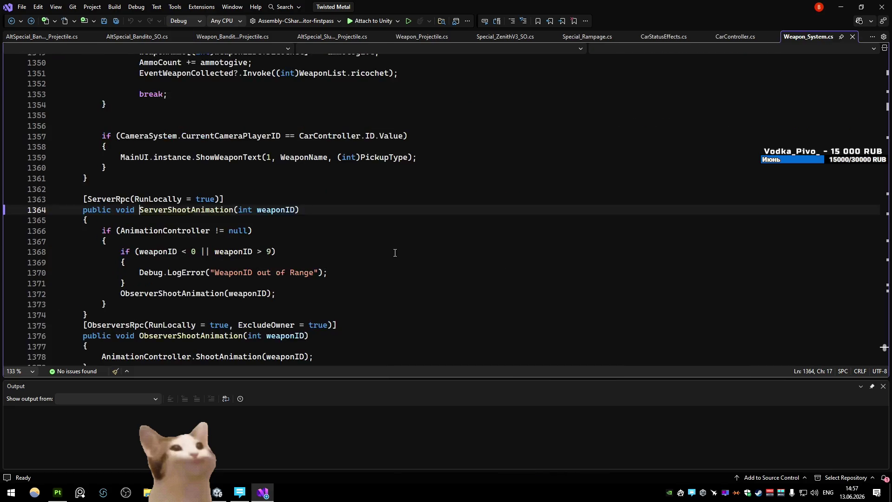
pyautogui.keyDown('ctrl'); pyautogui.click(186, 167); pyautogui.keyUp('ctrl')
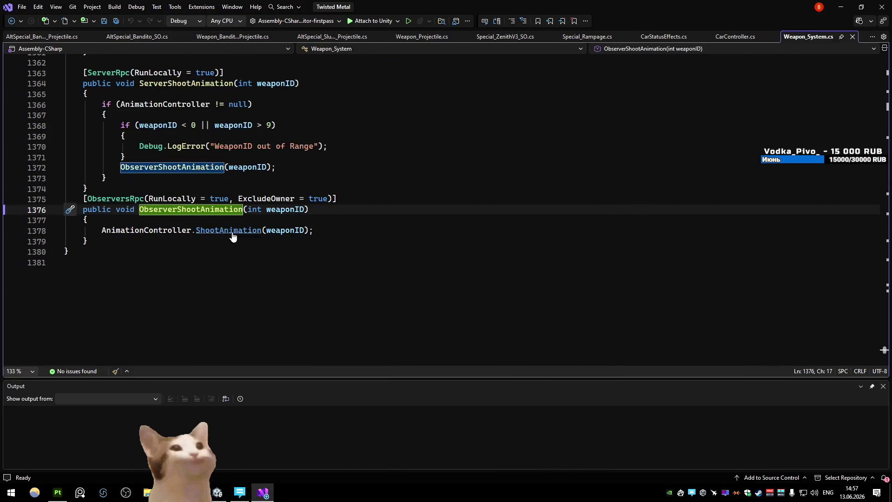
pyautogui.keyDown('ctrl'); pyautogui.click(230, 231); pyautogui.keyUp('ctrl')
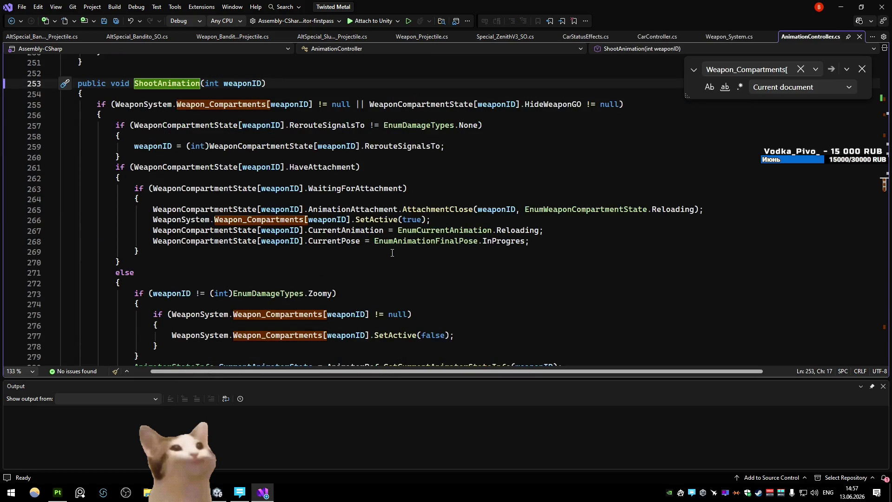
# - Scroll through OnAnimationEnd to the PlayAnimation call in its else branch
pyautogui.scroll(-8, 392, 252)
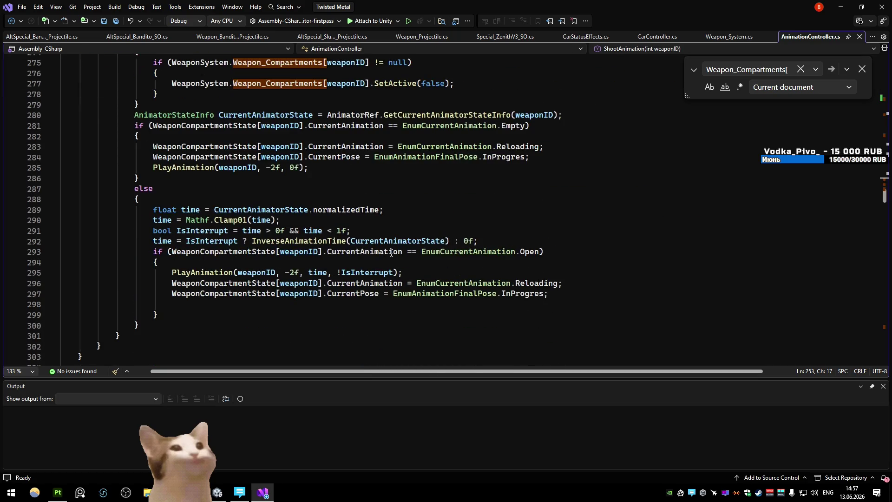
pyautogui.scroll(-7, 390, 253)
pyautogui.scroll(-20, 389, 252)
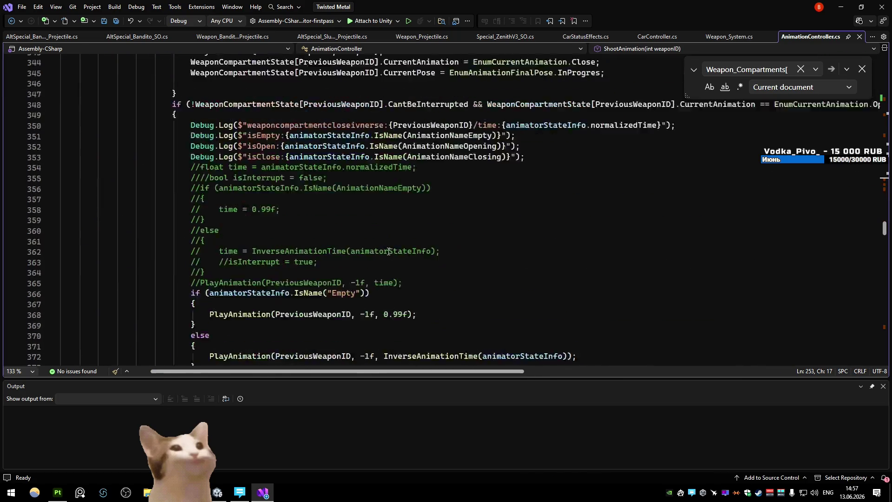
pyautogui.scroll(-6, 388, 251)
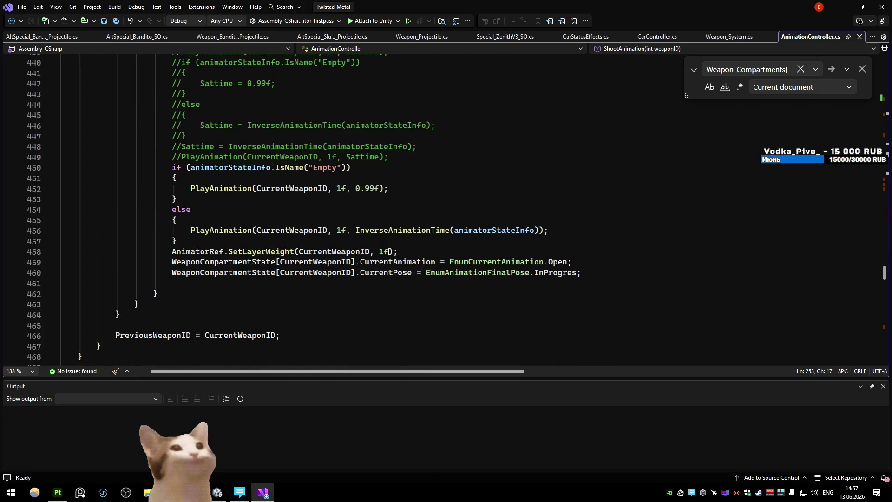
pyautogui.scroll(20, 389, 251)
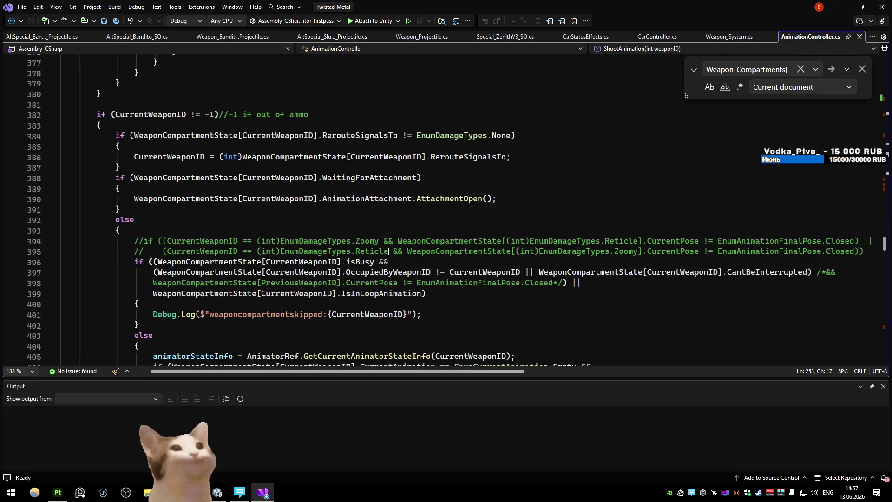
pyautogui.scroll(16, 388, 251)
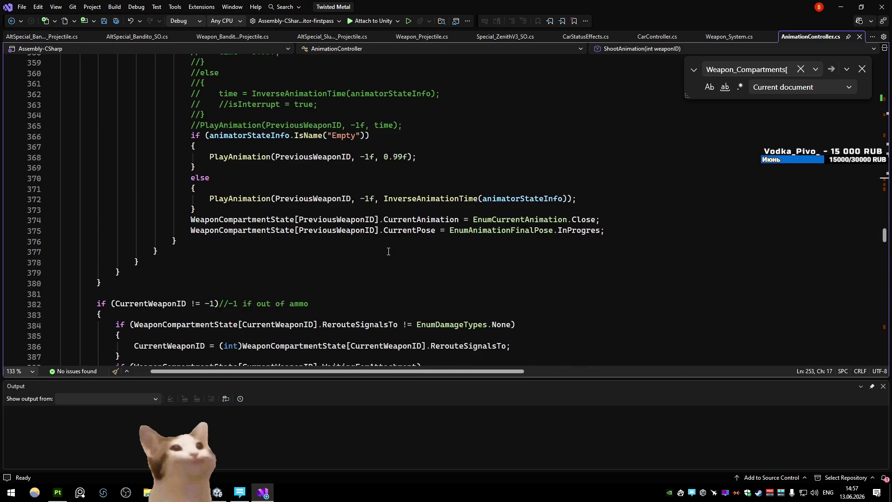
pyautogui.scroll(-20, 389, 251)
pyautogui.scroll(-20, 388, 251)
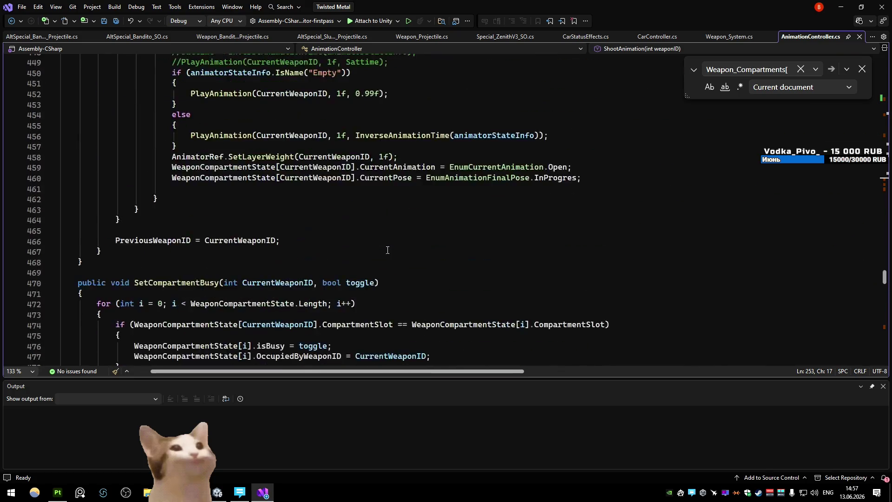
pyautogui.scroll(-2, 388, 251)
pyautogui.scroll(10, 388, 251)
pyautogui.scroll(-2, 388, 251)
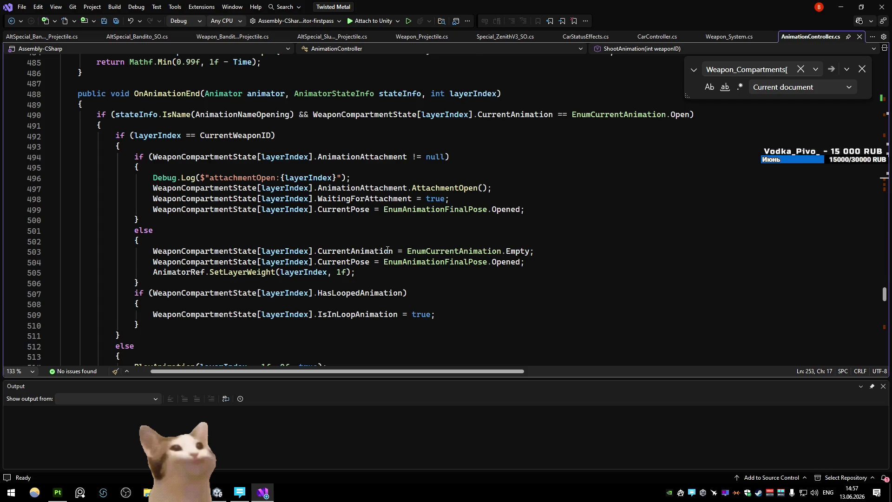
pyautogui.scroll(-3, 388, 250)
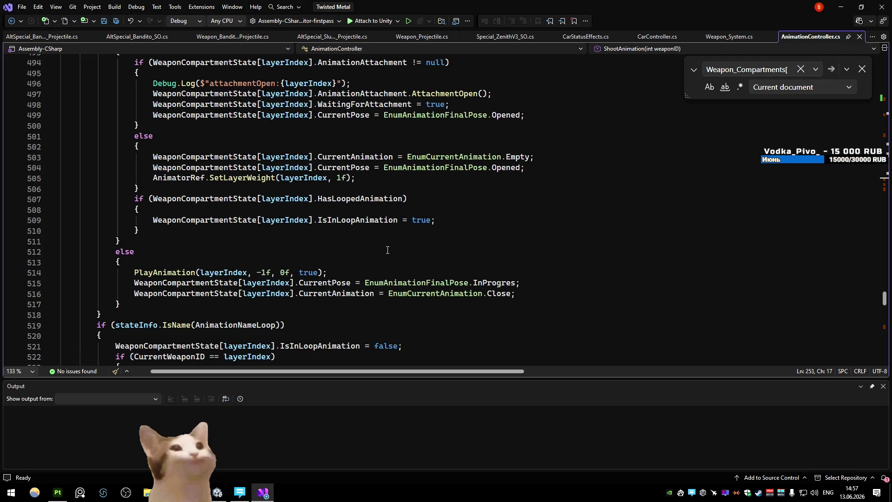
pyautogui.click(192, 273)
# - Go to PlayAnimation's definition, set a breakpoint on line 156, and attach to Unity
pyautogui.press('F12')
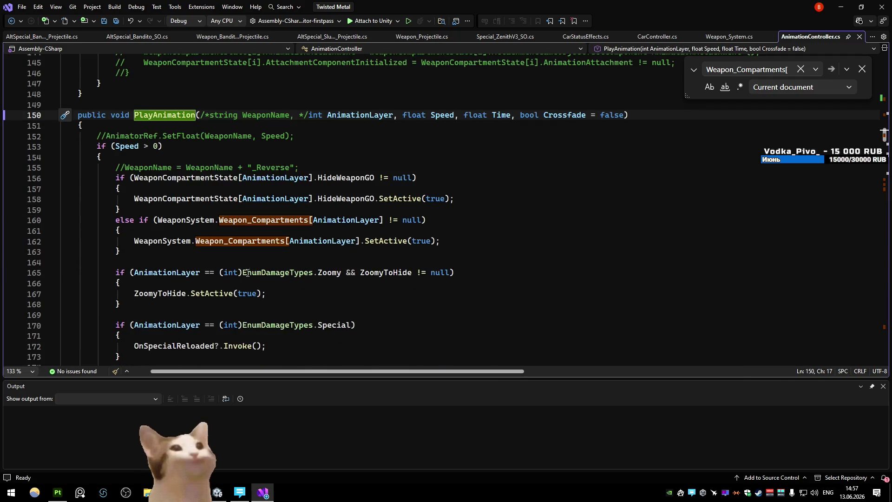
pyautogui.click(254, 180)
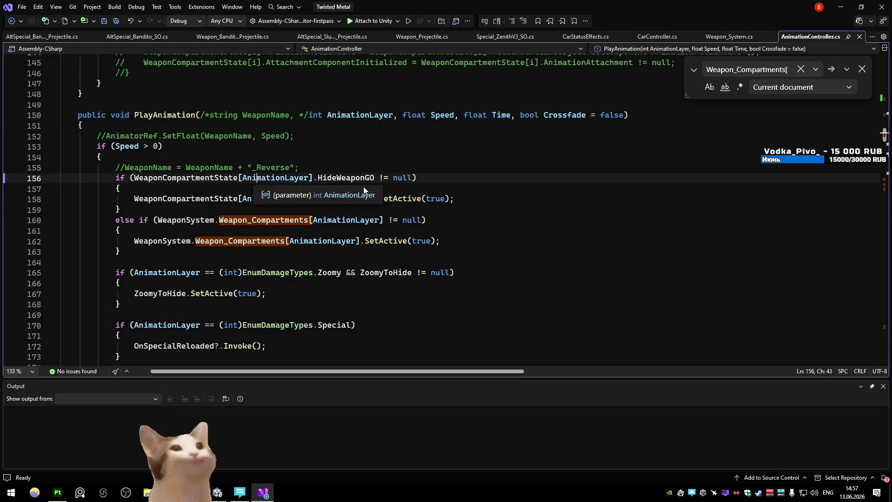
pyautogui.press('F9')
pyautogui.click(361, 22)
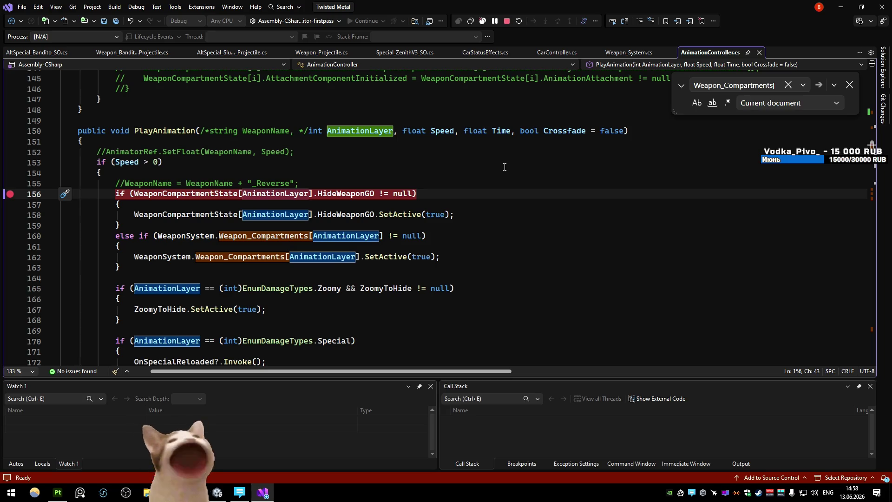
# - Switch to Blender's Bandito.blend and open its File menu
pyautogui.hotkey('alt', 'Tab')
pyautogui.click(25, 16)
pyautogui.moveTo(34, 47)
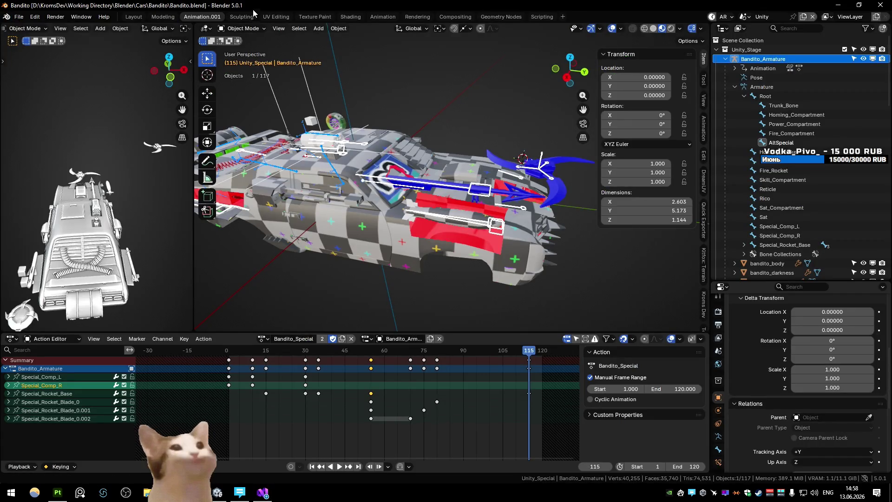
# - Switch from Blender back to AnimationController.cs in Visual Studio
pyautogui.hotkey('alt', 'Tab')
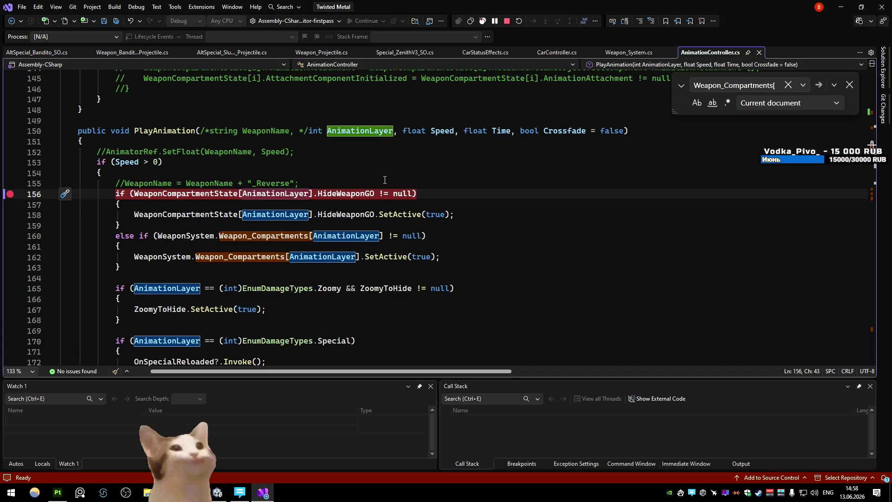
# - Stop the game and open the Car_Zenith prefab from Prefabs > Cars
pyautogui.click(217, 493)
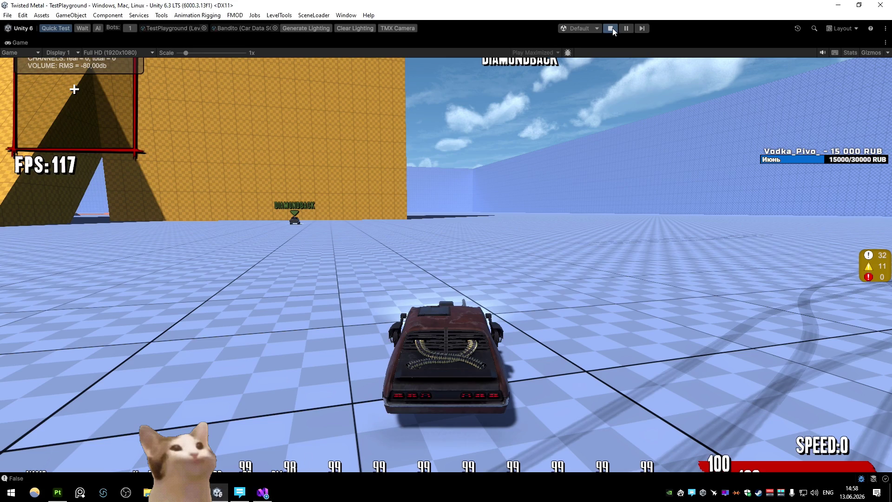
pyautogui.hotkey('ctrl', 'p')
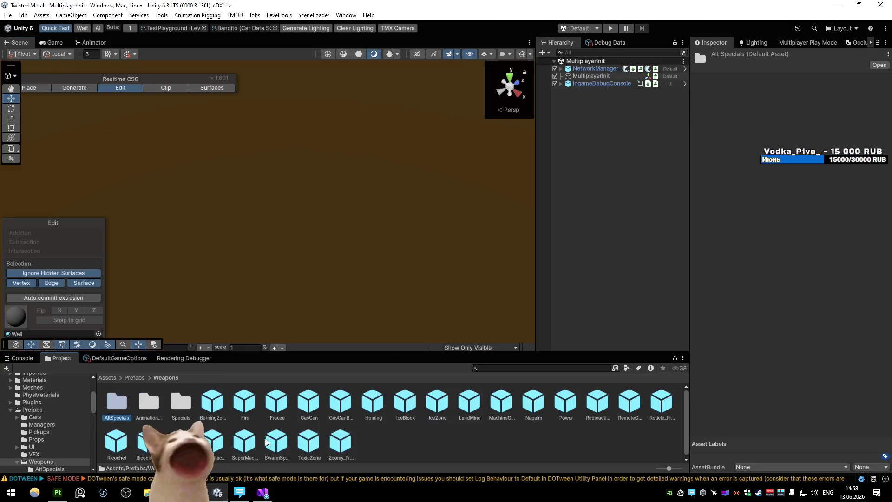
pyautogui.doubleClick(405, 401)
pyautogui.doubleClick(309, 402)
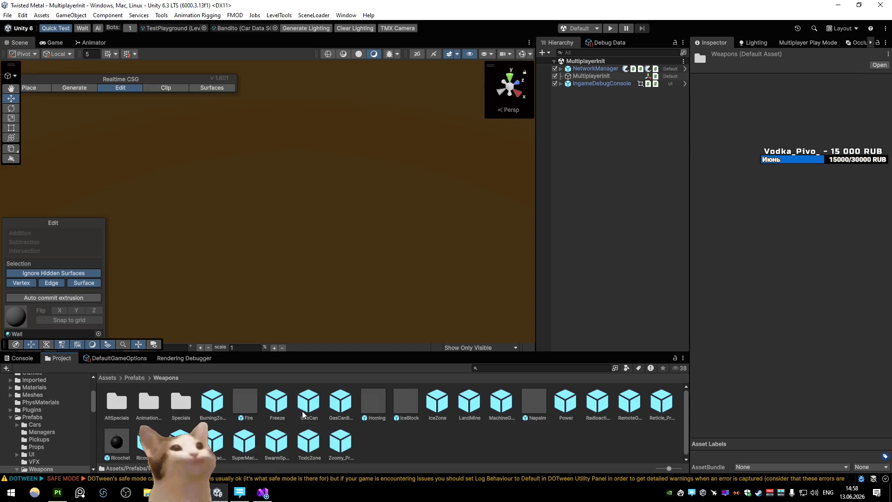
pyautogui.press('BackSpace')
pyautogui.doubleClick(117, 402)
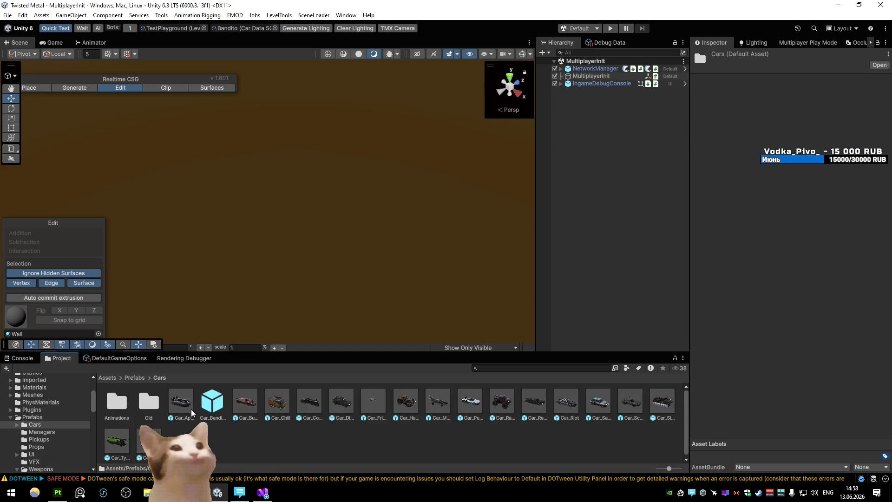
pyautogui.click(213, 404)
pyautogui.doubleClick(149, 439)
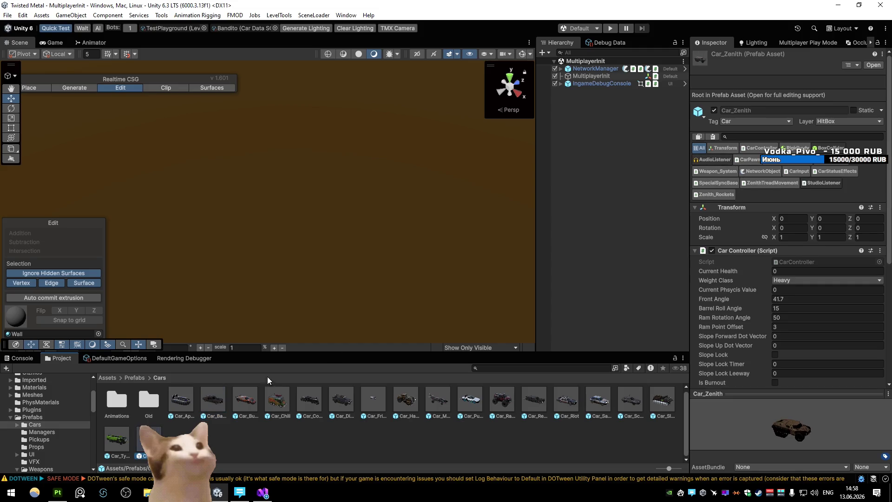
# - Select the Car_Zenith root and open its Zenith_Rockets script
pyautogui.click(595, 206)
pyautogui.scroll(-10, 744, 242)
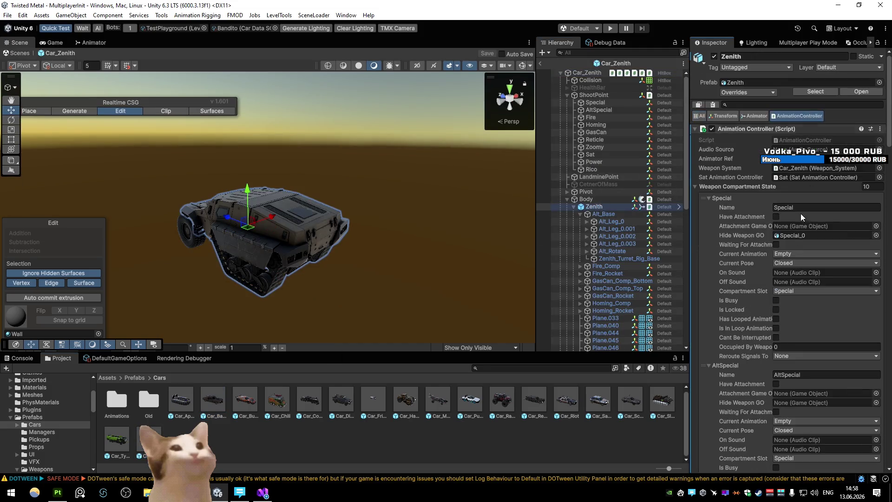
pyautogui.scroll(-15, 739, 241)
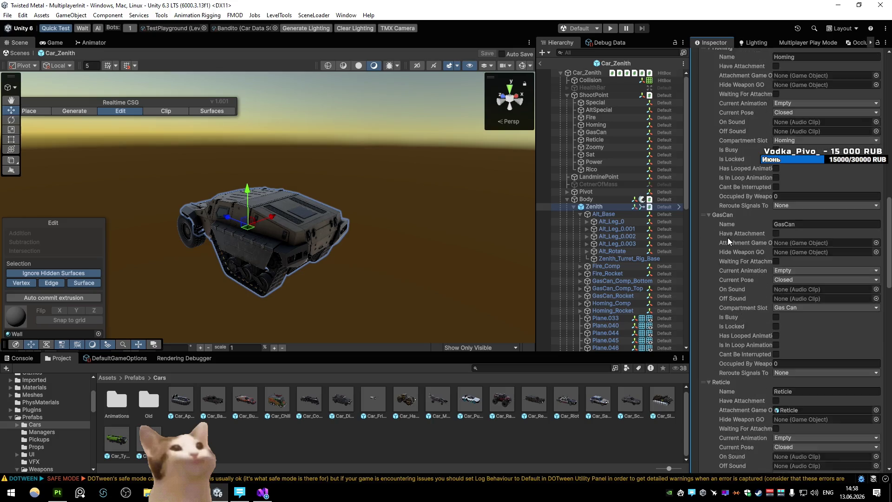
pyautogui.scroll(-9, 730, 241)
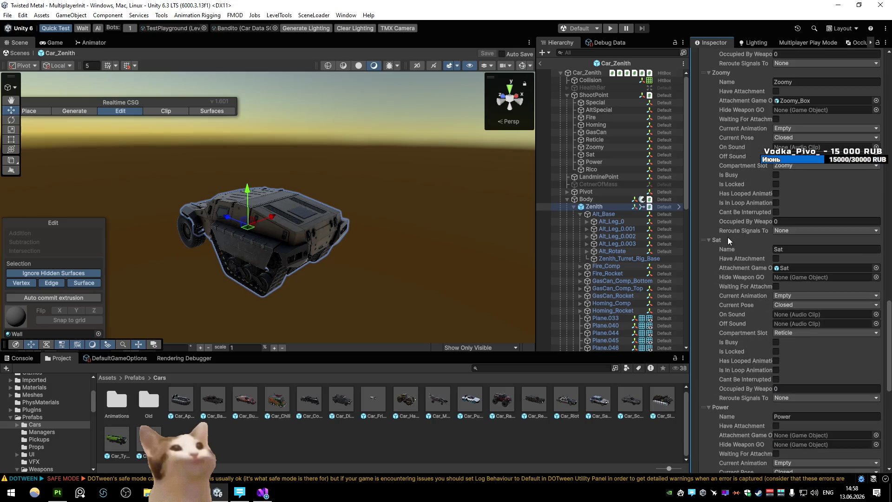
pyautogui.scroll(20, 729, 240)
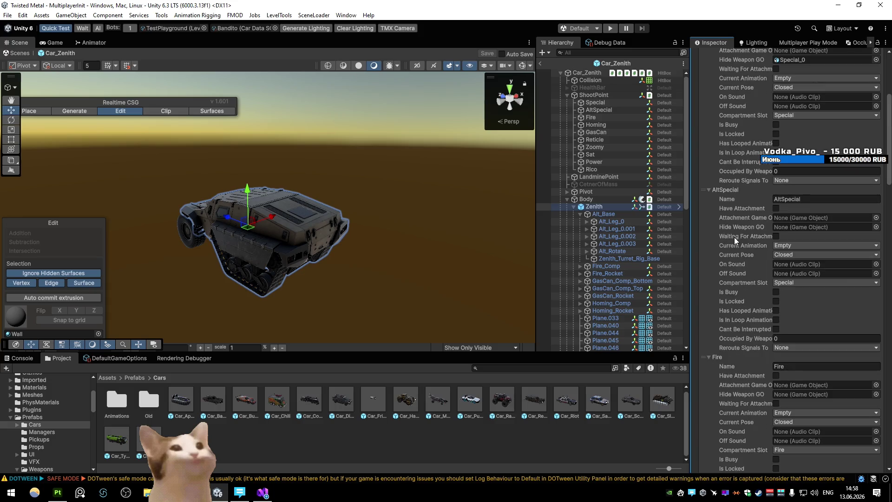
pyautogui.scroll(5, 735, 240)
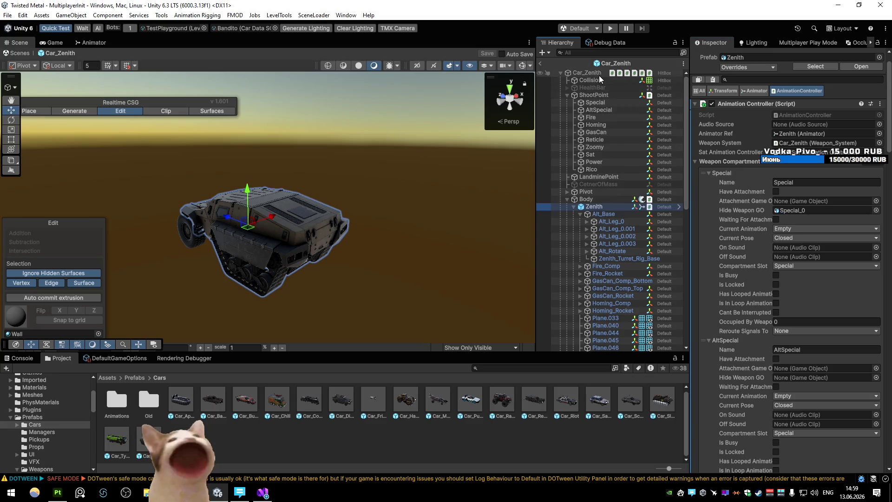
pyautogui.click(544, 73)
pyautogui.click(714, 114)
pyautogui.click(801, 163)
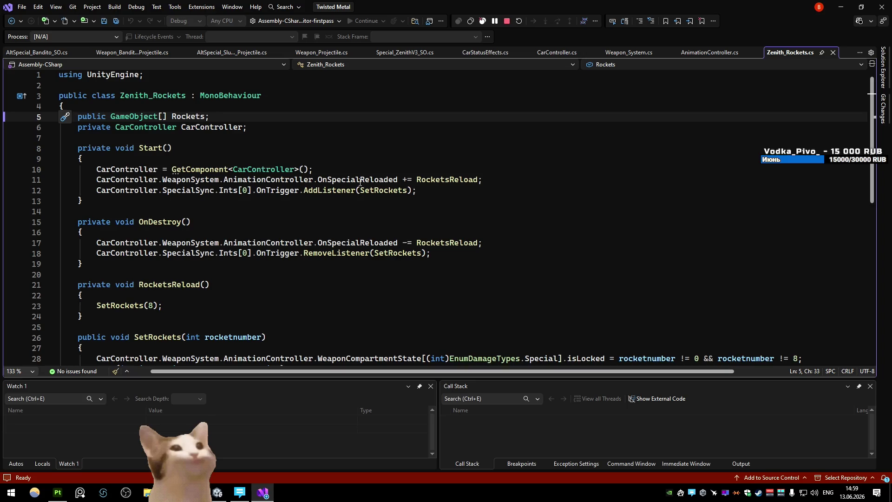
# - Look up where OnSpecialReloaded is declared, then inspect Zenith's Weapon_System compartments in Unity
pyautogui.click(360, 183)
pyautogui.press('F12')
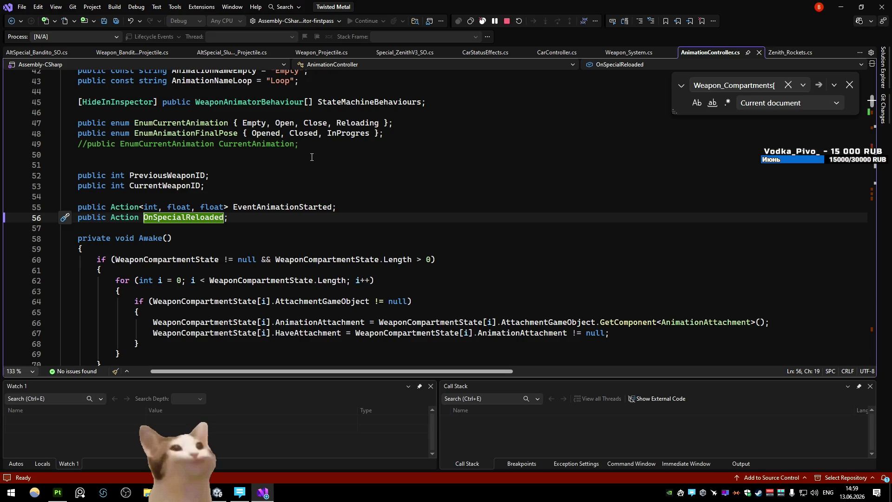
pyautogui.hotkey('ctrl', '-')
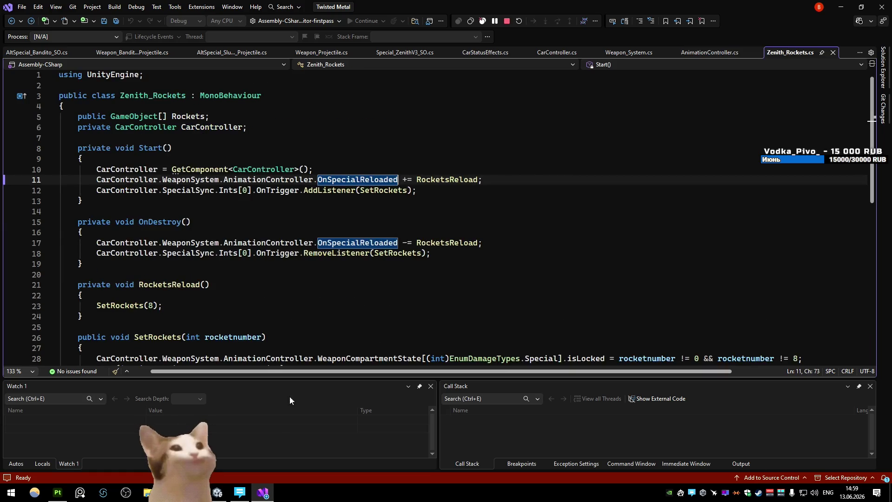
pyautogui.click(263, 492)
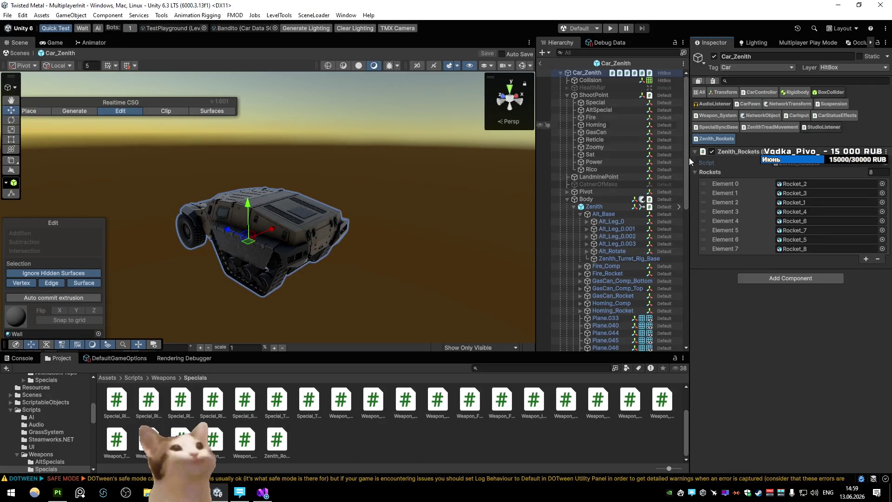
pyautogui.click(725, 117)
pyautogui.scroll(-5, 757, 202)
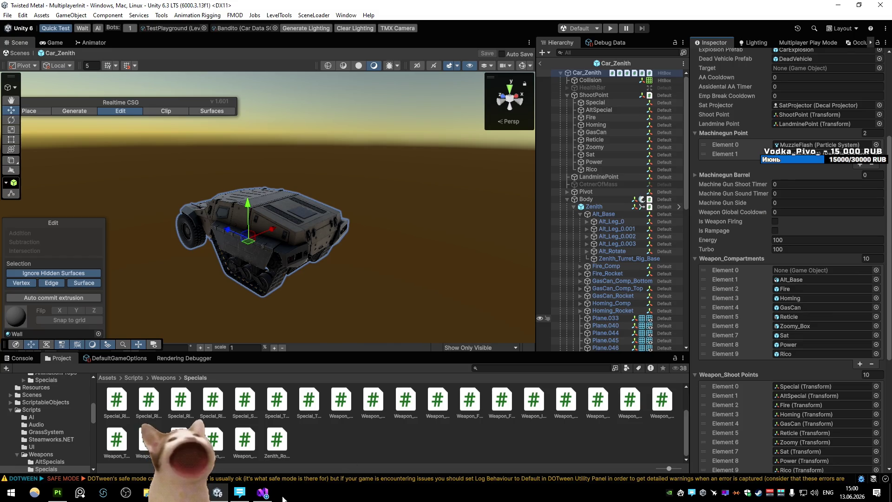
# - In PlayAnimation, delete the else so the Weapon_Compartments check becomes a standalone if
pyautogui.click(263, 493)
pyautogui.click(711, 52)
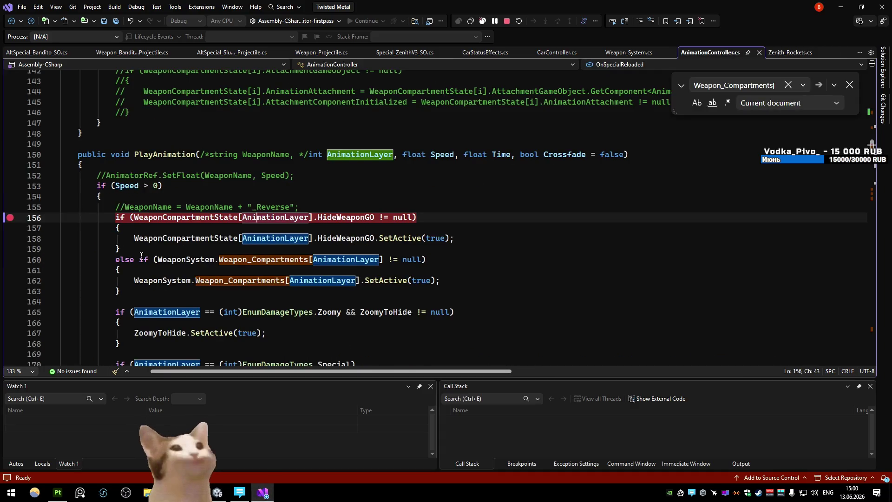
pyautogui.moveTo(116, 259); pyautogui.dragTo(149, 259)
pyautogui.press('Delete')
# - Remove 'else' on line 160 of AnimationController, save, stop debugging, and return to Unity
pyautogui.click(252, 175)
pyautogui.click(311, 217)
pyautogui.hotkey('ctrl', 's')
pyautogui.hotkey('shift', 'F5')
pyautogui.click(448, 160)
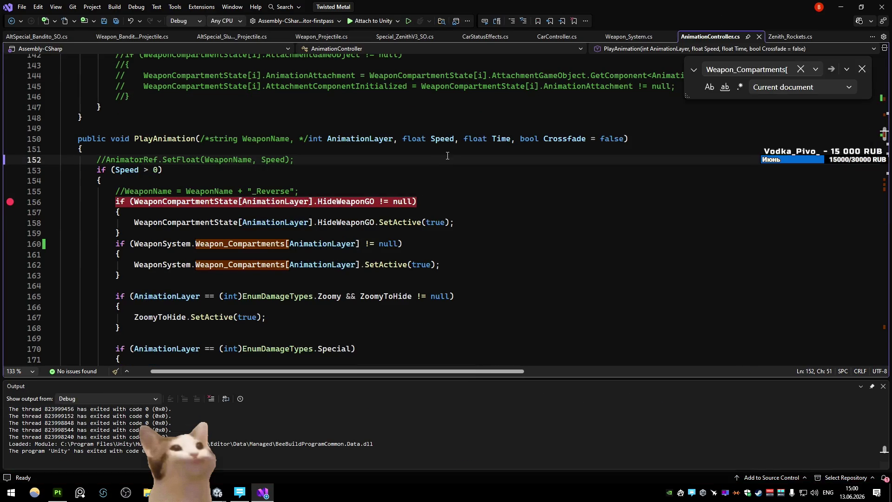
pyautogui.hotkey('alt', 'Tab')
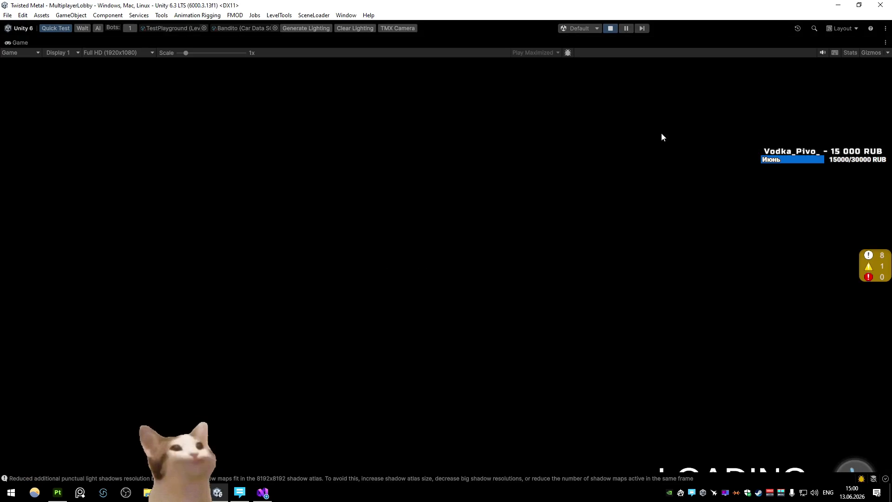
# - Test-drive the Bandito: accelerate, brake, turn toward the ramp, and reverse near the Diamondback
pyautogui.press('w')
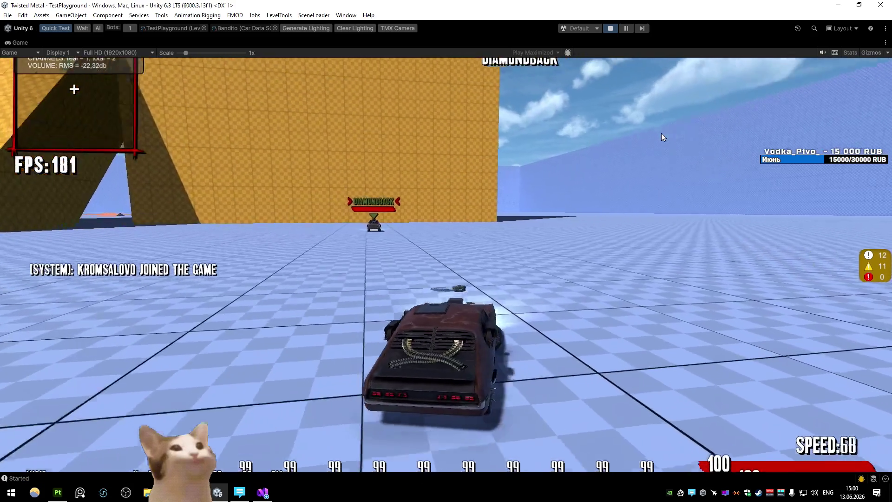
pyautogui.press('s')
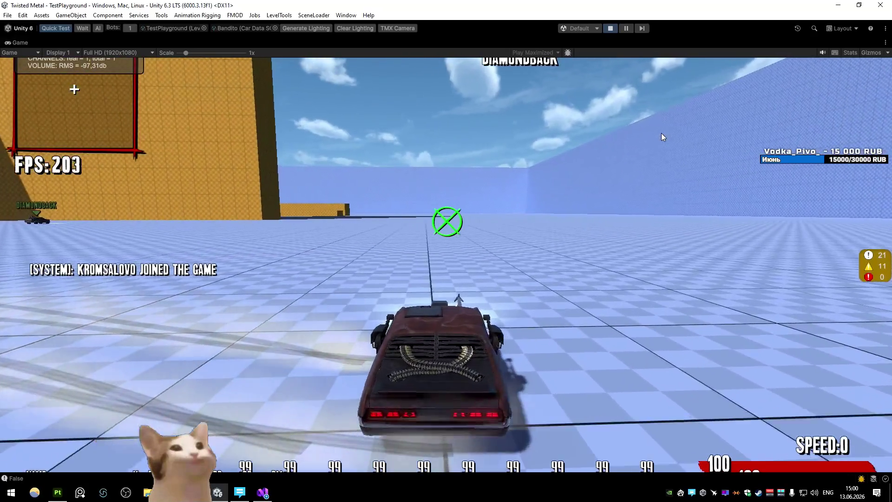
pyautogui.press('w')
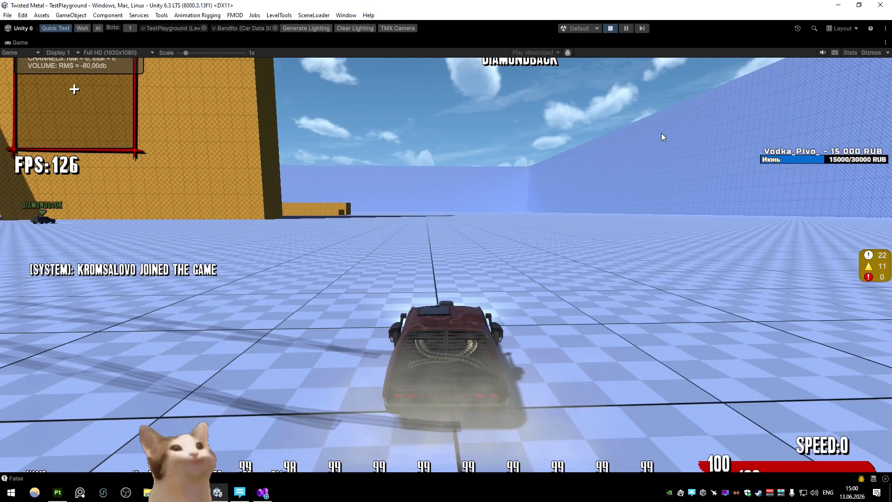
pyautogui.press('w')
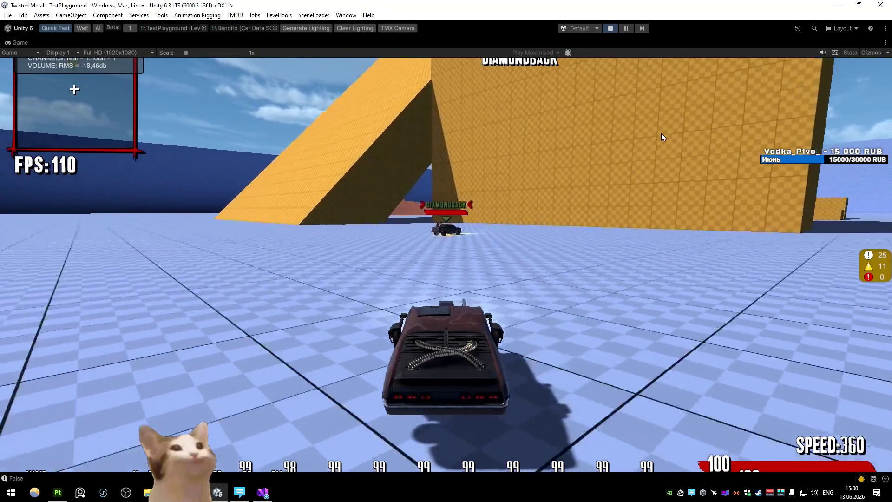
pyautogui.press('s')
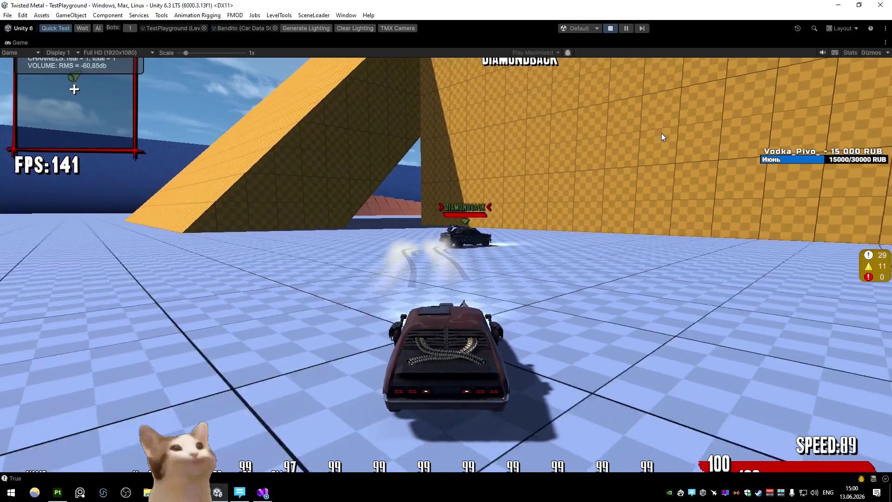
pyautogui.press('w')
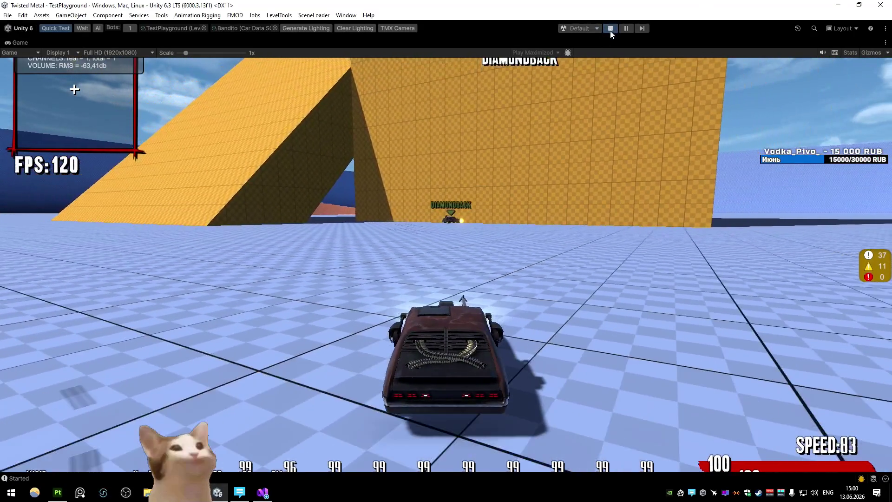
# - Stop Play mode, remove the line 156 breakpoint in AnimationController.cs, and open Assets/Prefabs
pyautogui.click(611, 29)
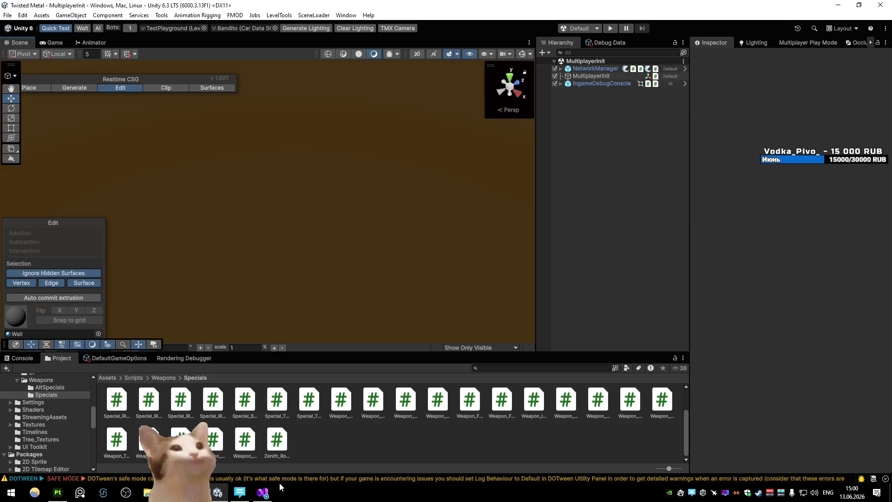
pyautogui.click(263, 492)
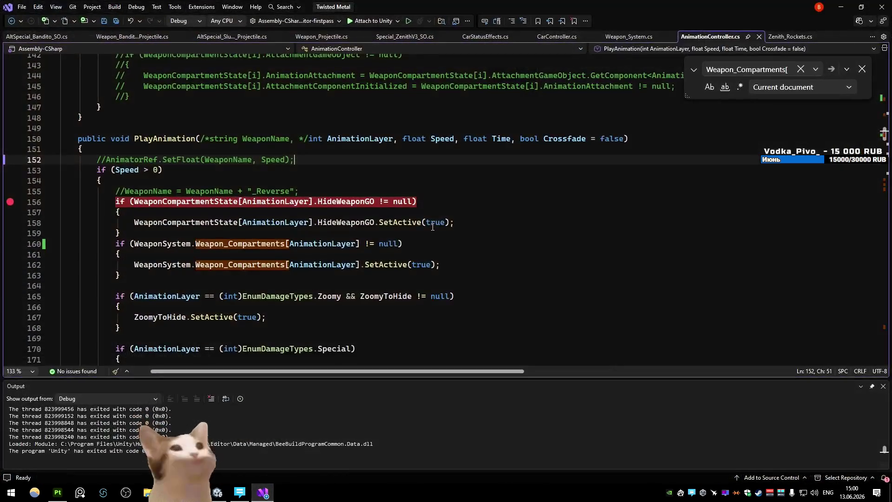
pyautogui.click(241, 202)
pyautogui.press('F9')
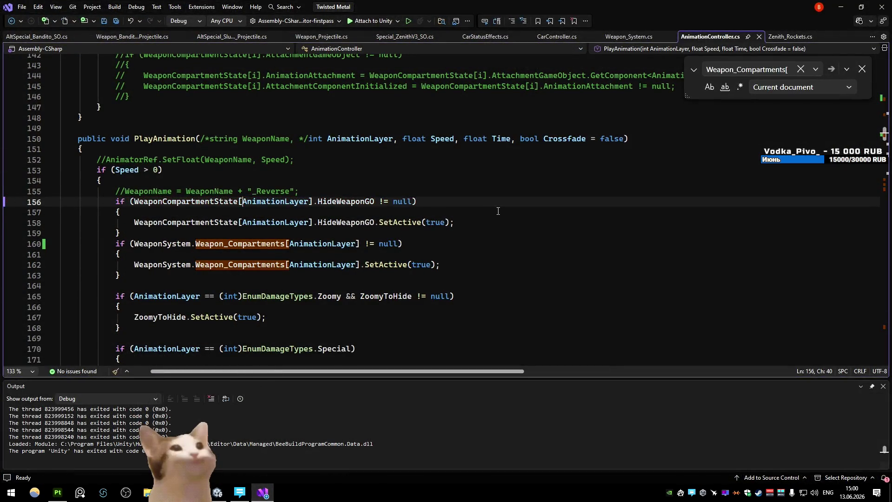
pyautogui.hotkey('alt', 'Tab')
pyautogui.press('BackSpace')
pyautogui.press('BackSpace')
pyautogui.press('BackSpace')
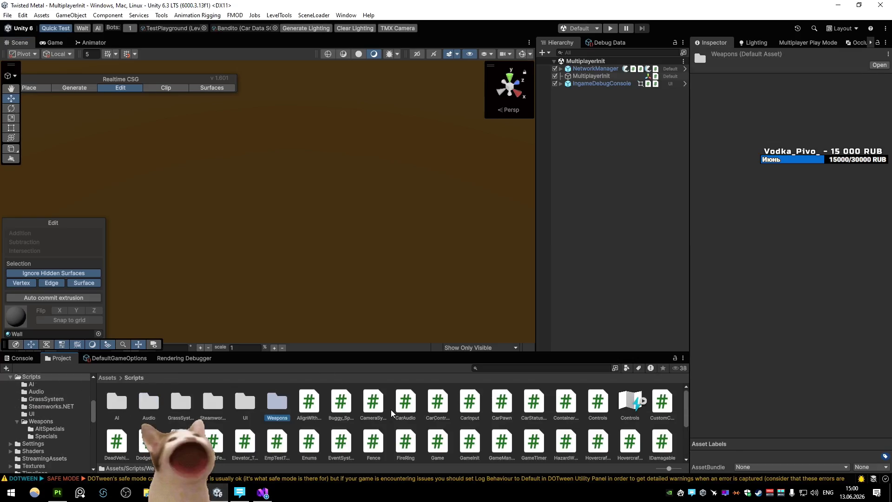
pyautogui.doubleClick(405, 400)
# - Open AS_Bandito from Prefabs/Weapons/AltSpecials, inspect its MainObject, then exit Prefab Mode
pyautogui.doubleClick(297, 404)
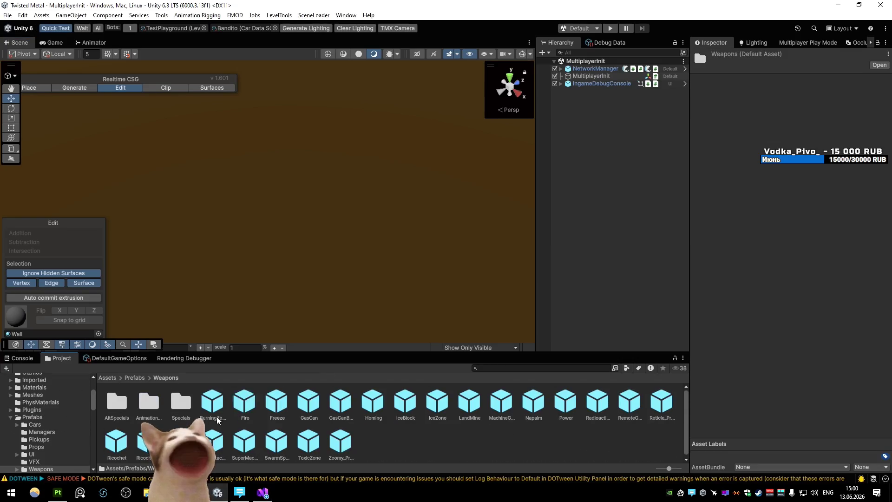
pyautogui.doubleClick(174, 399)
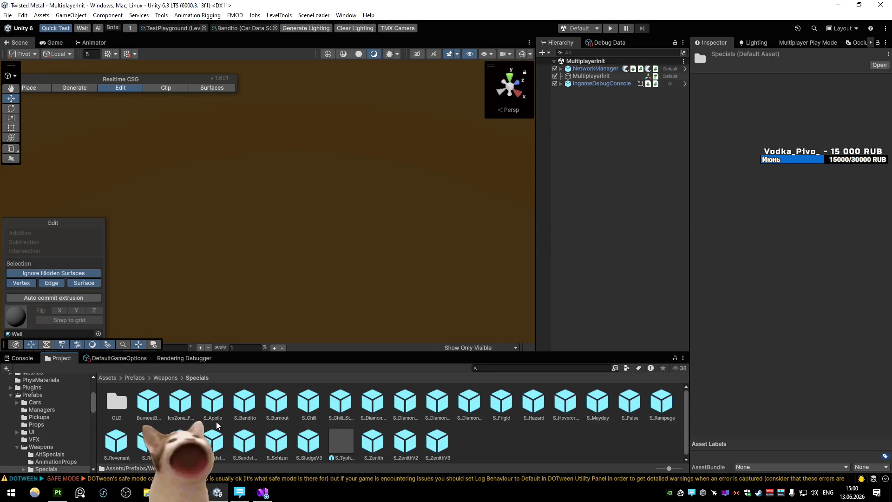
pyautogui.press('BackSpace')
pyautogui.doubleClick(120, 410)
pyautogui.doubleClick(117, 403)
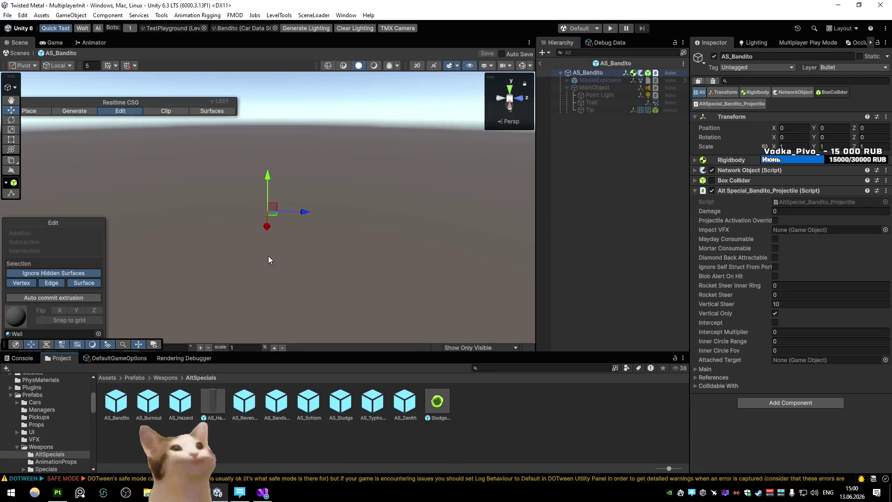
pyautogui.click(597, 87)
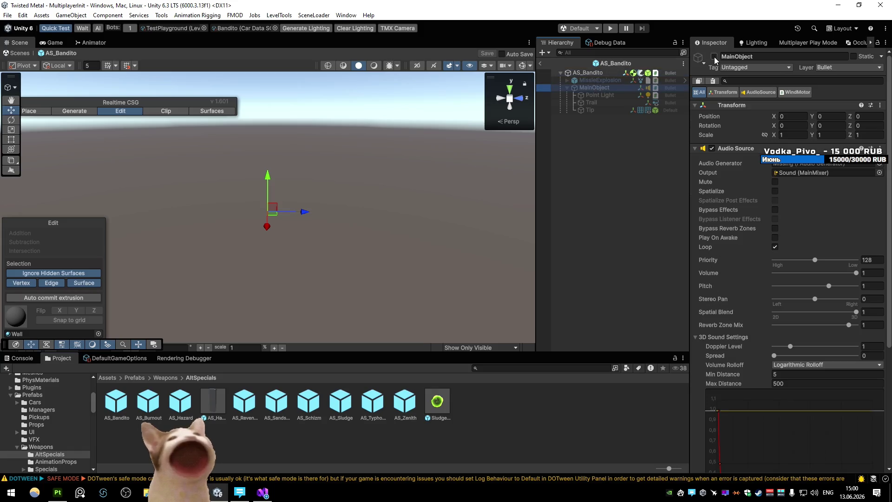
pyautogui.click(542, 64)
# - Load the VFX scene from the scene list and look over the cars in the arena
pyautogui.click(314, 15)
pyautogui.click(335, 376)
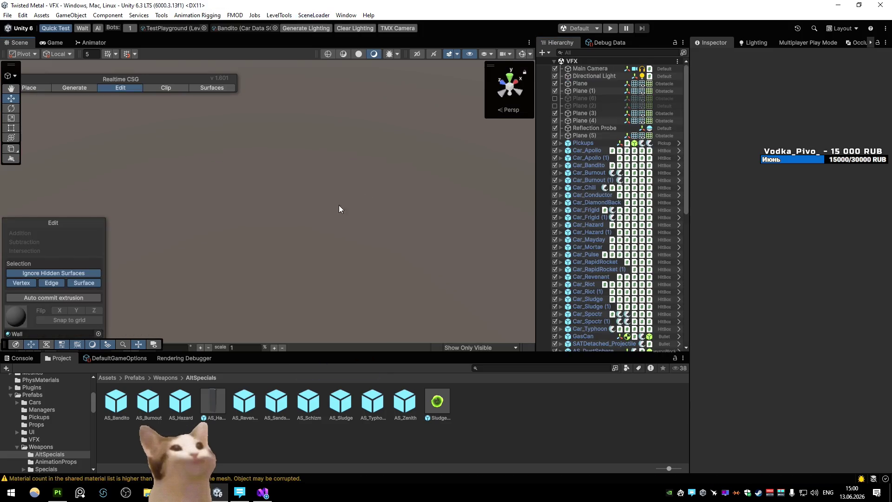
pyautogui.click(586, 328)
pyautogui.moveTo(399, 203)
pyautogui.mouseDown()
pyautogui.moveTo(239, 300)
pyautogui.moveTo(415, 258)
pyautogui.moveTo(456, 217)
pyautogui.moveTo(157, 408)
pyautogui.moveTo(312, 230)
pyautogui.mouseUp()
# - Add an AS_Bandito instance, open it in Prefab Mode, and frame MainObject with the harpoon side-on
pyautogui.press('f')
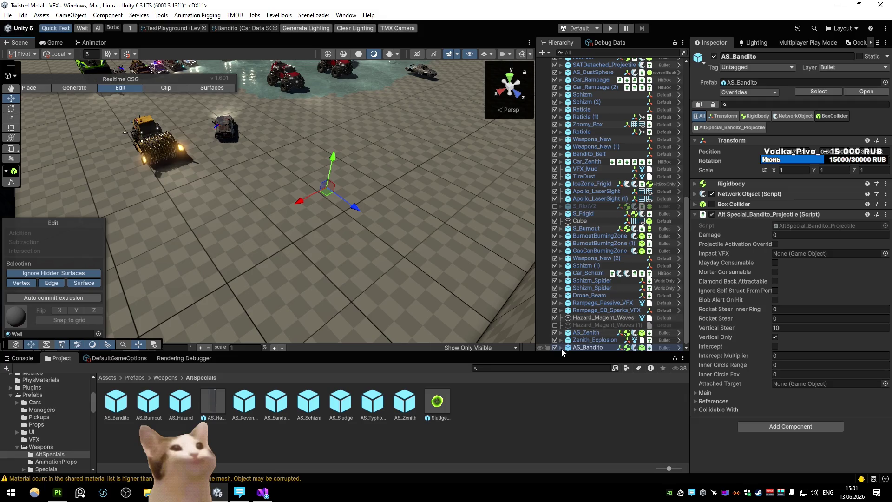
pyautogui.click(679, 347)
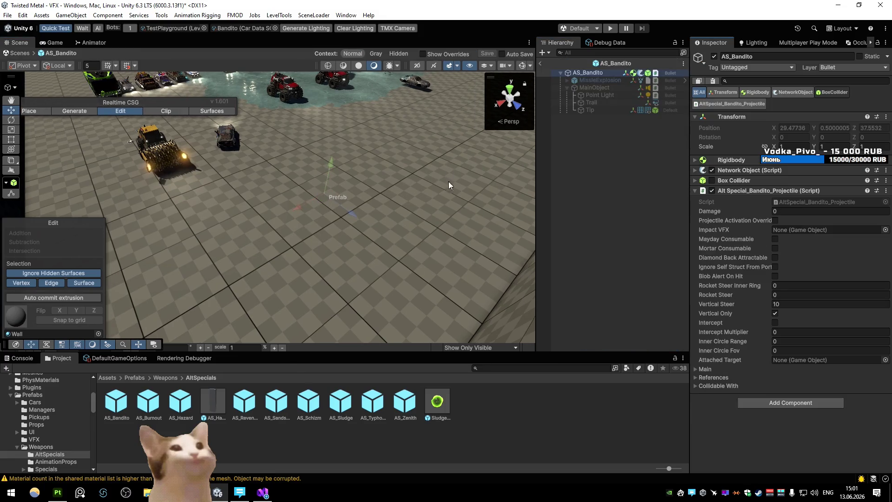
pyautogui.click(595, 87)
pyautogui.press('f')
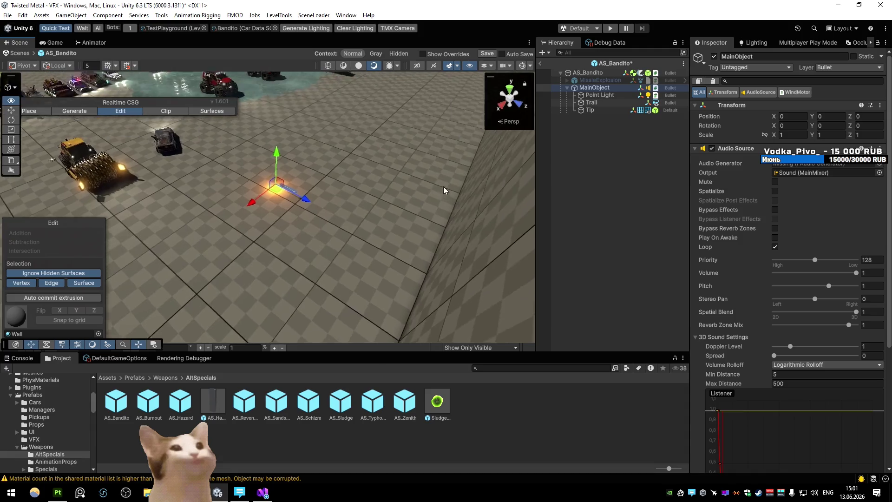
pyautogui.hotkey('alt', 'Tab')
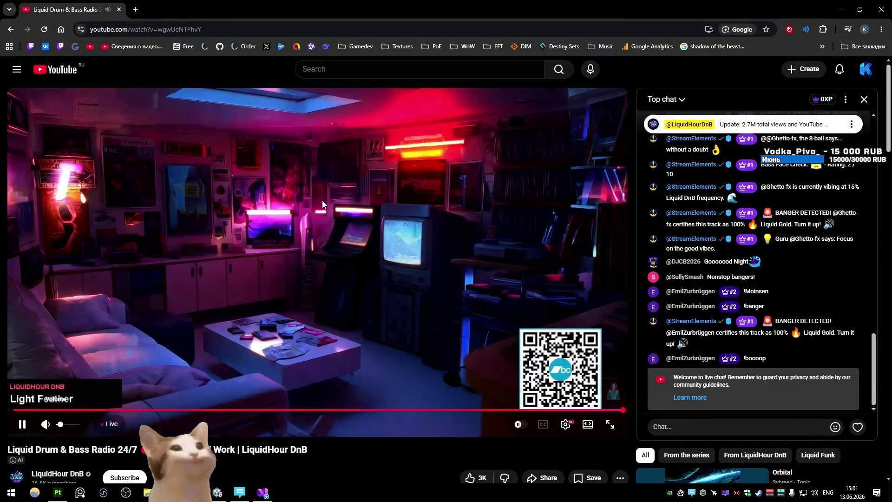
pyautogui.hotkey('alt', 'Tab')
pyautogui.moveTo(263, 147); pyautogui.dragTo(499, 124)
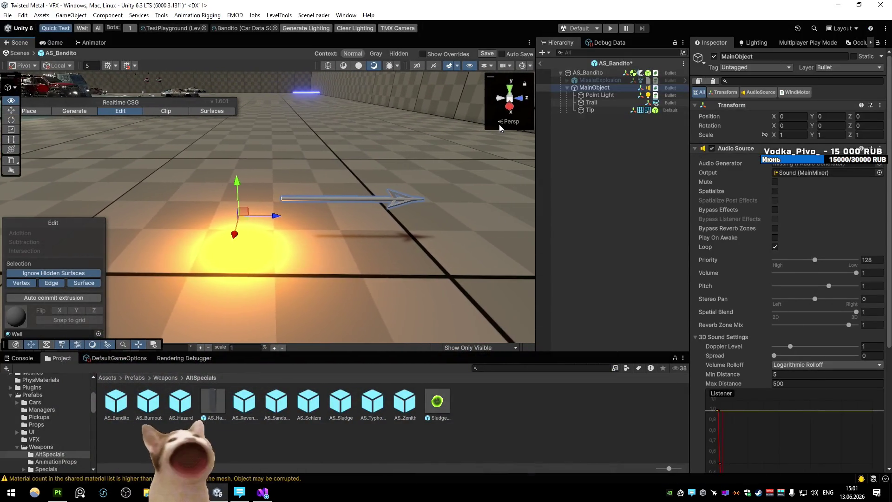
# - Set the harpoon Tip's Element 0 material to Bandito_Wheel via a 'bandito' search
pyautogui.click(589, 110)
pyautogui.click(882, 198)
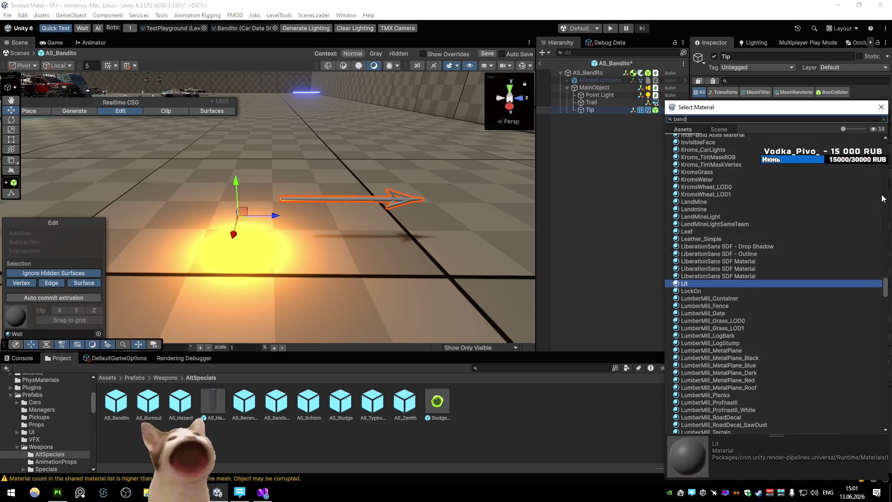
pyautogui.write('bandio')
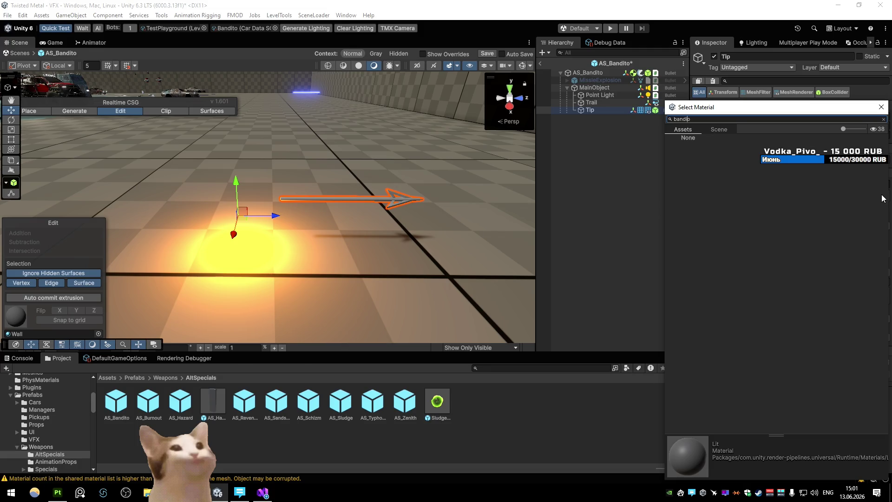
pyautogui.write('t')
pyautogui.press('Down')
pyautogui.press('Down')
pyautogui.press('Down')
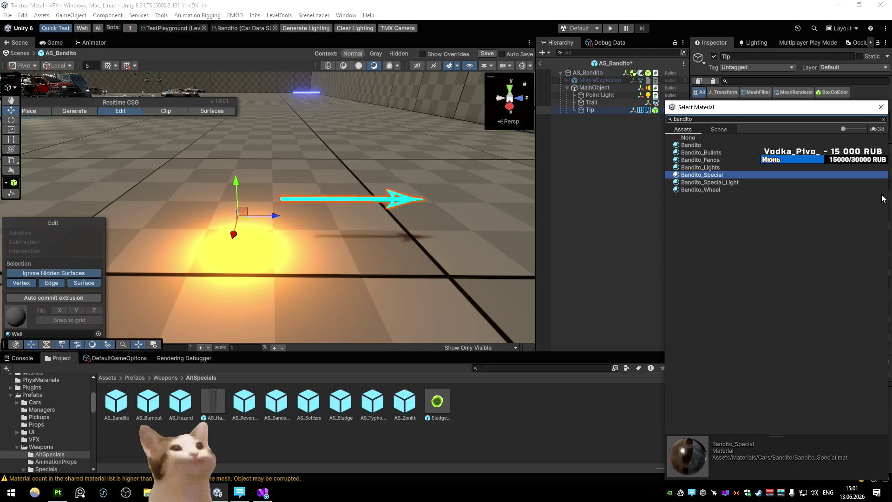
pyautogui.doubleClick(883, 190)
pyautogui.moveTo(446, 140)
pyautogui.mouseDown()
pyautogui.moveTo(373, 133)
pyautogui.moveTo(479, 133)
pyautogui.moveTo(473, 150)
pyautogui.moveTo(626, 152)
pyautogui.moveTo(456, 152)
pyautogui.moveTo(168, 130)
pyautogui.moveTo(425, 127)
pyautogui.mouseUp()
pyautogui.press('a')
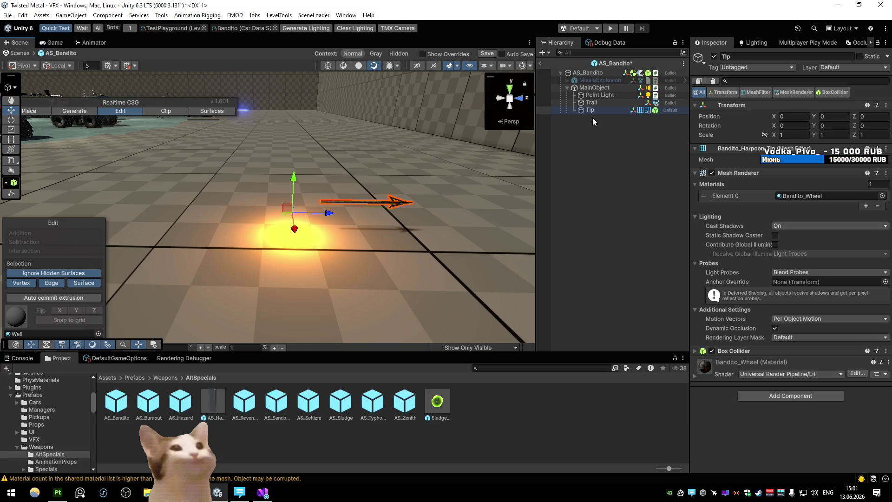
# - Create a Line object from GameObject > Effects > Line and parent it under the harpoon Tip
pyautogui.click(70, 15)
pyautogui.moveTo(109, 93)
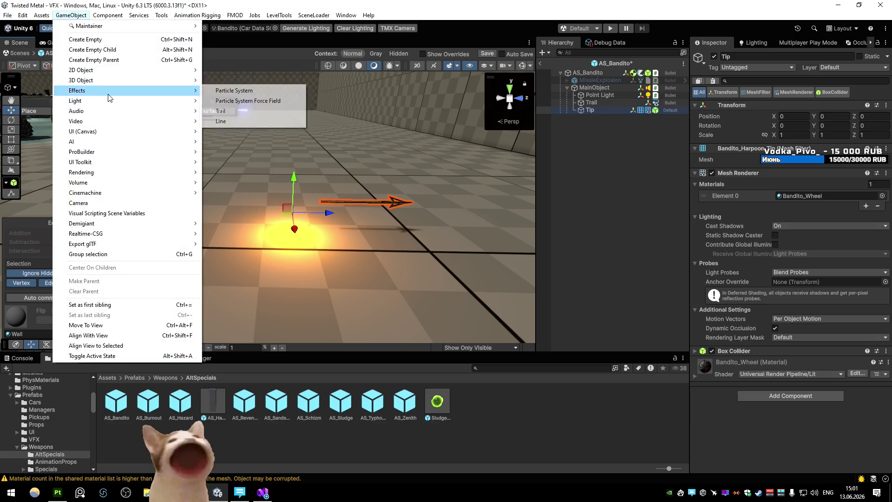
pyautogui.click(247, 121)
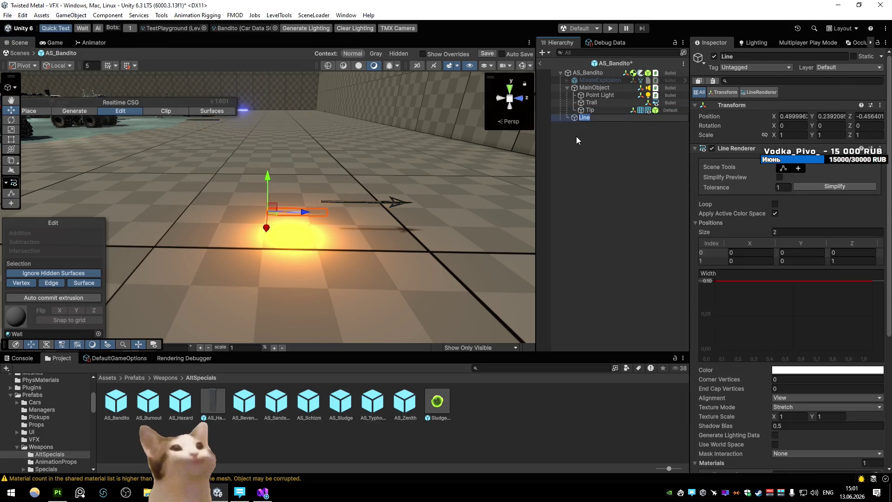
pyautogui.hotkey('ctrl', 'z')
pyautogui.click(573, 111)
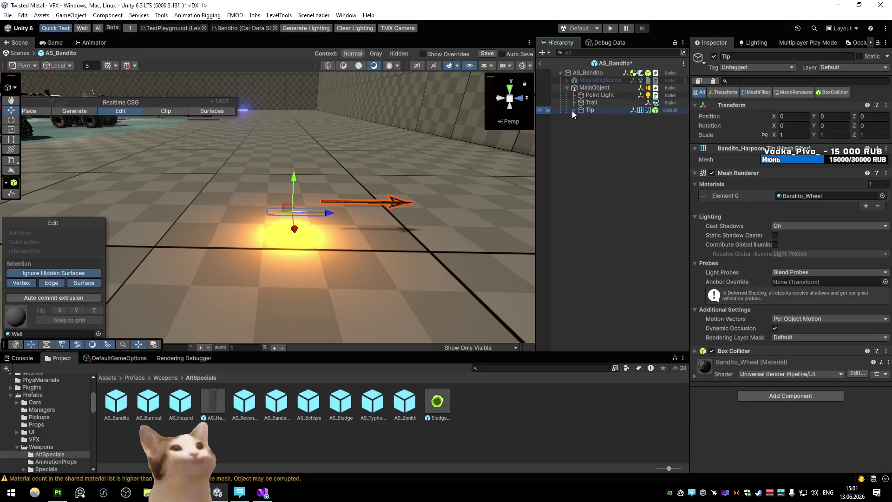
pyautogui.press('Right')
pyautogui.click(588, 118)
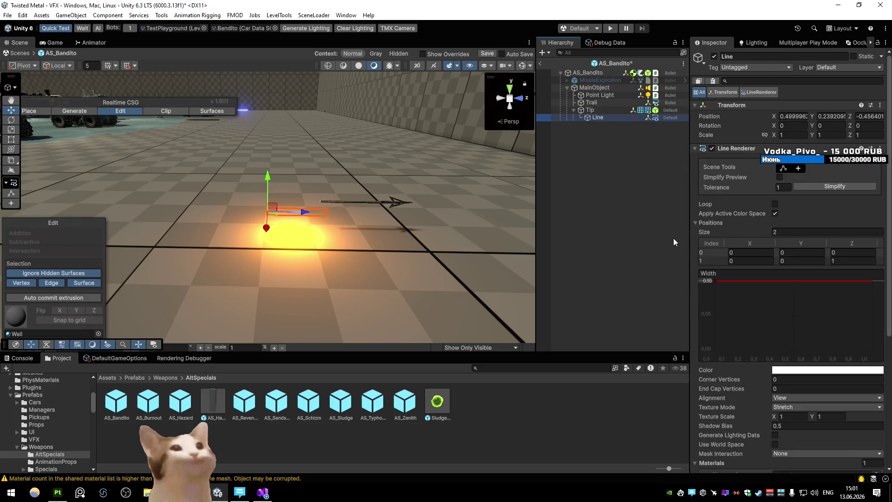
# - Locate the Line Renderer's ParticlesUnlit material in the Project window
pyautogui.moveTo(427, 190)
pyautogui.mouseDown()
pyautogui.moveTo(442, 175)
pyautogui.moveTo(438, 181)
pyautogui.moveTo(503, 232)
pyautogui.mouseUp()
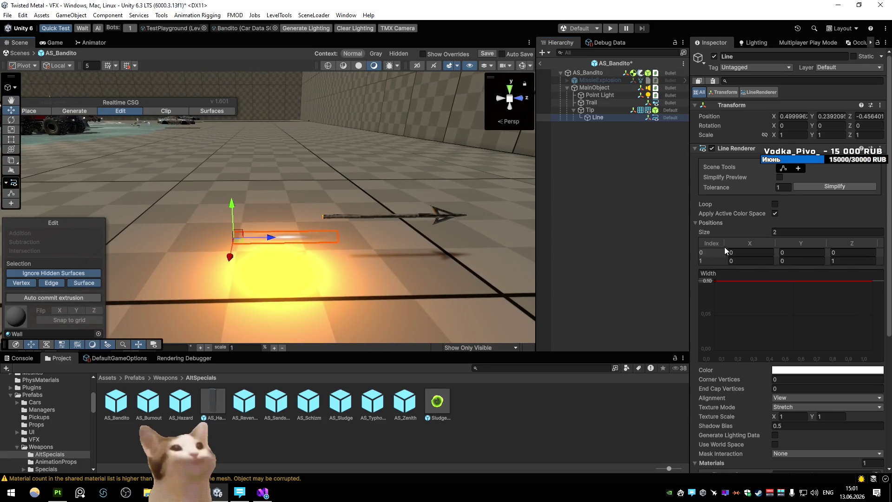
pyautogui.scroll(-5, 759, 273)
pyautogui.click(816, 324)
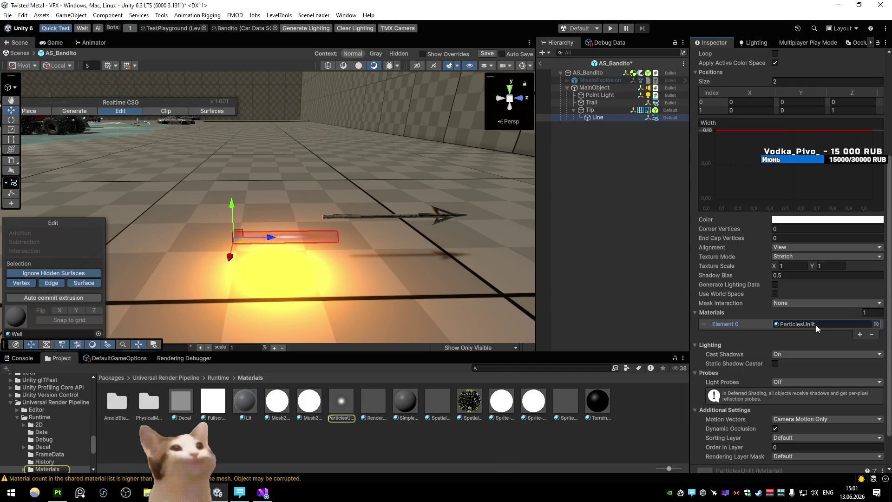
pyautogui.click(593, 439)
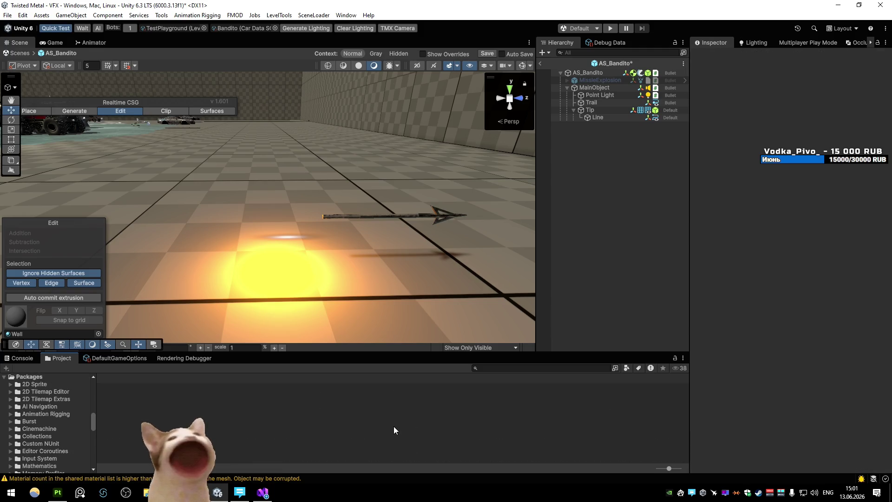
# - Browse Materials/Cars/Riot and inspect the Riot_Razorwire, Riot_Tape, Riot_Emmision_Off and Riot_Wheel materials
pyautogui.scroll(5, 36, 395)
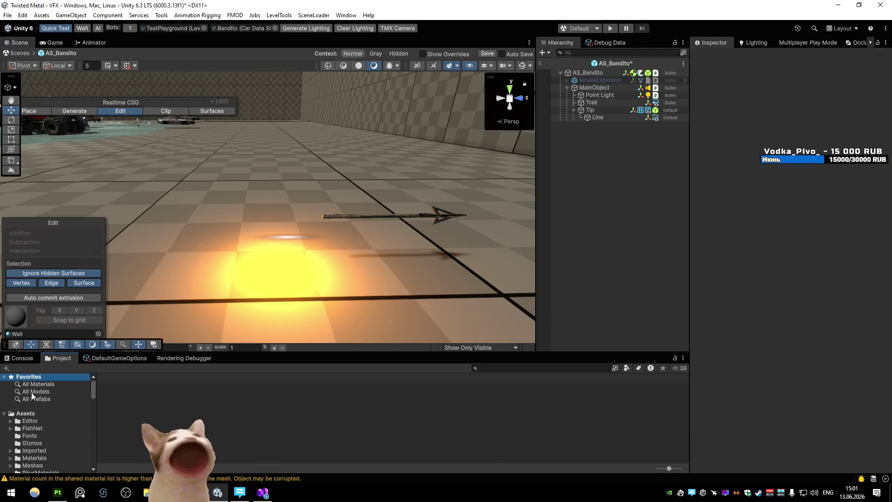
pyautogui.click(25, 414)
pyautogui.doubleClick(278, 402)
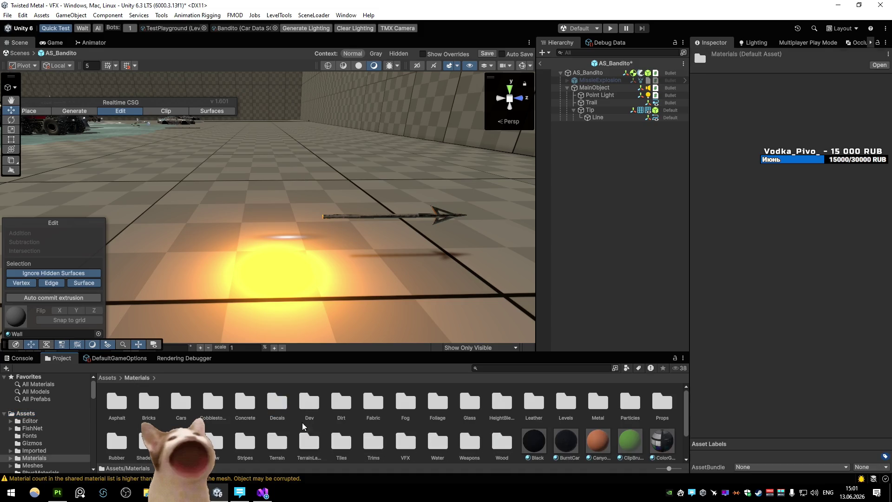
pyautogui.click(658, 413)
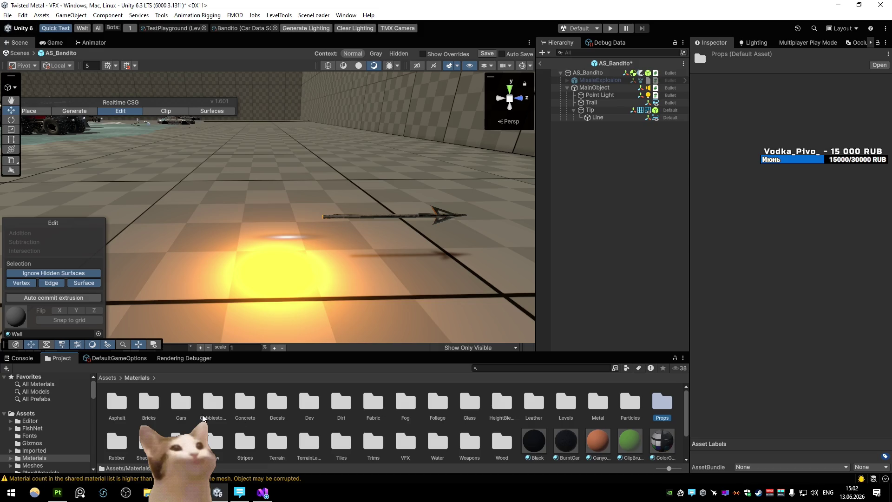
pyautogui.doubleClick(181, 402)
pyautogui.doubleClick(502, 402)
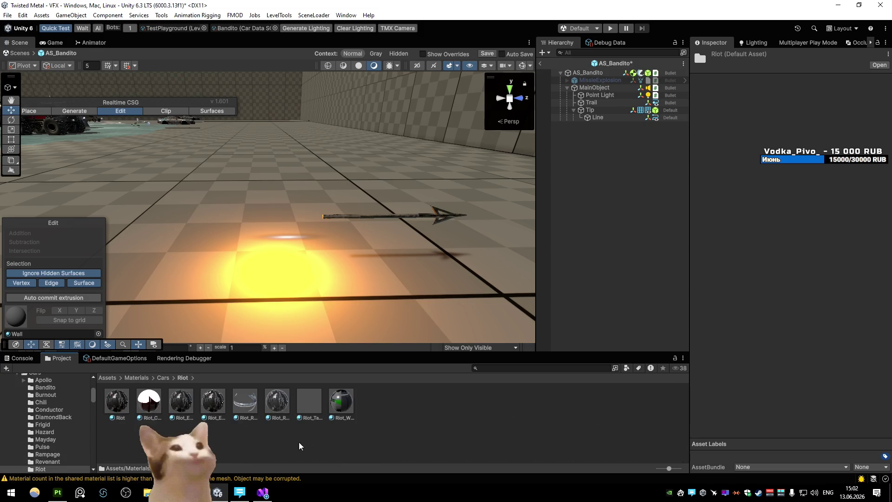
pyautogui.click(243, 401)
pyautogui.press('Right')
pyautogui.press('Right')
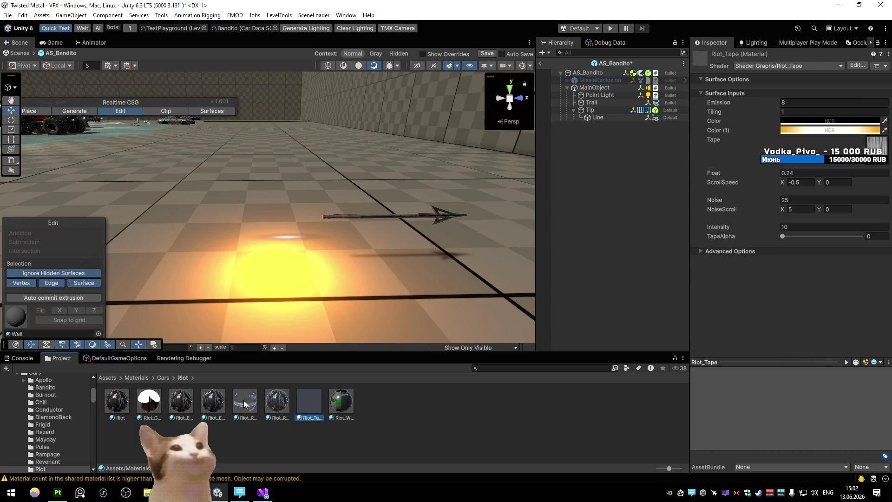
pyautogui.press('Left')
pyautogui.press('Left')
pyautogui.press('Left')
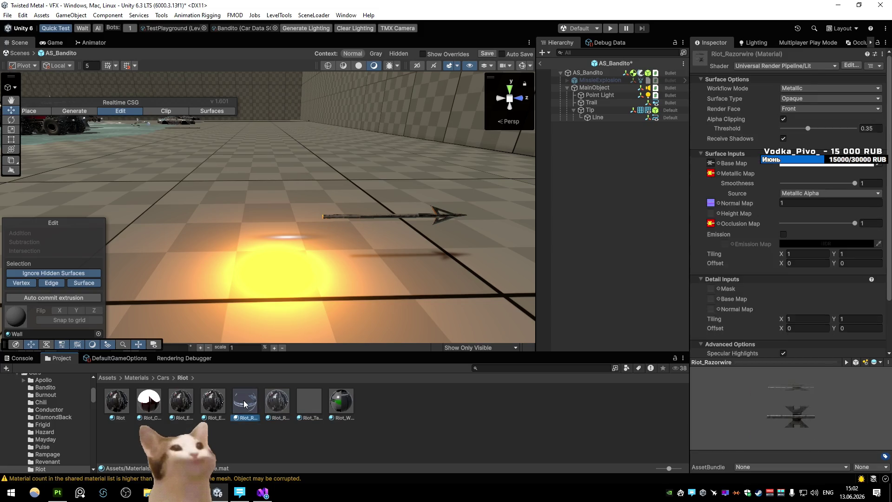
pyautogui.press('Right')
pyautogui.press('Right')
pyautogui.press('Right')
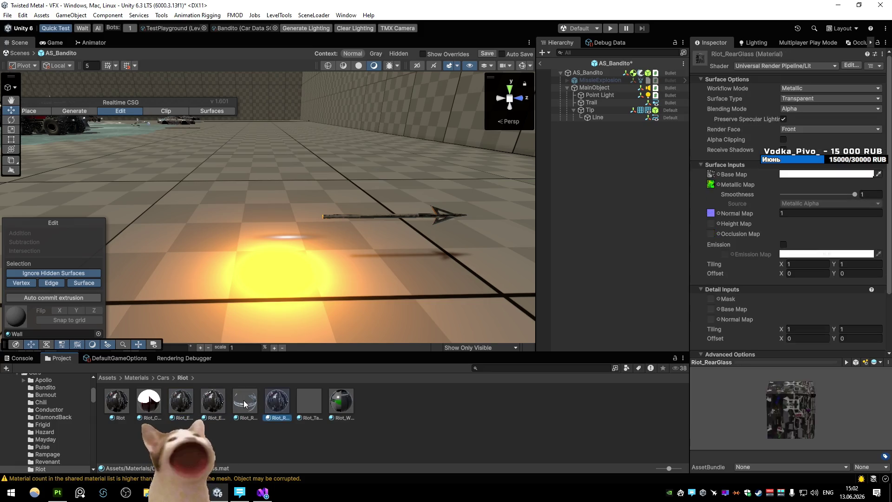
# - Look through Materials/VFX/Specials, return to the Assets root, and search the project for 'rope'
pyautogui.press('BackSpace')
pyautogui.press('BackSpace')
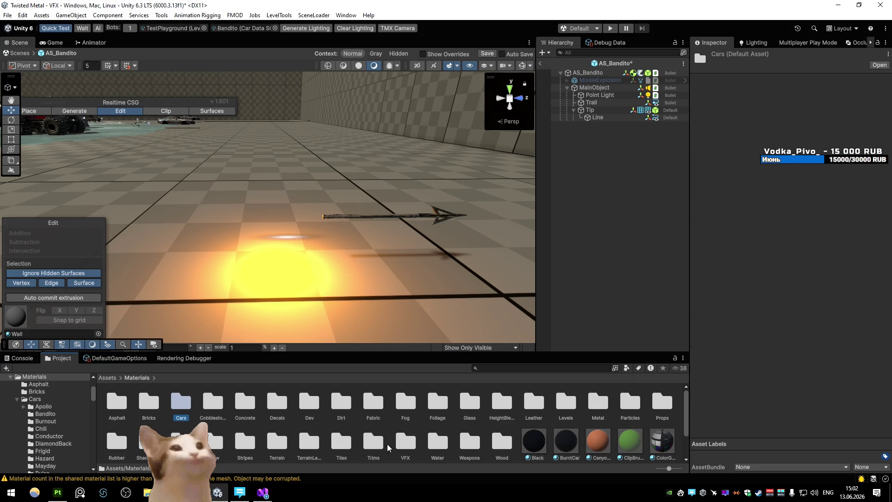
pyautogui.doubleClick(399, 446)
pyautogui.doubleClick(191, 410)
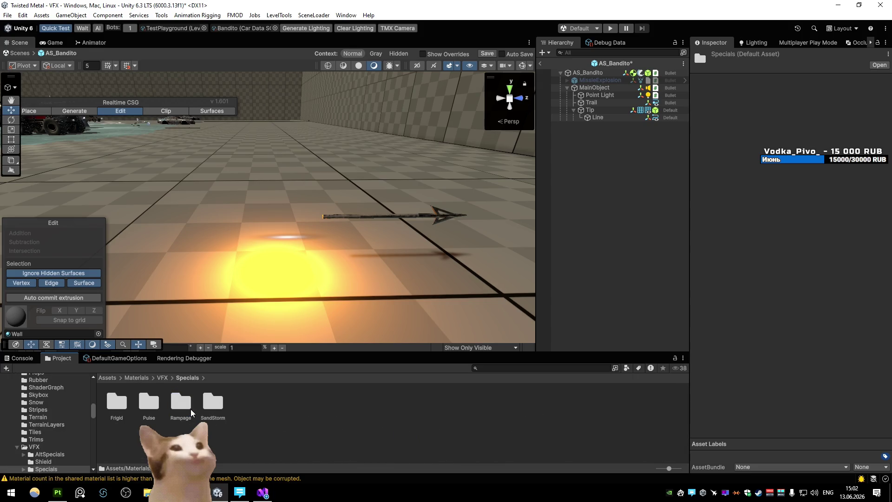
pyautogui.press('BackSpace')
pyautogui.press('BackSpace')
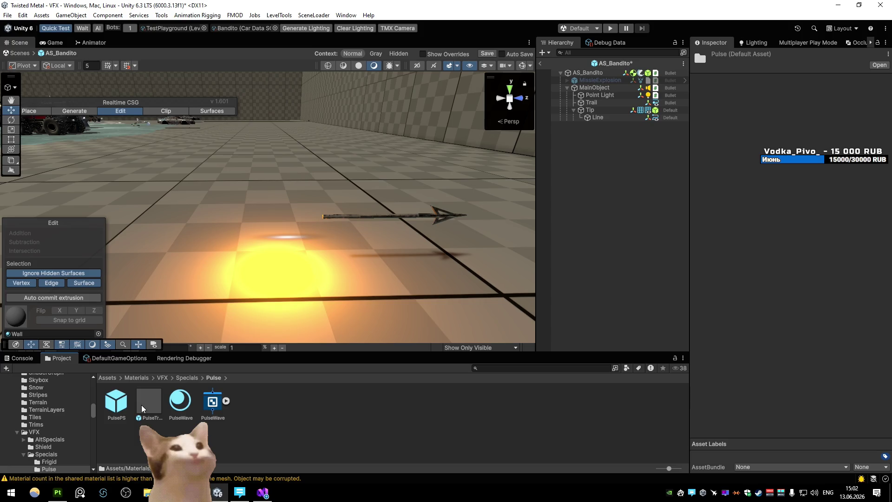
pyautogui.press('BackSpace')
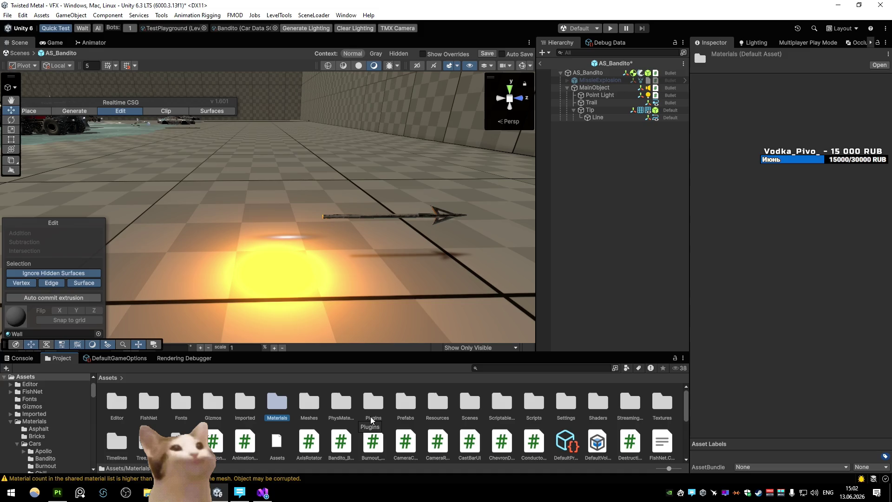
pyautogui.click(521, 365)
pyautogui.write('rope')
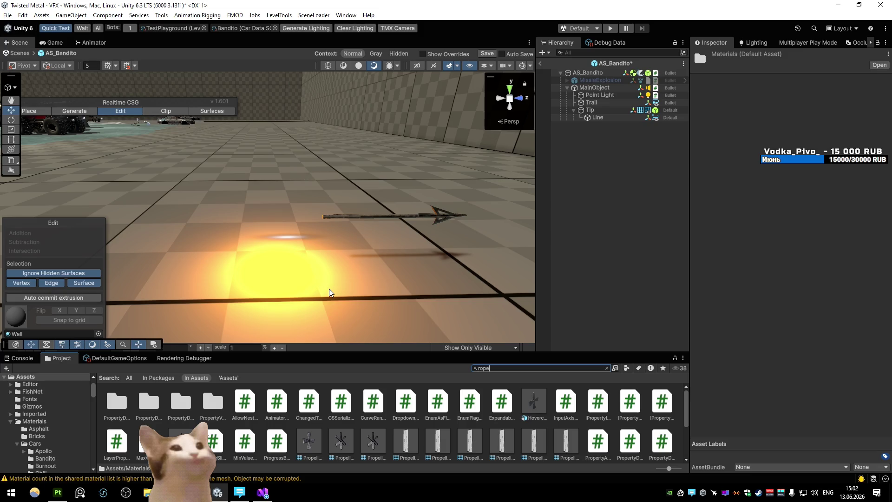
# - Review the Line object's Line Renderer settings in the Inspector, then switch to the web browser
pyautogui.click(613, 118)
pyautogui.scroll(-5, 769, 197)
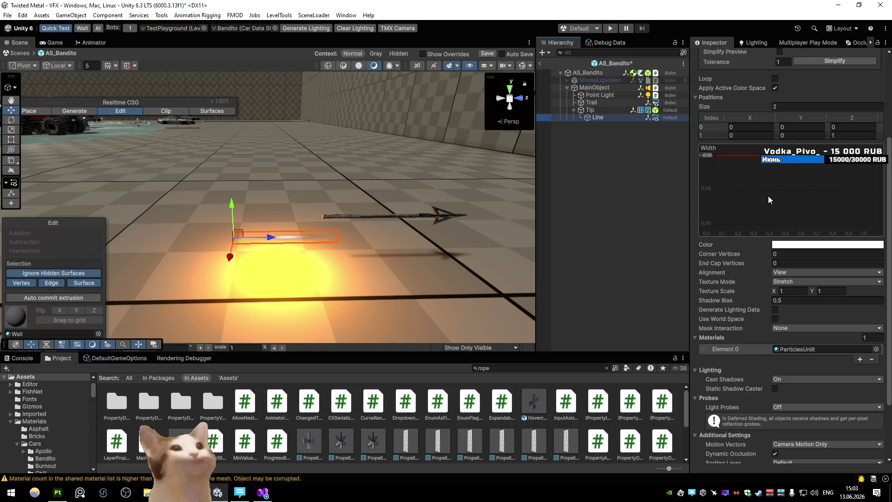
pyautogui.hotkey('alt', 'Tab')
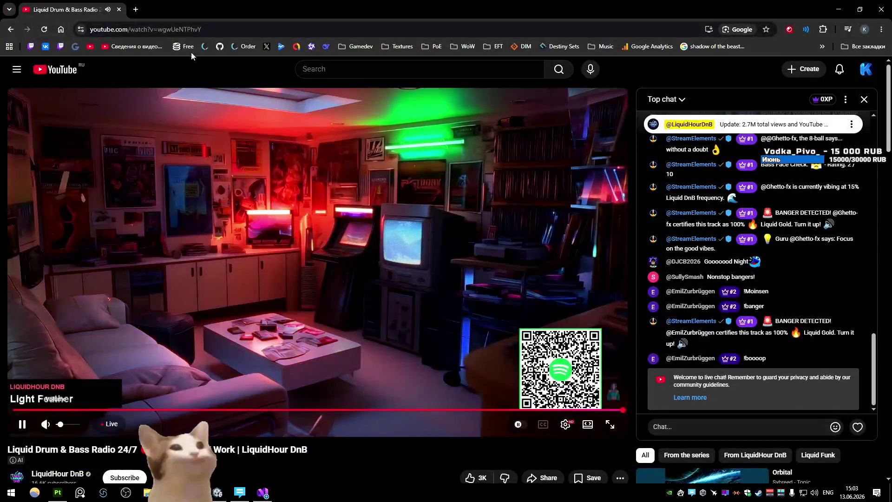
# - Google 'pbr rope texture' and check the Natural Sisal Rope page on textures.com
pyautogui.click(135, 9)
pyautogui.write('pbr rope texture')
pyautogui.press('Return')
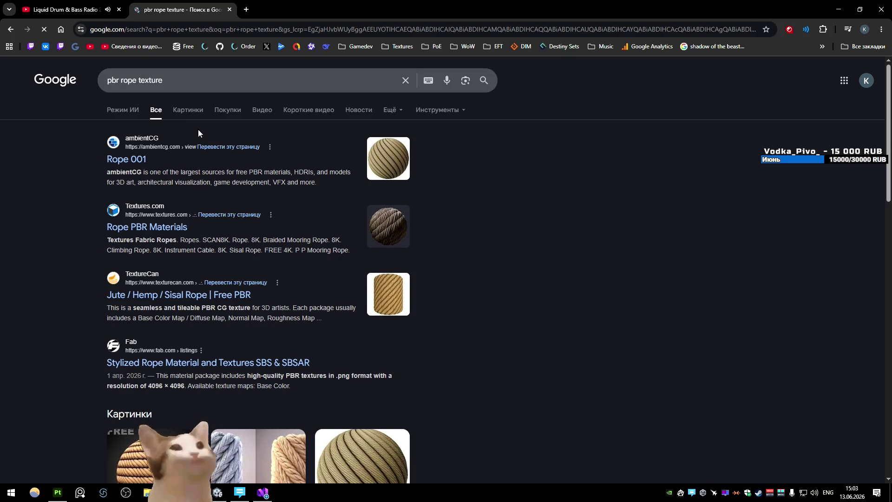
pyautogui.middleClick(180, 227)
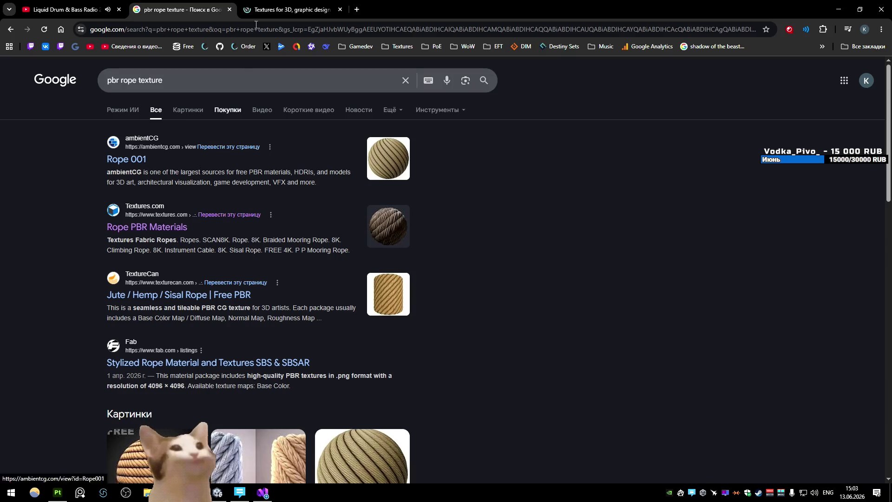
pyautogui.click(260, 9)
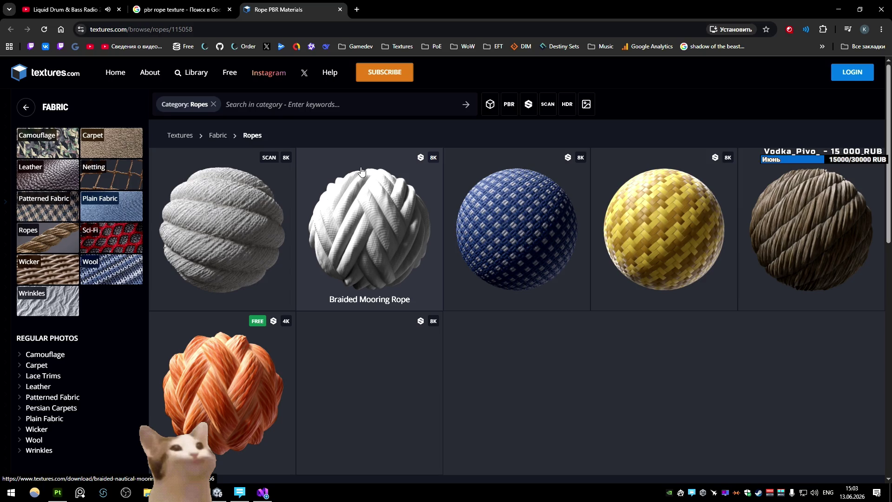
pyautogui.click(570, 211)
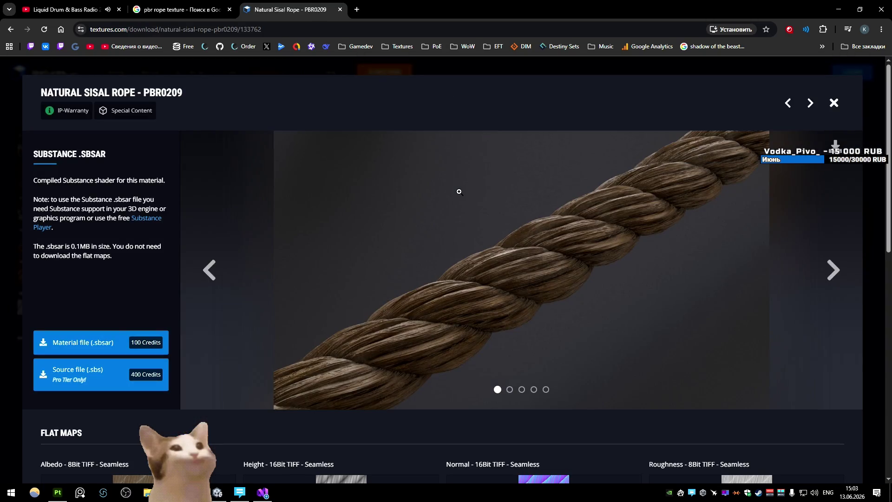
pyautogui.scroll(-5, 276, 273)
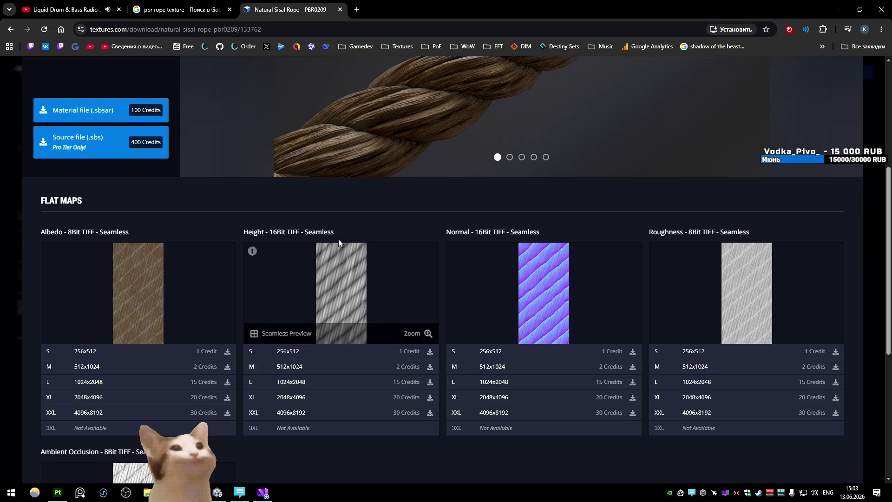
pyautogui.scroll(5, 243, 207)
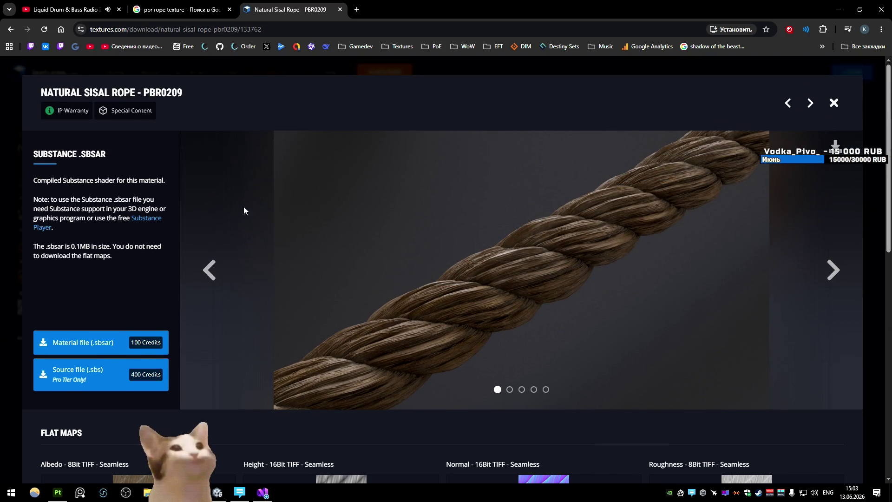
pyautogui.scroll(-5, 243, 210)
pyautogui.scroll(-1, 244, 210)
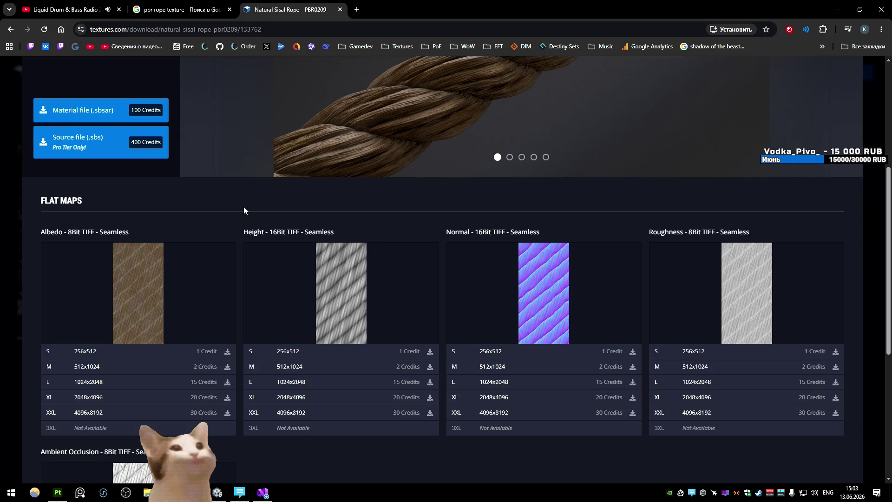
pyautogui.hotkey('alt', 'Left')
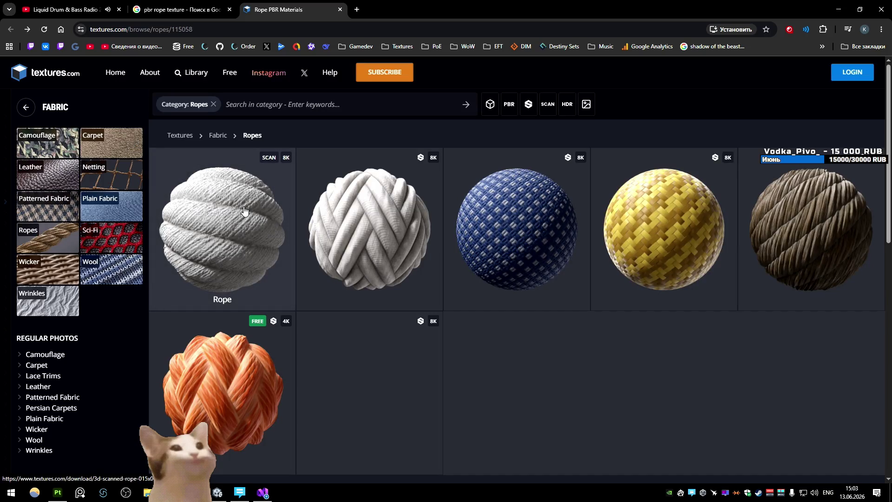
# - Find Rope 002 on ambientCG and download its 2K PNG package
pyautogui.click(397, 46)
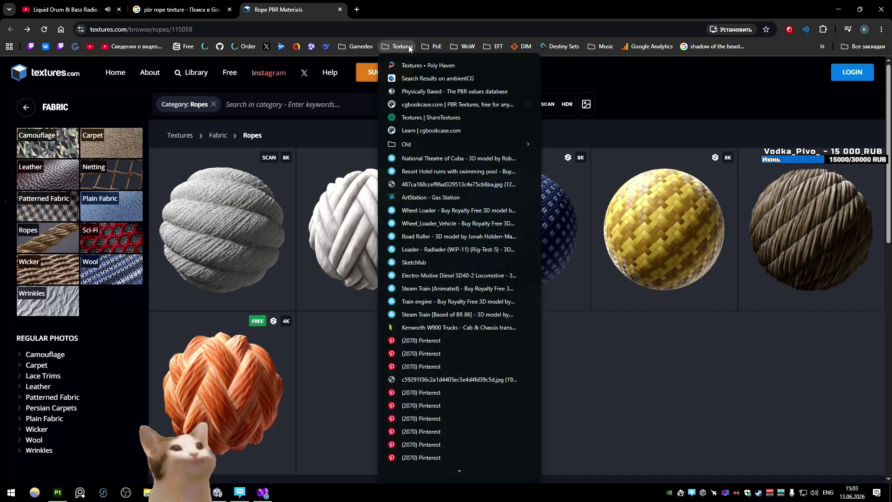
pyautogui.click(410, 66)
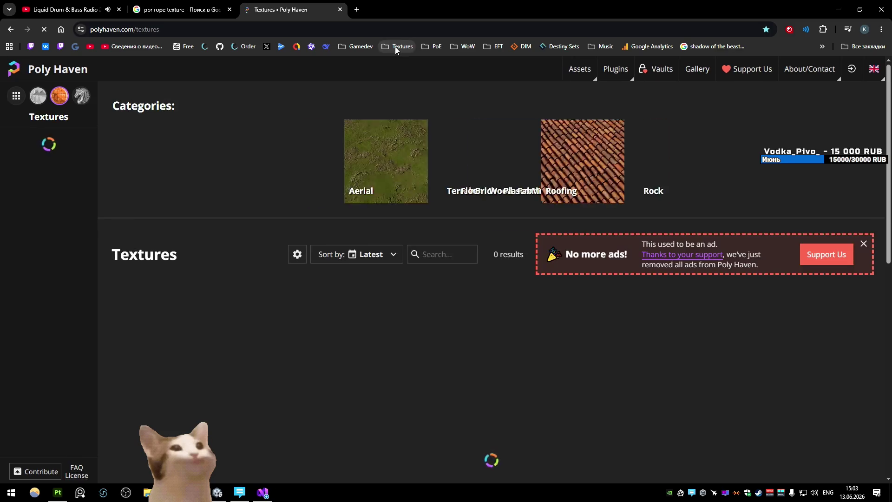
pyautogui.click(397, 46)
pyautogui.click(421, 78)
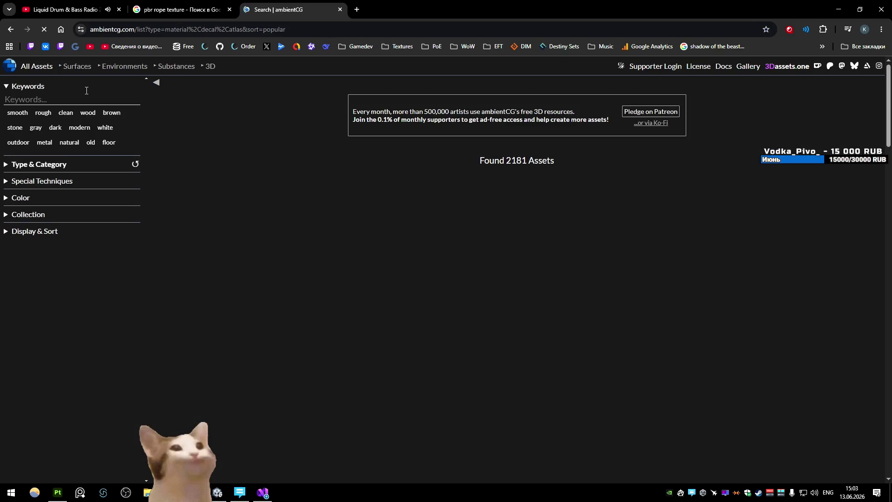
pyautogui.click(63, 101)
pyautogui.write('rope')
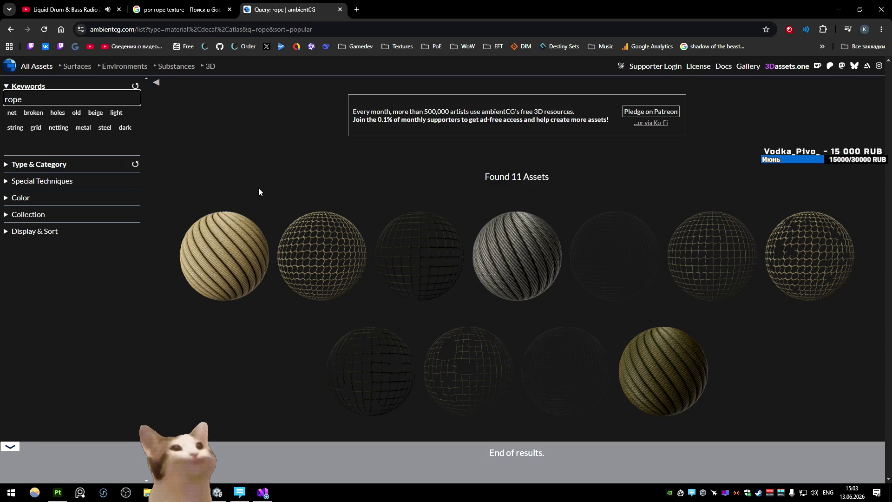
pyautogui.click(520, 264)
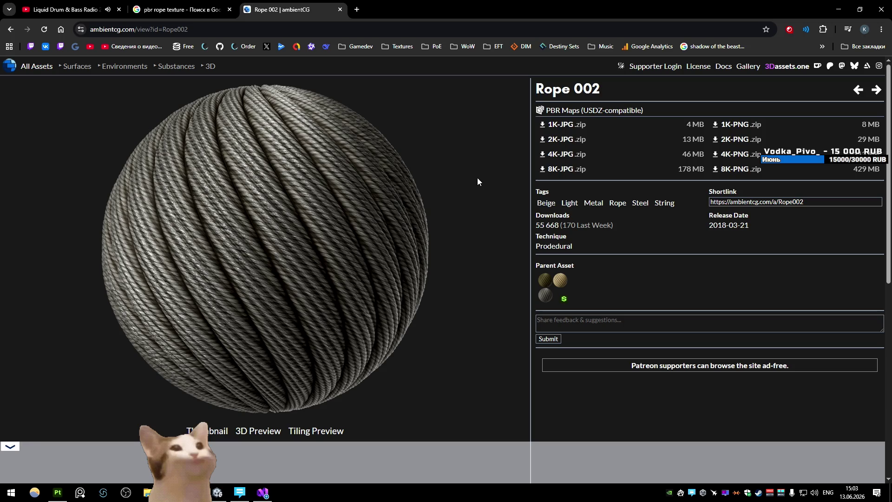
pyautogui.click(756, 140)
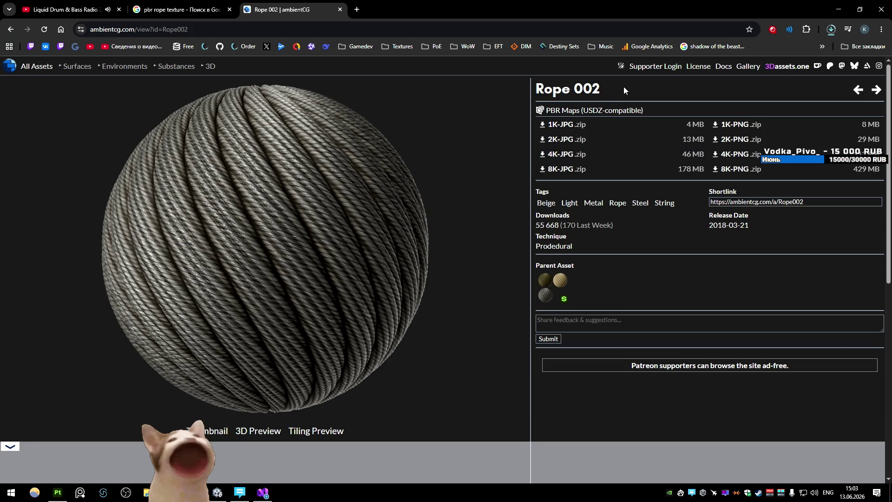
pyautogui.middleClick(283, 14)
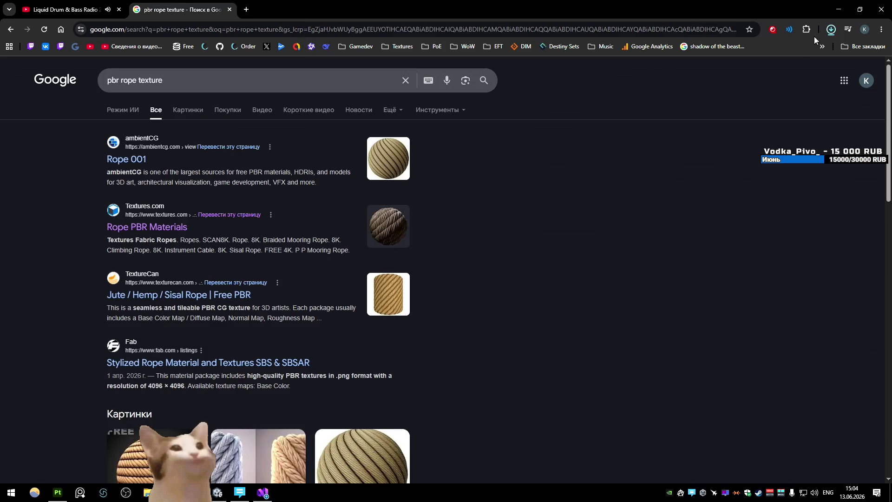
pyautogui.click(838, 10)
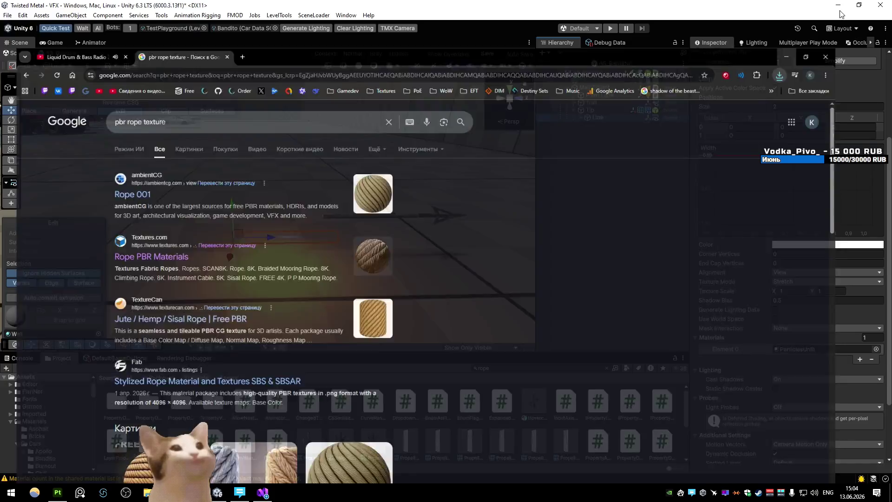
# - Extract the Rope002 zip into its own folder and open it
pyautogui.click(838, 9)
pyautogui.click(839, 10)
pyautogui.click(839, 10)
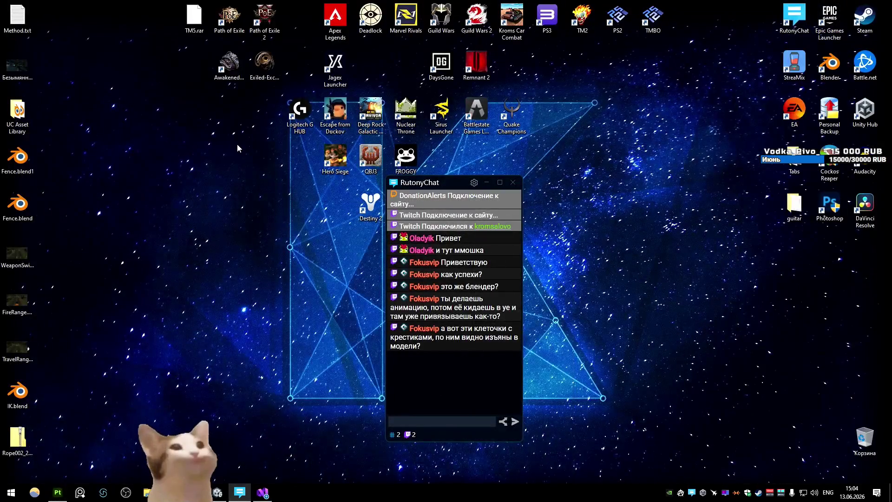
pyautogui.rightClick(32, 441)
pyautogui.moveTo(93, 265)
pyautogui.click(260, 307)
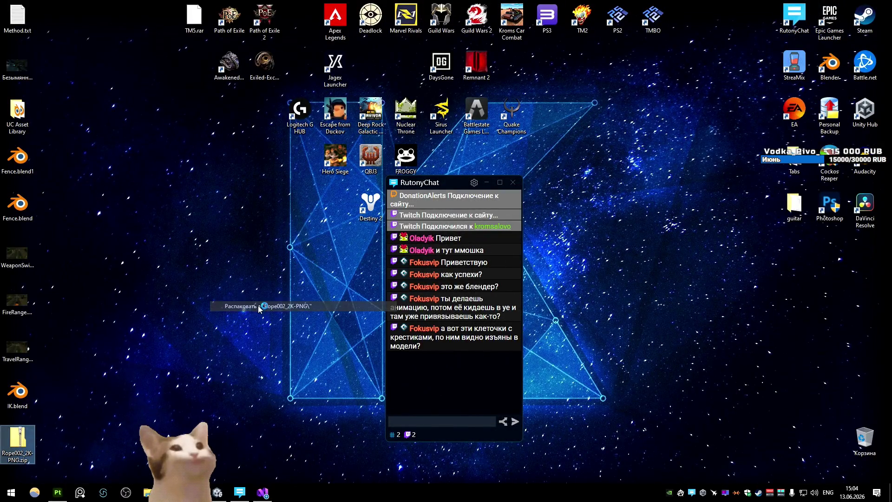
pyautogui.doubleClick(52, 16)
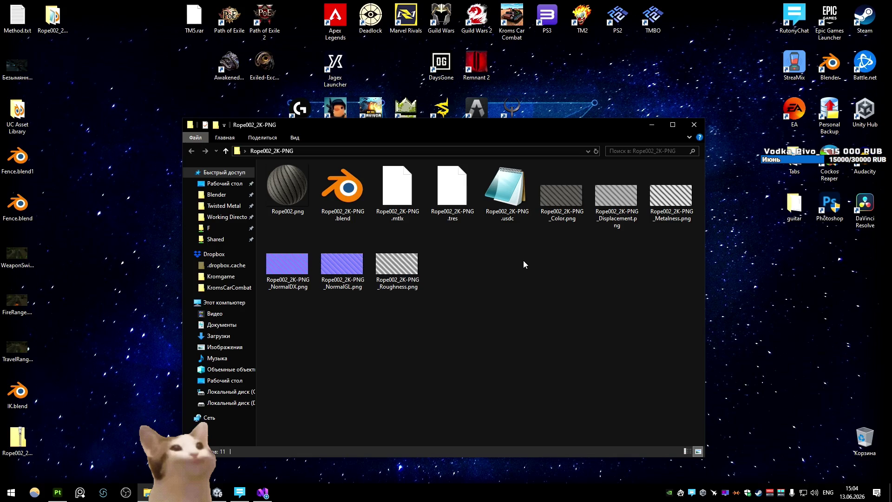
# - Permanently delete the extra non-texture files and the NormalDX map, keeping five rope maps
pyautogui.moveTo(523, 251)
pyautogui.mouseDown()
pyautogui.moveTo(508, 216)
pyautogui.moveTo(322, 207)
pyautogui.mouseUp()
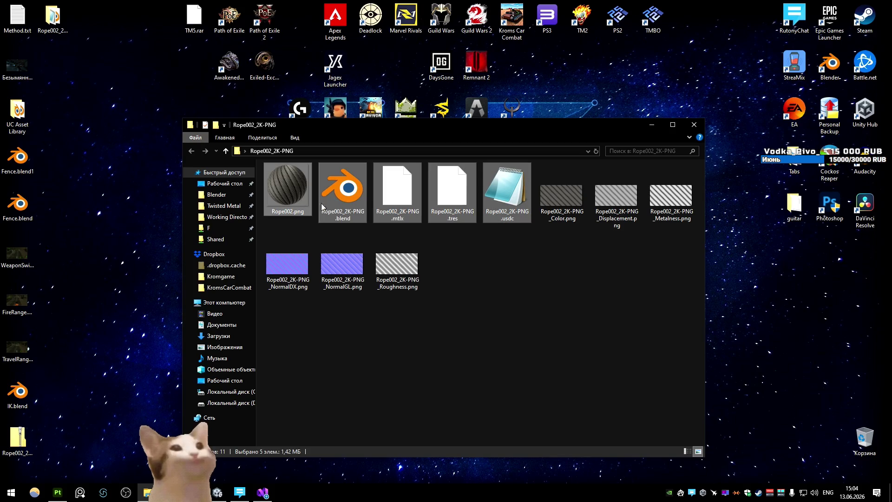
pyautogui.hotkey('shift', 'Delete')
pyautogui.click(476, 254)
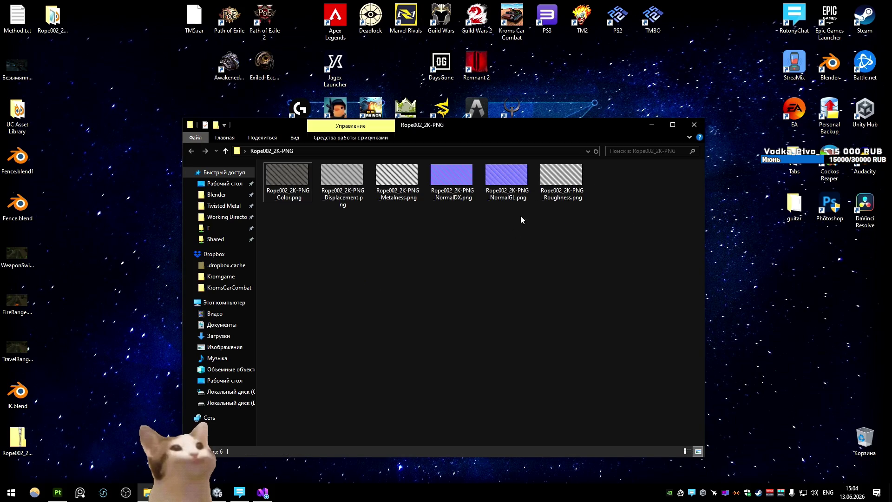
pyautogui.click(457, 181)
pyautogui.hotkey('shift', 'Delete')
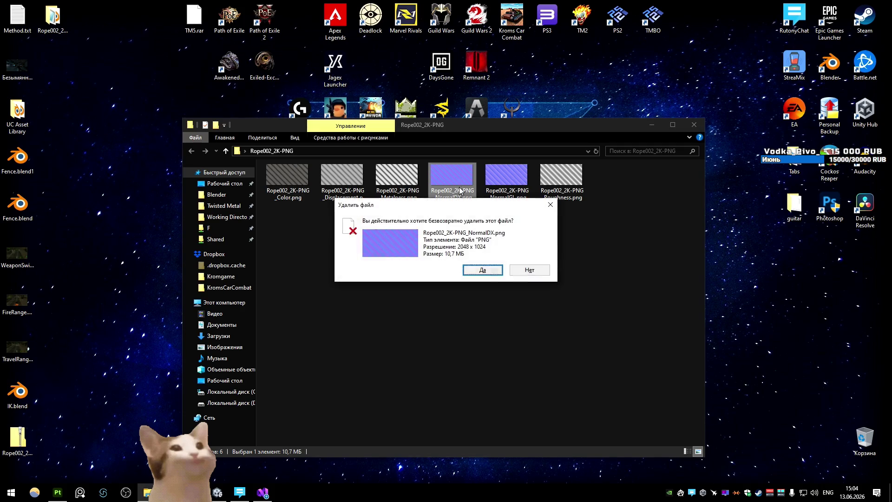
pyautogui.press('Escape')
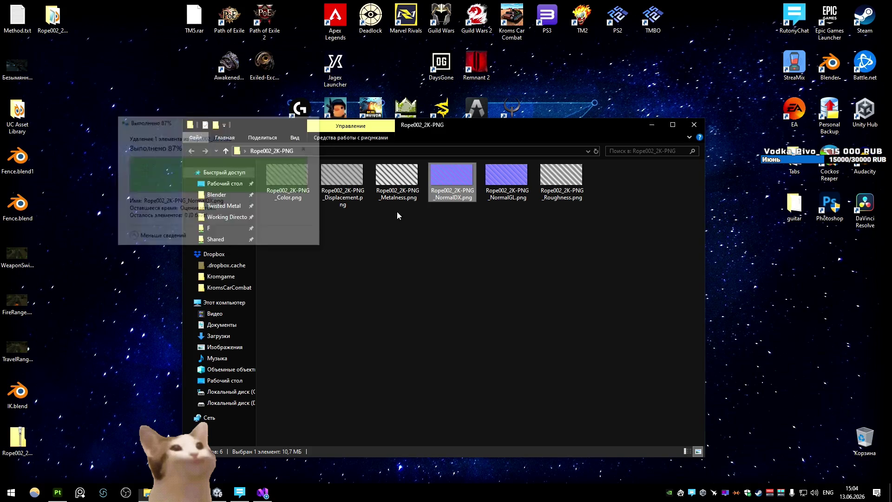
pyautogui.rightClick(521, 233)
pyautogui.hotkey('ctrl', 'a')
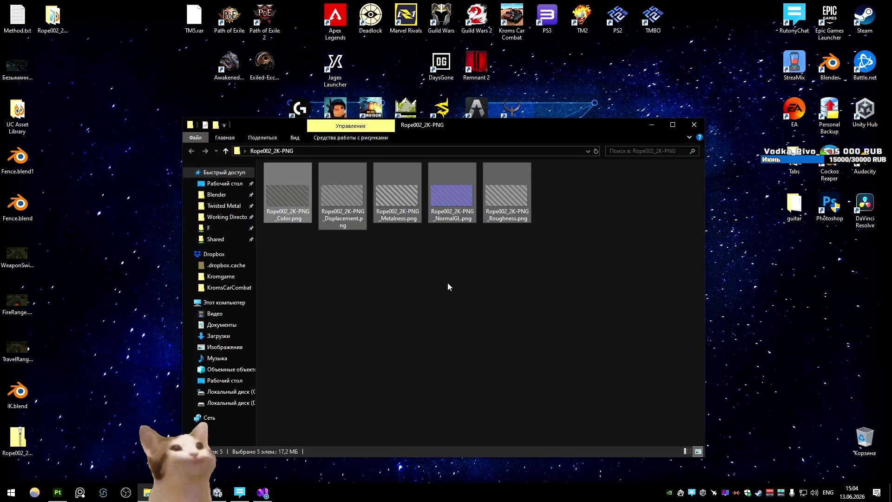
pyautogui.hotkey('alt', 'Tab')
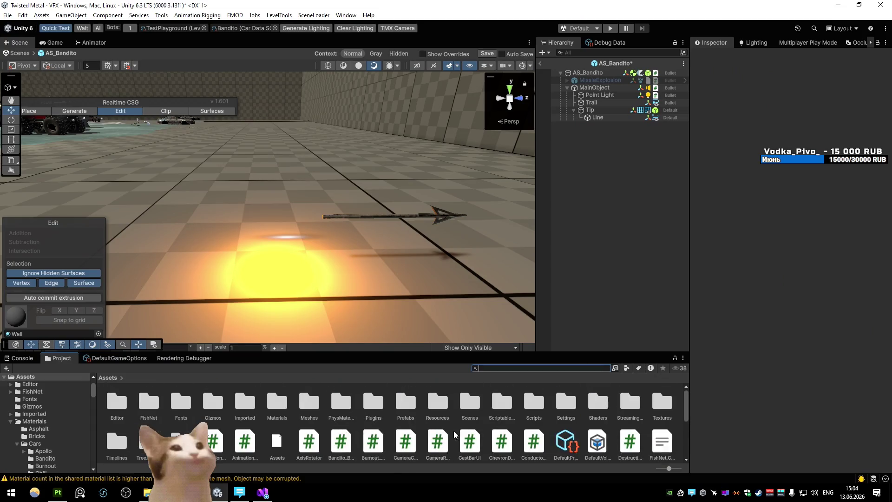
# - Reveal the Assets/Textures/Cars/Bandito folder in File Explorer to drop in the five rope PNGs
pyautogui.doubleClick(664, 411)
pyautogui.doubleClick(189, 415)
pyautogui.doubleClick(109, 404)
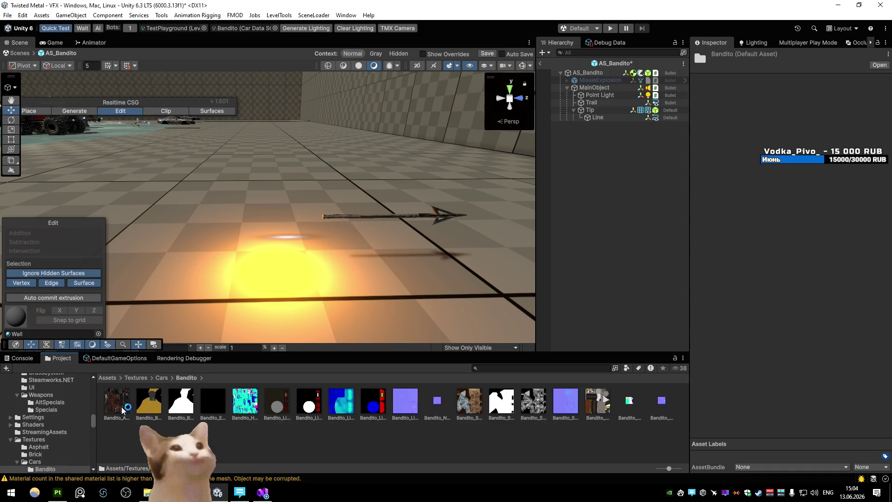
pyautogui.rightClick(359, 406)
pyautogui.click(392, 141)
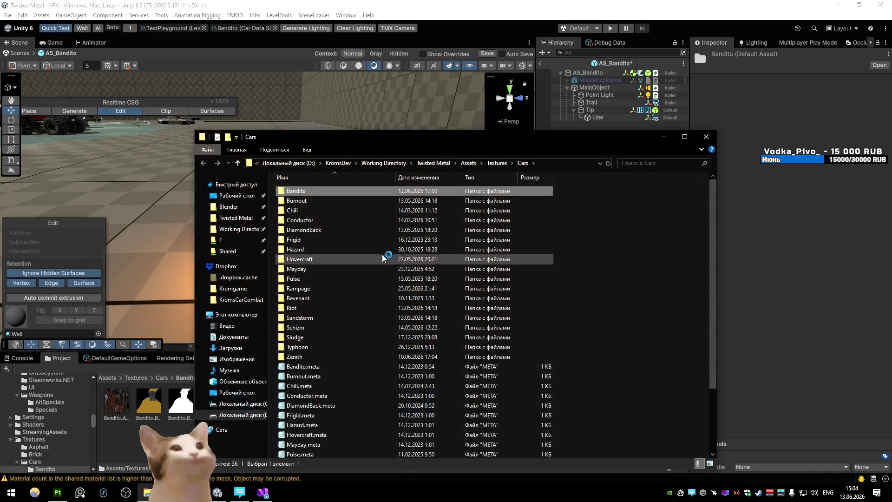
pyautogui.click(706, 136)
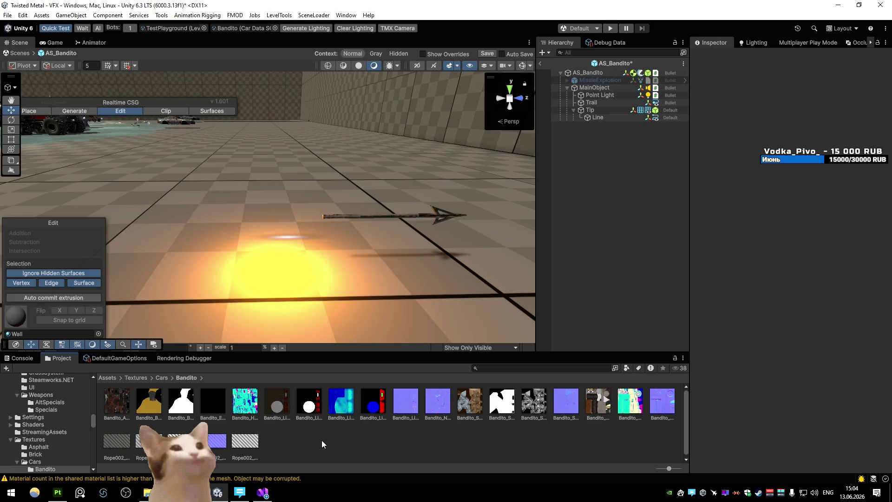
# - Assign the White material to the Line object's Line Renderer Materials Element 0
pyautogui.click(597, 117)
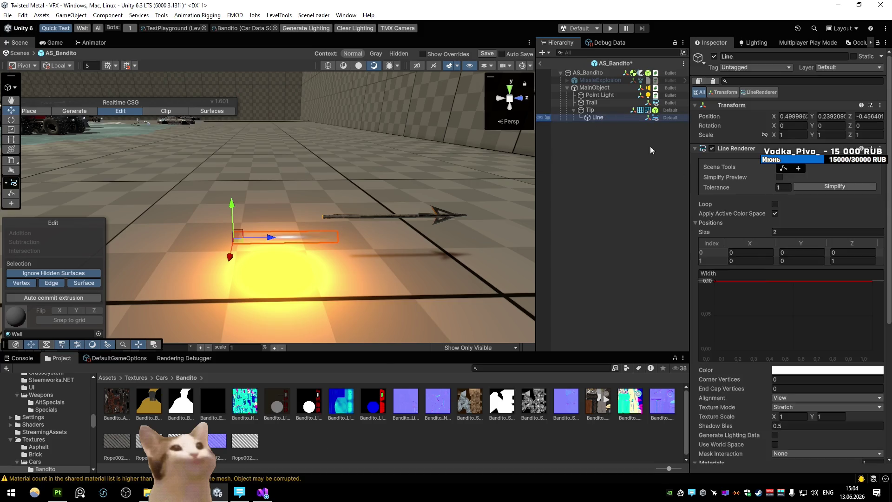
pyautogui.click(876, 349)
pyautogui.write('white')
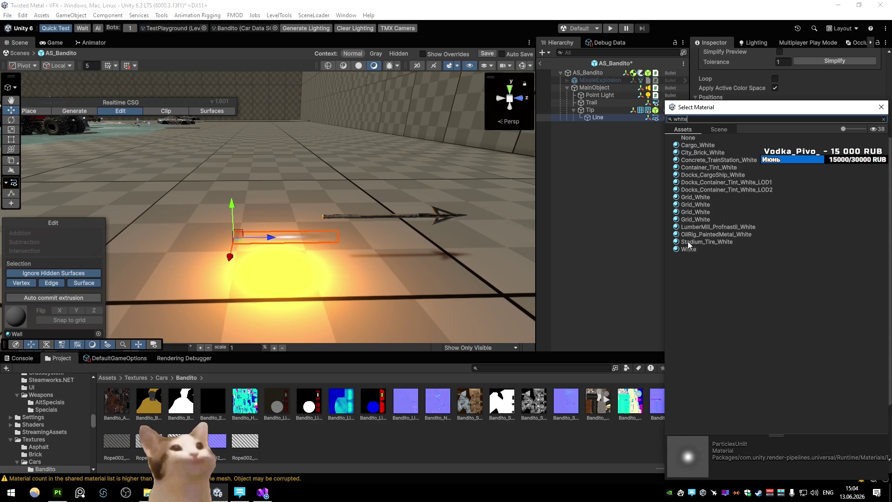
pyautogui.click(688, 246)
pyautogui.doubleClick(691, 250)
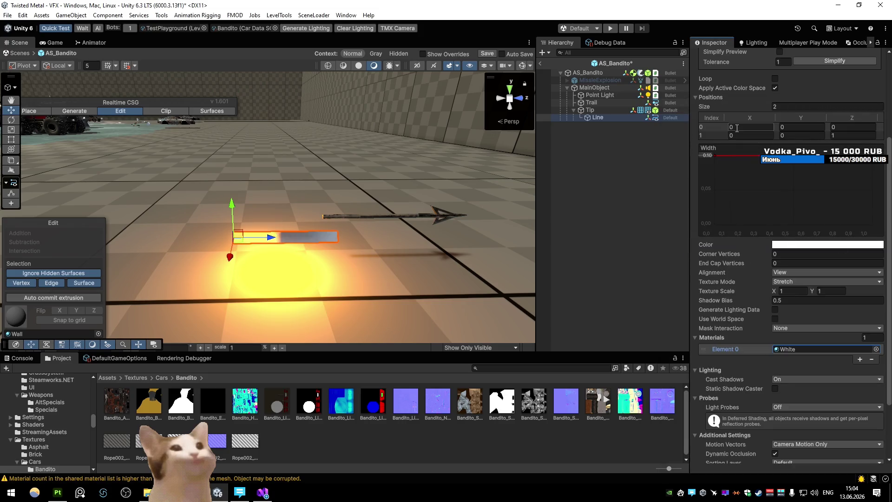
pyautogui.scroll(4, 773, 171)
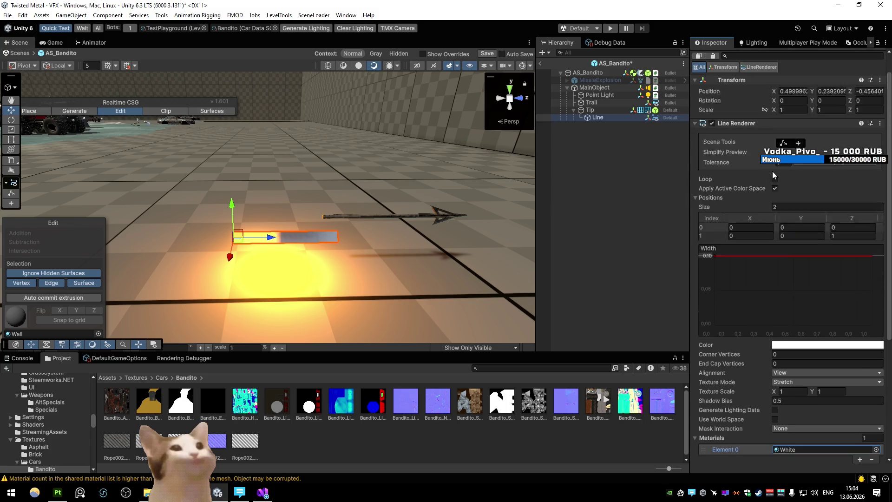
# - Toggle the Line Renderer's point editing and switch Realtime CSG between Place and Edit modes
pyautogui.click(783, 168)
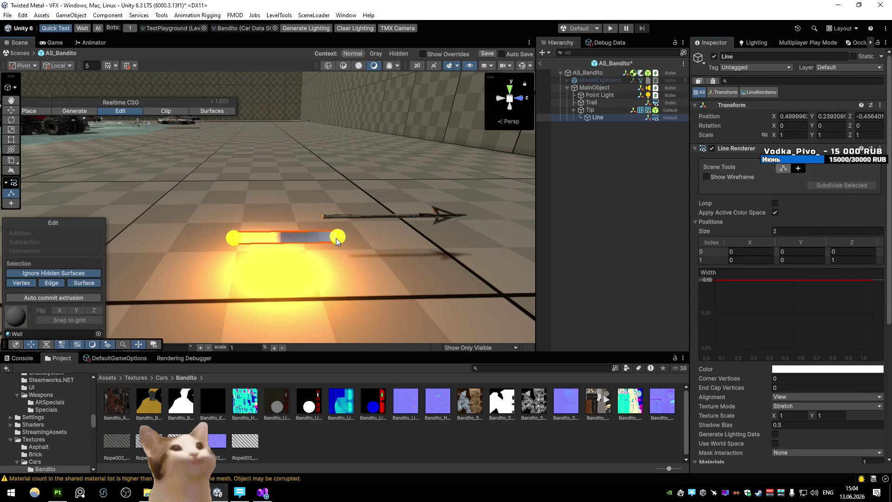
pyautogui.click(30, 110)
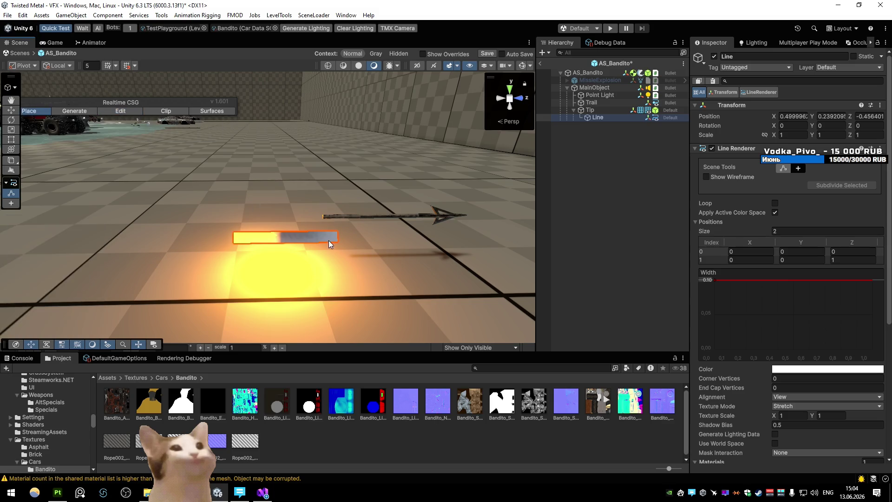
pyautogui.click(783, 168)
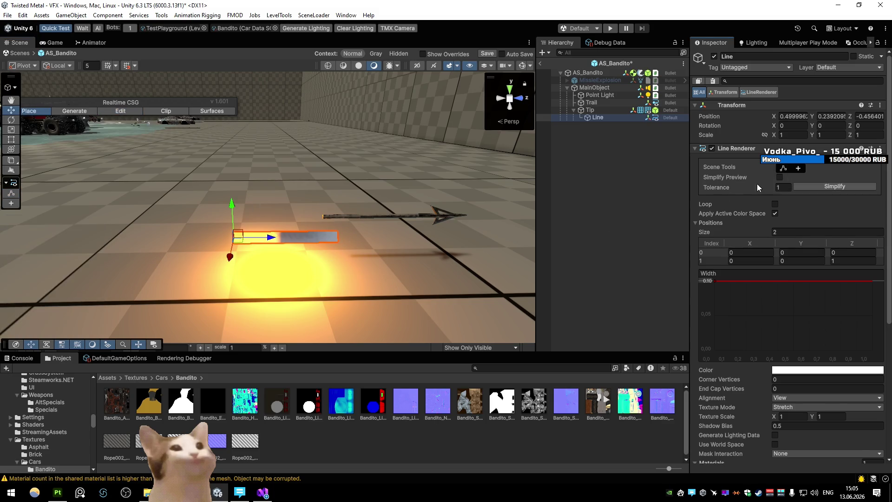
pyautogui.click(784, 168)
pyautogui.click(724, 177)
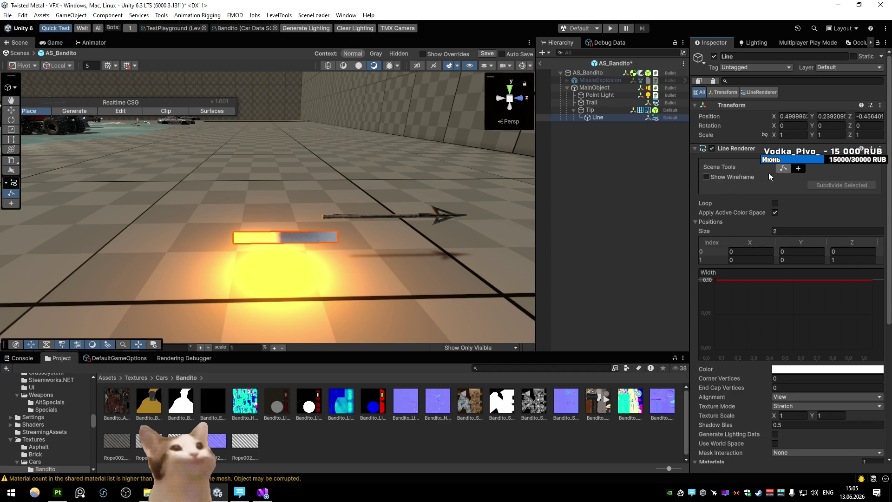
pyautogui.click(783, 170)
pyautogui.click(782, 170)
pyautogui.click(120, 111)
# - Reselect the Line object, re-enable point editing, and cycle Realtime CSG through Place and Edit modes
pyautogui.click(339, 238)
pyautogui.click(278, 239)
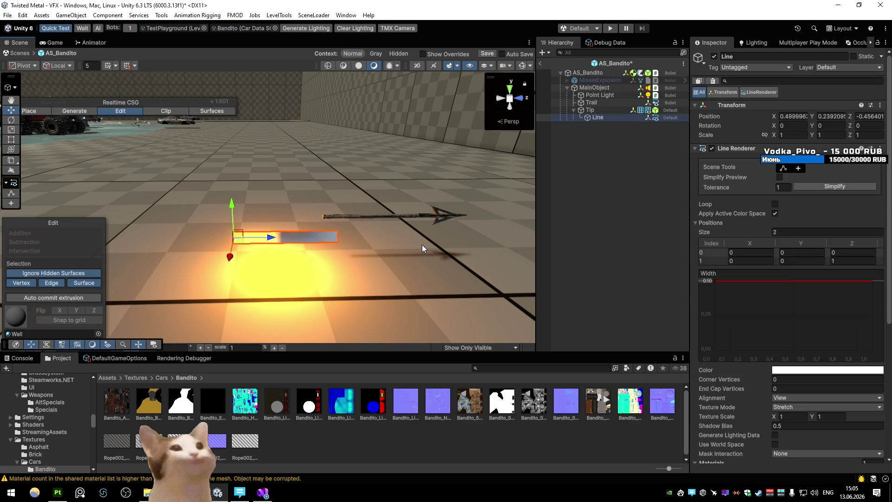
pyautogui.click(784, 169)
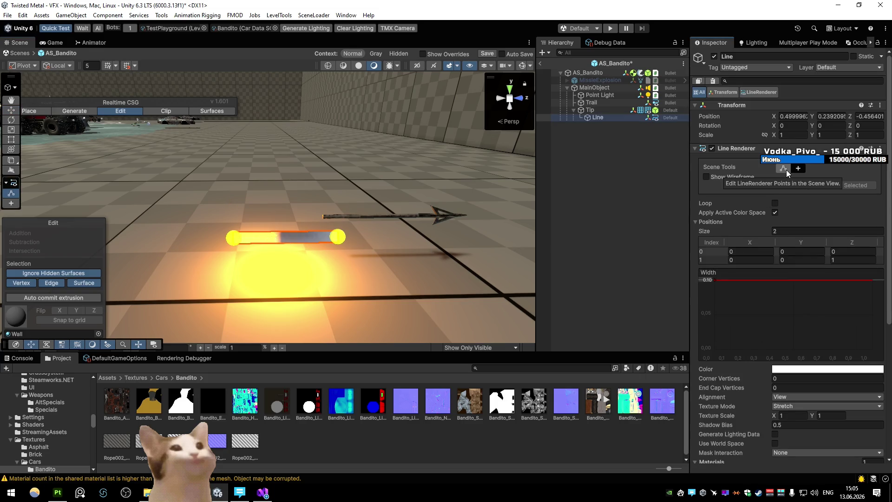
pyautogui.click(339, 235)
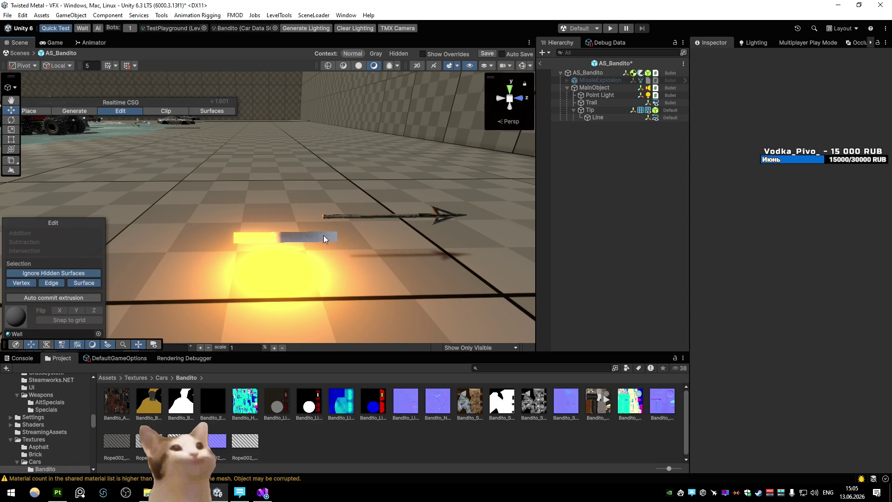
pyautogui.click(324, 235)
pyautogui.click(783, 169)
pyautogui.click(230, 239)
pyautogui.click(36, 112)
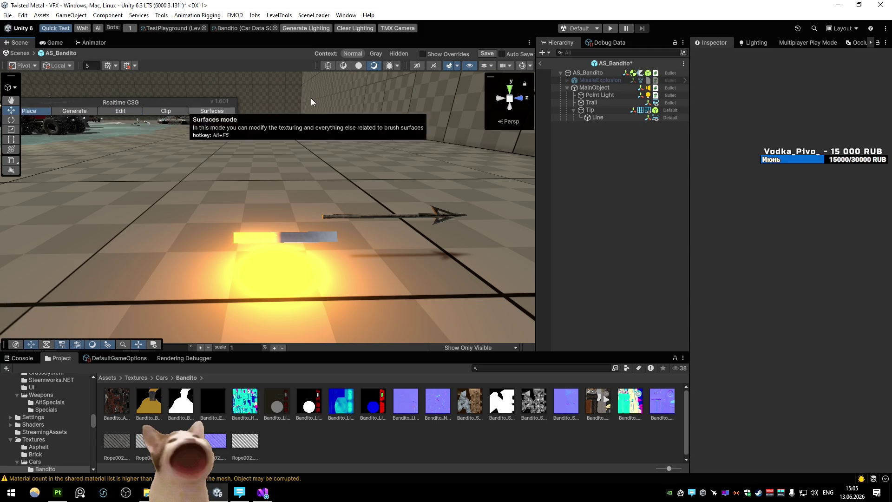
pyautogui.click(306, 236)
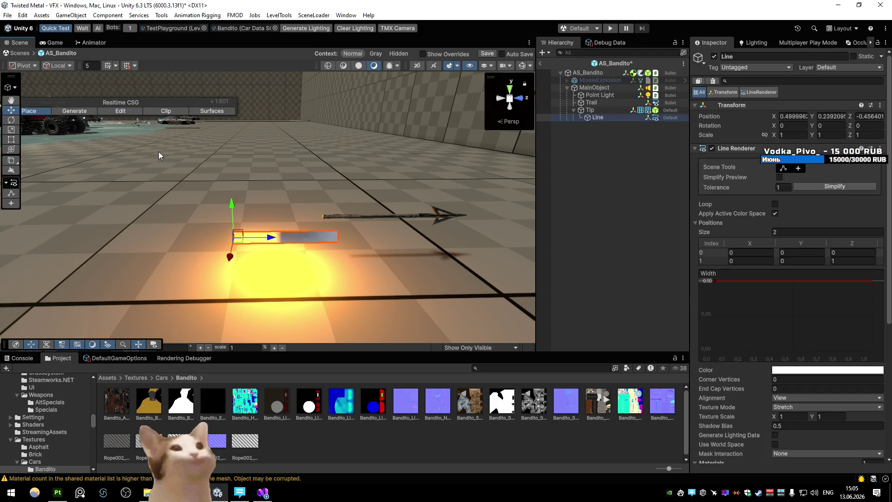
pyautogui.click(113, 110)
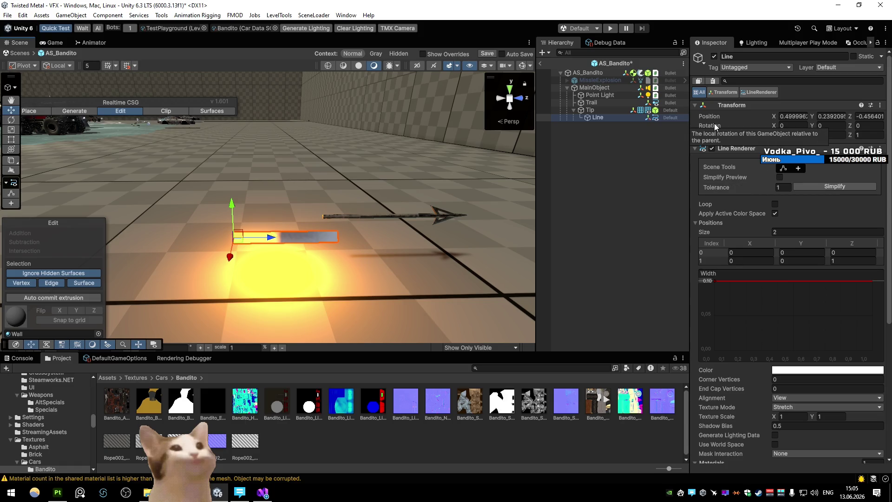
# - Set the Line's Transform Position to 0, 0, 0
pyautogui.click(785, 117)
pyautogui.write('0')
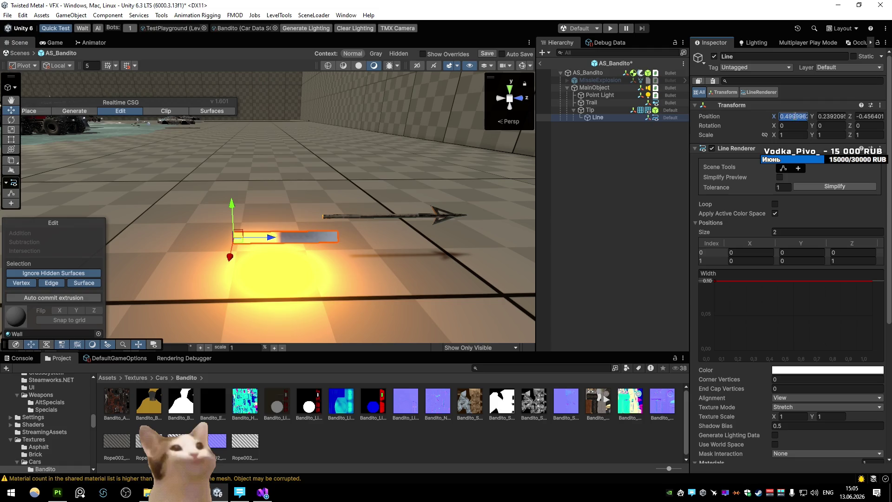
pyautogui.press('Tab')
pyautogui.write('0')
pyautogui.press('Tab')
pyautogui.write('0')
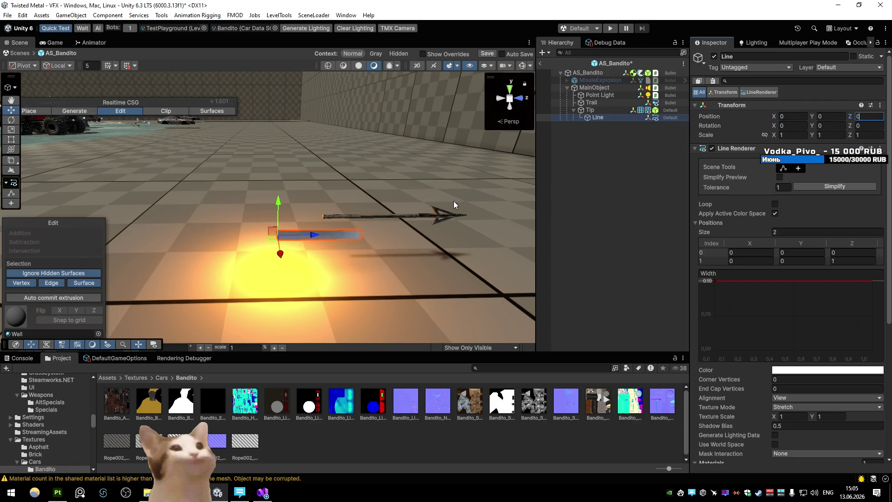
# - Raise the Line up to the harpoon's height and frame it in the Scene view
pyautogui.moveTo(428, 194)
pyautogui.mouseDown()
pyautogui.moveTo(402, 183)
pyautogui.moveTo(528, 199)
pyautogui.moveTo(305, 213)
pyautogui.moveTo(278, 235)
pyautogui.moveTo(300, 238)
pyautogui.mouseUp()
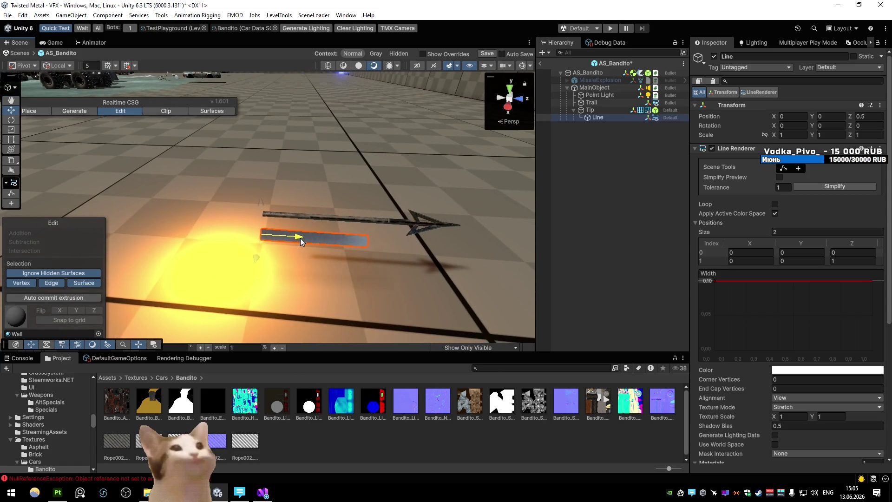
pyautogui.moveTo(266, 204)
pyautogui.mouseDown()
pyautogui.moveTo(266, 182)
pyautogui.moveTo(365, 209)
pyautogui.moveTo(496, 201)
pyautogui.mouseUp()
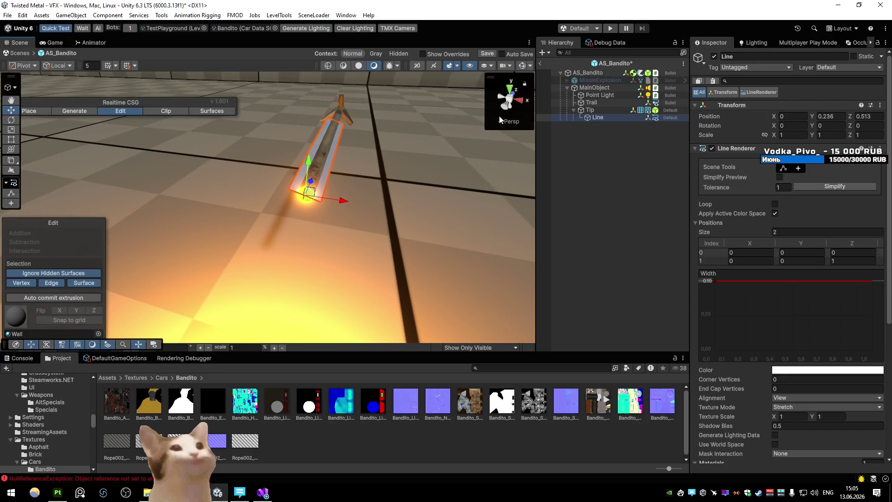
pyautogui.click(516, 98)
pyautogui.press('f')
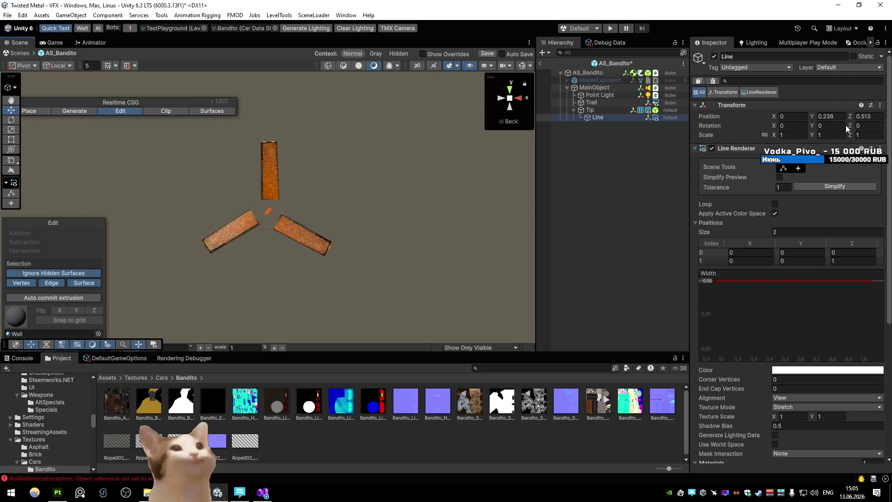
pyautogui.moveTo(315, 197)
pyautogui.mouseDown()
pyautogui.moveTo(242, 200)
pyautogui.moveTo(263, 192)
pyautogui.mouseUp()
pyautogui.scroll(-10, 247, 217)
# - Set the Line Renderer's second position Z to -5 so the rope trails behind
pyautogui.click(840, 261)
pyautogui.write('-5')
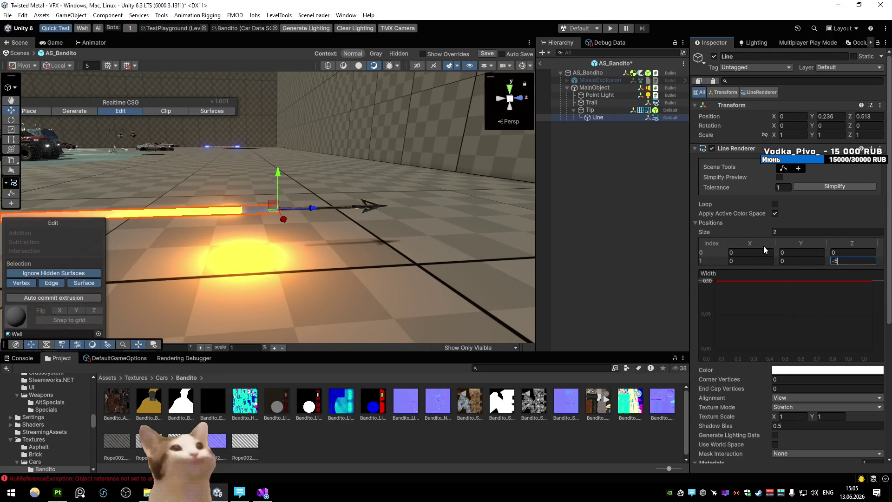
pyautogui.press('Return')
pyautogui.scroll(-3, 289, 203)
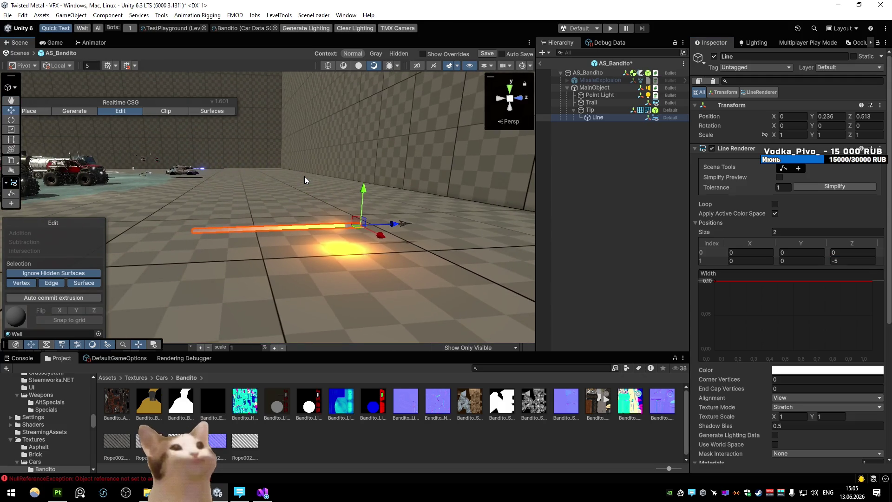
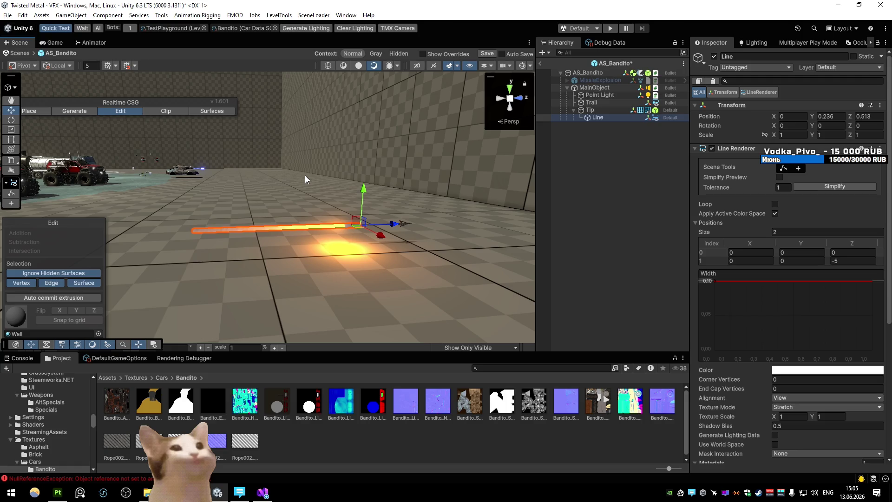
# - Deactivate the bullet's Point Light object to remove its orange glow
pyautogui.click(604, 103)
pyautogui.click(664, 94)
pyautogui.hotkey('alt', 'shift', 'a')
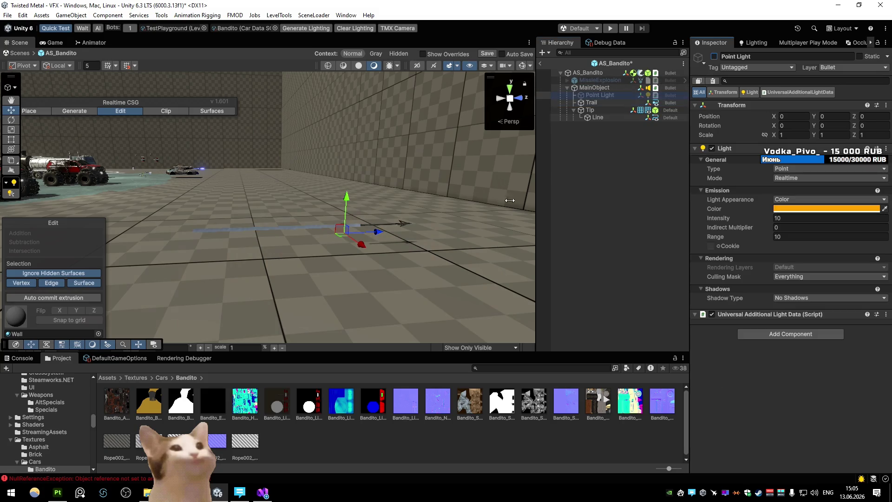
# - Select the Line object and zoom the Scene view onto its rope trail
pyautogui.click(595, 118)
pyautogui.scroll(2, 442, 197)
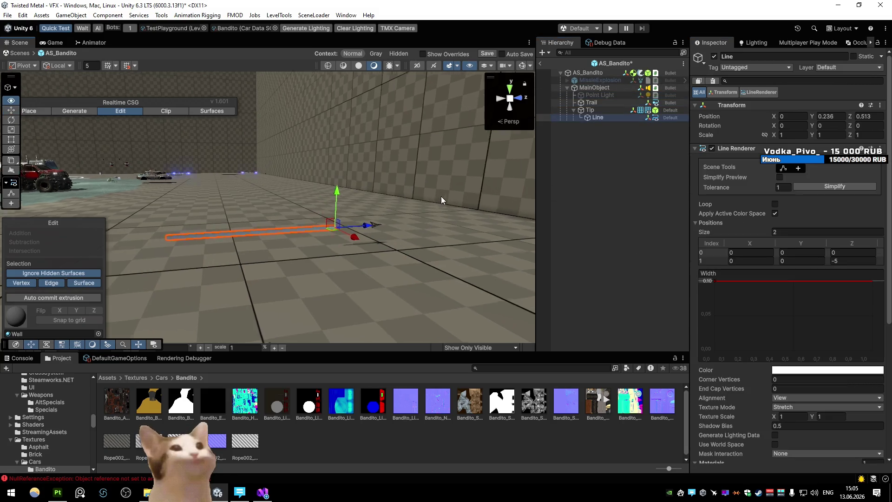
pyautogui.scroll(3, 383, 217)
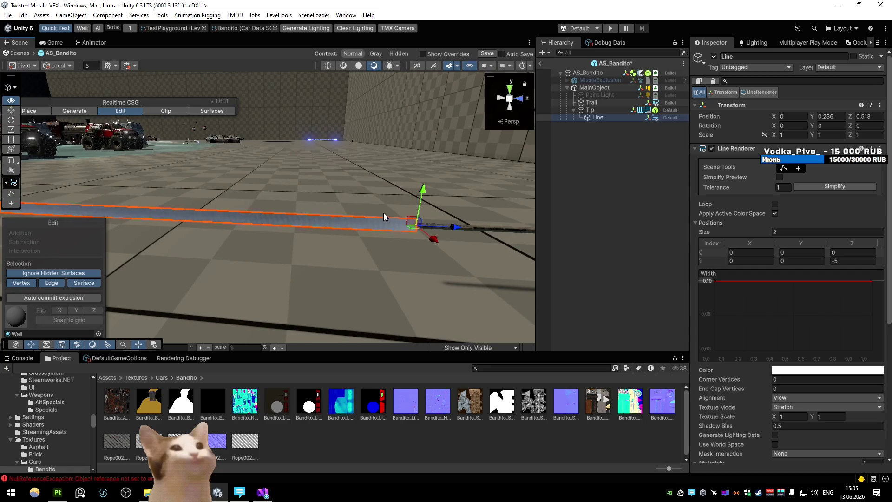
pyautogui.scroll(-3, 384, 213)
pyautogui.scroll(3, 383, 213)
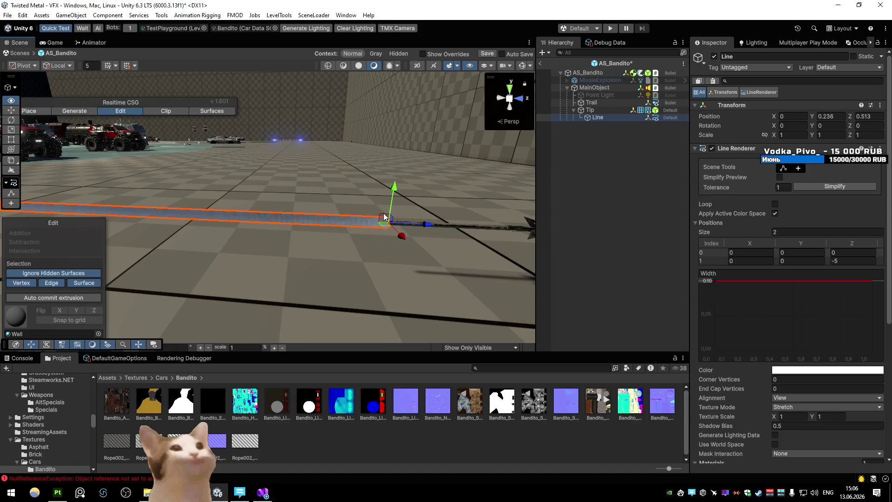
# - Find and open the Texture Channel Mixer from the Window menu
pyautogui.click(319, 453)
pyautogui.click(161, 15)
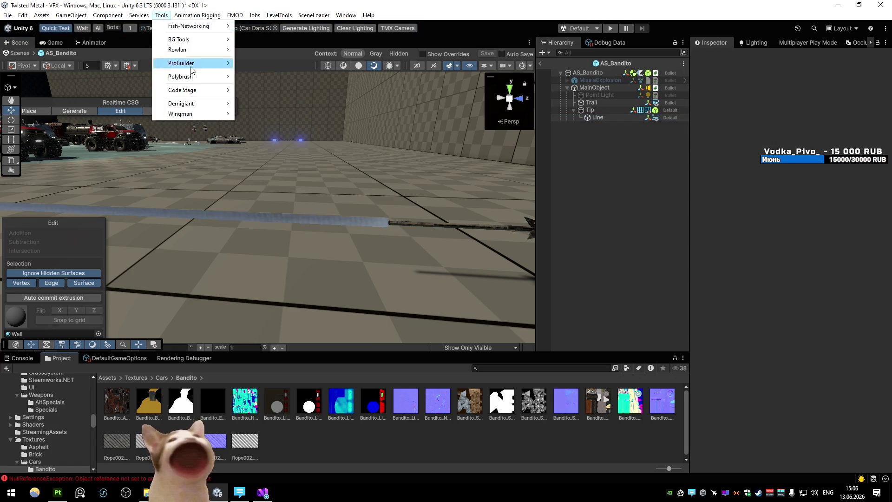
pyautogui.moveTo(256, 16)
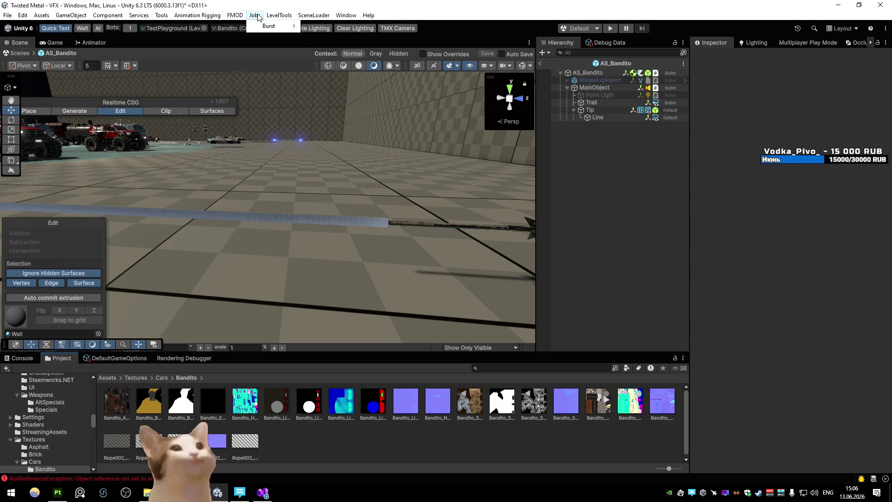
pyautogui.moveTo(198, 18)
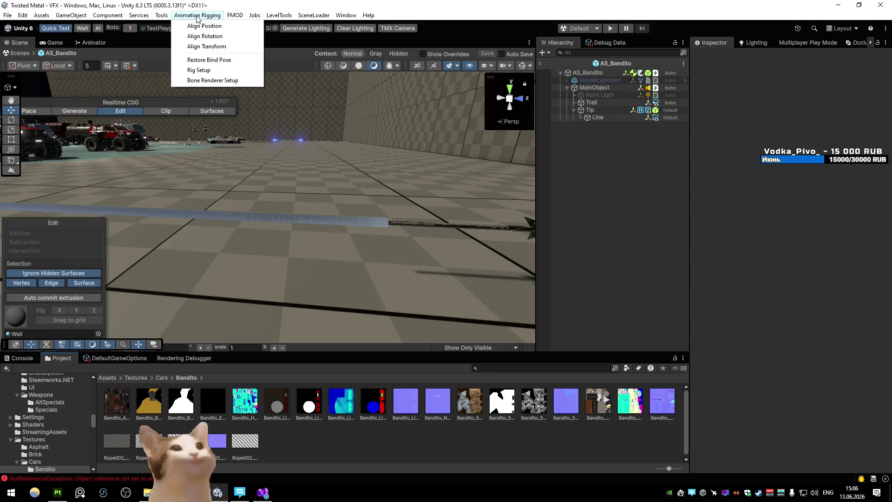
pyautogui.moveTo(161, 15)
pyautogui.moveTo(190, 42)
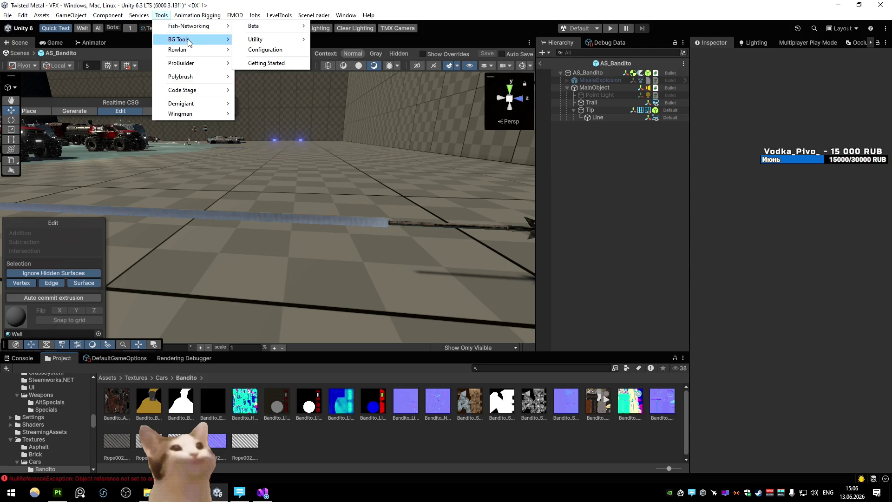
pyautogui.moveTo(192, 95)
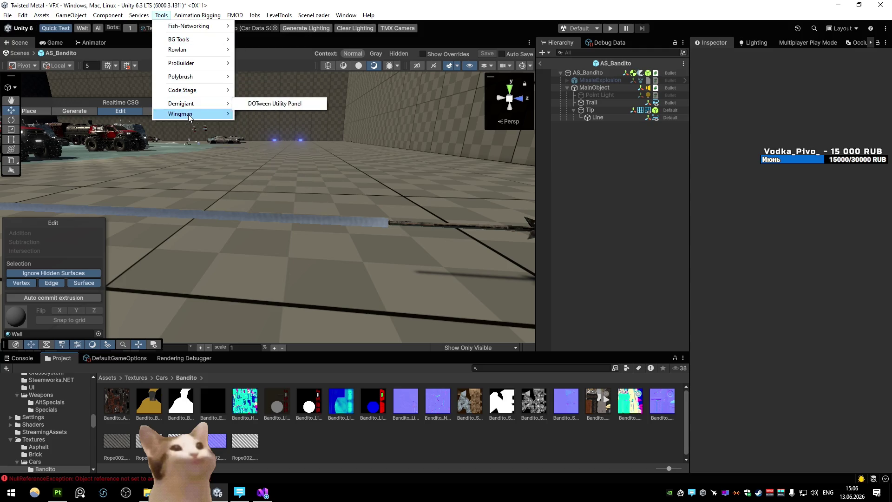
pyautogui.moveTo(209, 77)
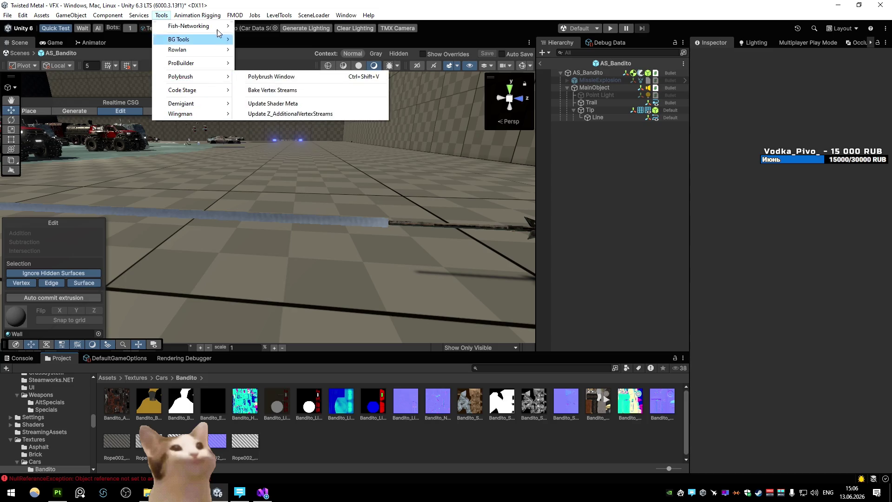
pyautogui.moveTo(337, 17)
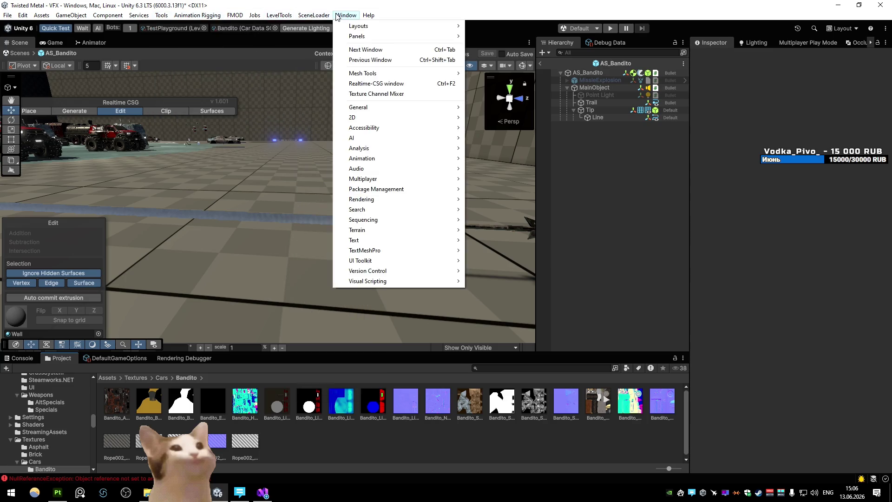
pyautogui.click(372, 94)
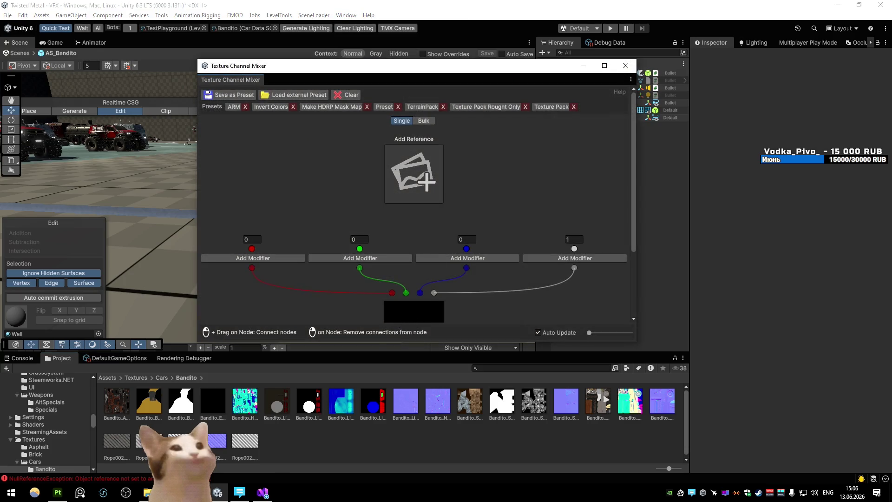
# - Load the Make HDRP Mask Map preset and put Rope002 Metalness and Roughness into the Metallic and Roughness slots
pyautogui.click(245, 441)
pyautogui.click(117, 439)
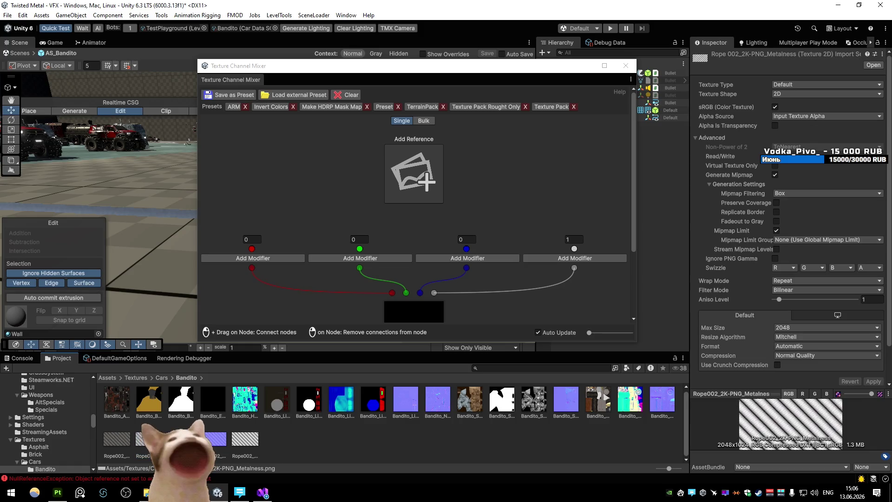
pyautogui.click(328, 107)
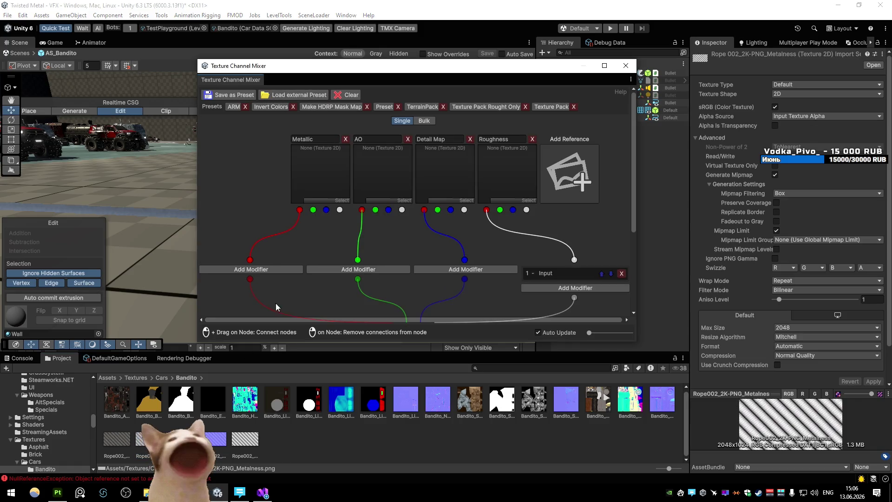
pyautogui.click(325, 182)
pyautogui.click(245, 440)
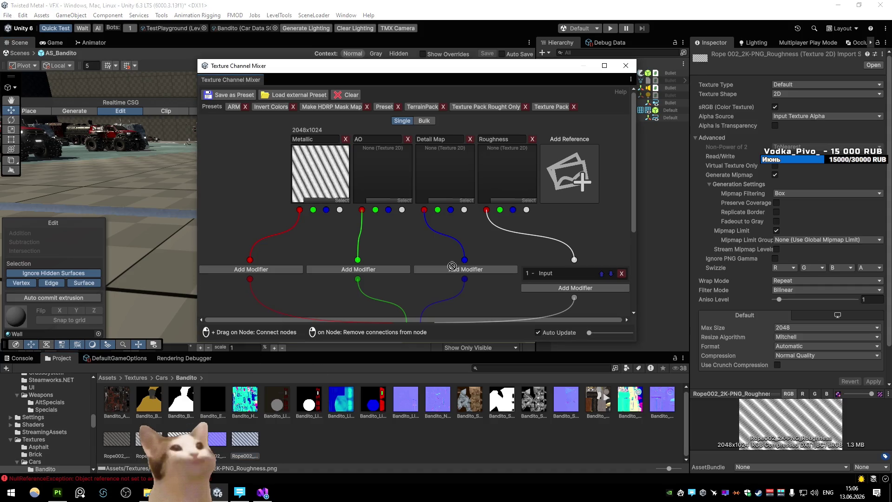
pyautogui.click(507, 174)
pyautogui.scroll(-2, 535, 236)
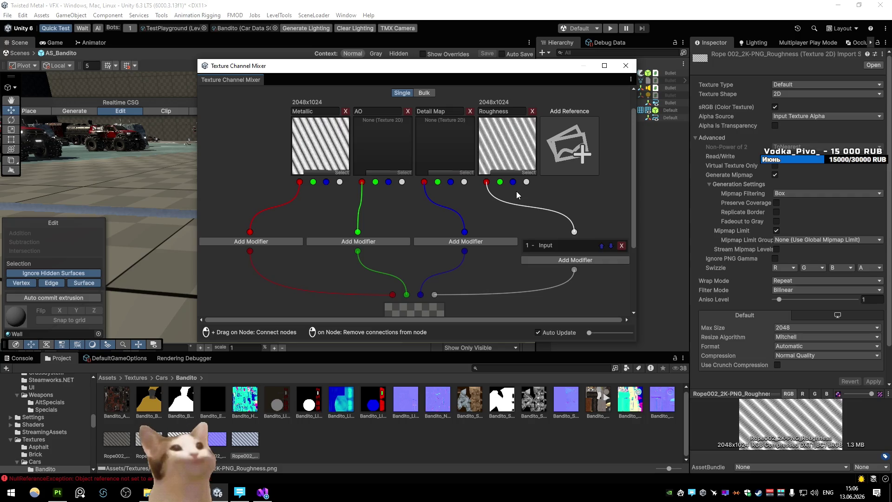
pyautogui.scroll(-5, 439, 223)
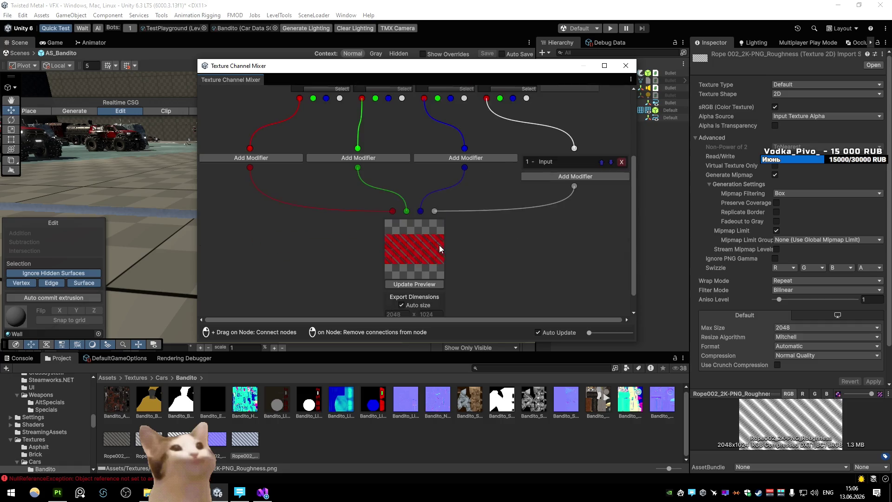
# - Export the mask map to Assets/Textures/Cars/Bandito as Bandito_Rope_HDRP
pyautogui.click(414, 304)
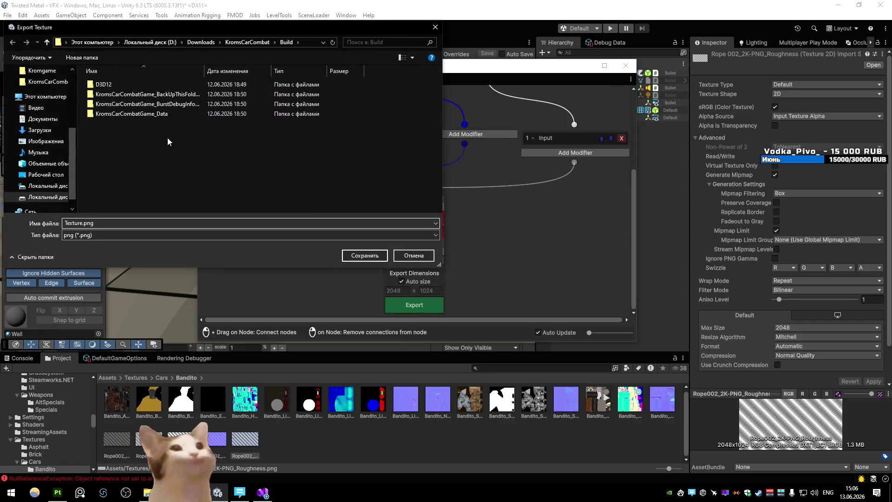
pyautogui.scroll(4, 52, 94)
pyautogui.click(44, 92)
pyautogui.doubleClick(112, 103)
pyautogui.doubleClick(126, 184)
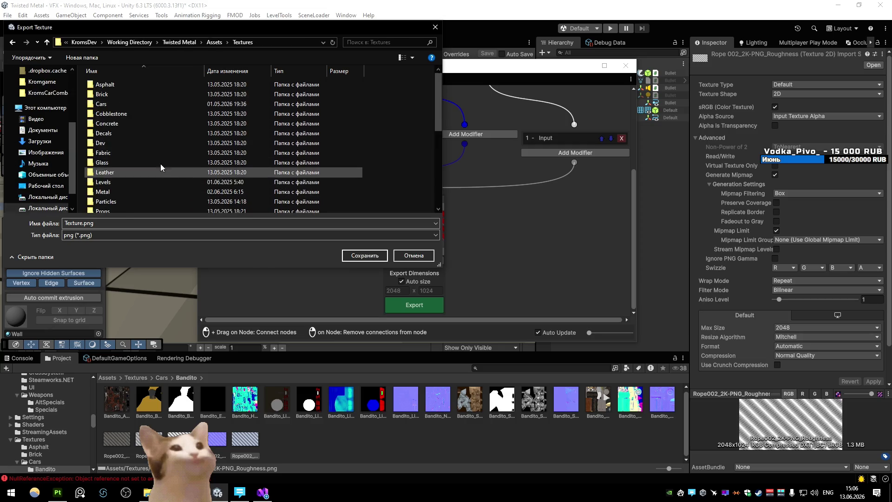
pyautogui.doubleClick(127, 102)
pyautogui.doubleClick(125, 85)
pyautogui.scroll(-3, 186, 172)
pyautogui.click(298, 119)
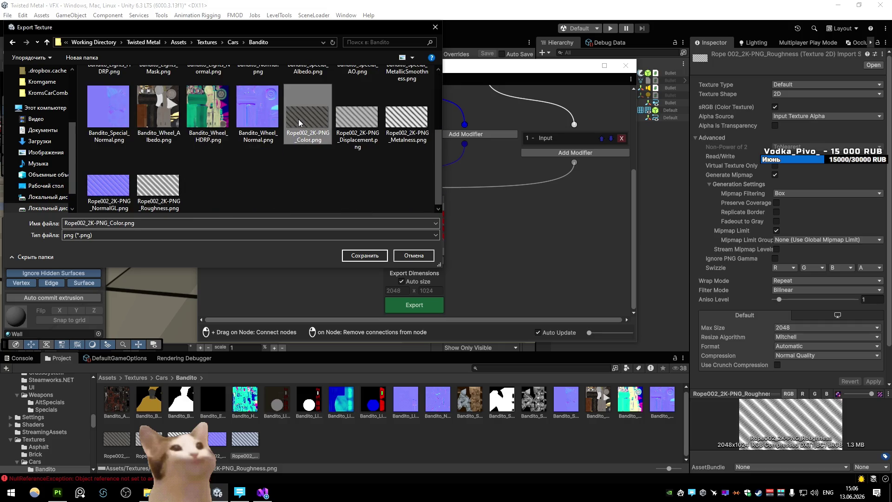
pyautogui.click(182, 225)
pyautogui.write('Ba')
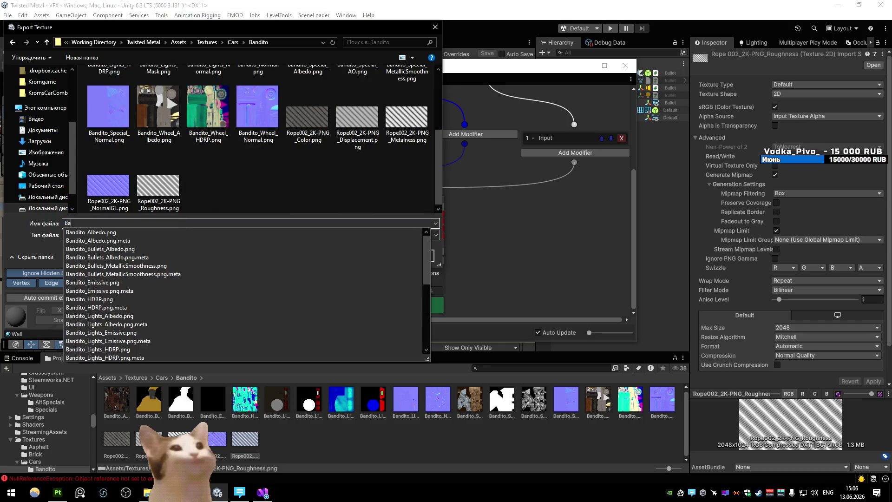
pyautogui.write('ndito_Rope_HDRP')
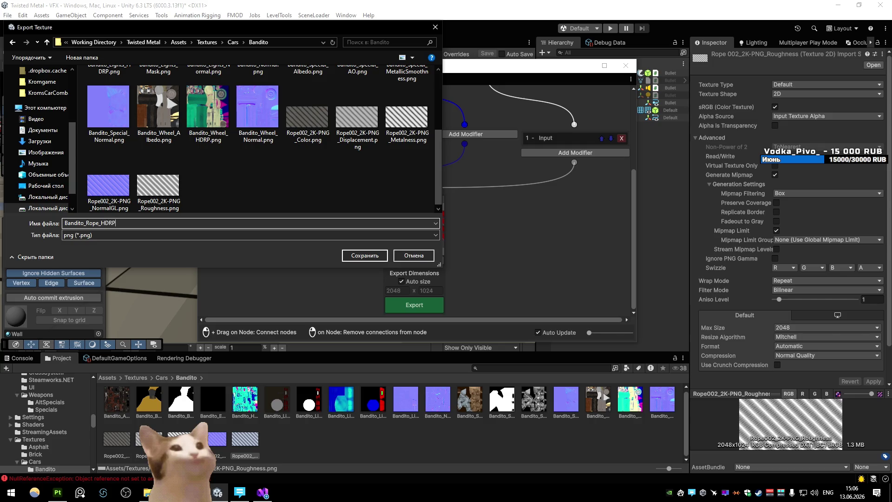
pyautogui.press('Return')
# - Close the mixer and delete the Rope002 Metalness, Roughness and Displacement textures
pyautogui.click(631, 70)
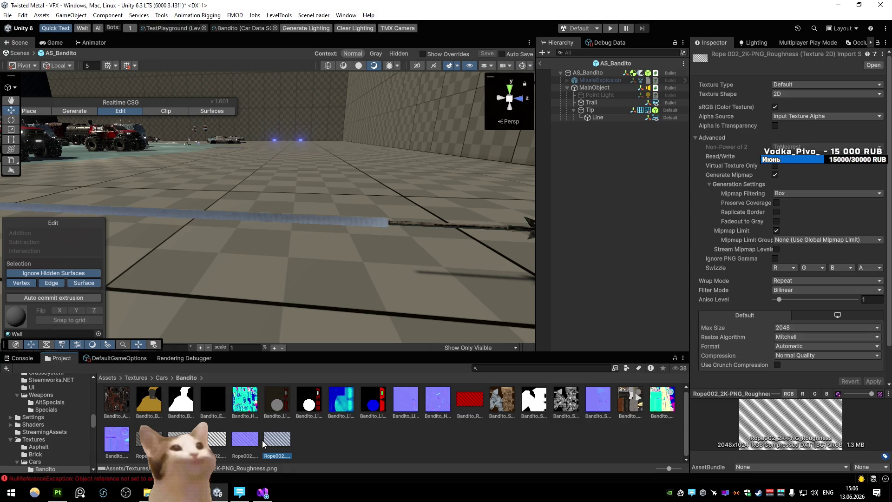
pyautogui.click(217, 441)
pyautogui.keyDown('ctrl'); pyautogui.click(181, 439); pyautogui.keyUp('ctrl')
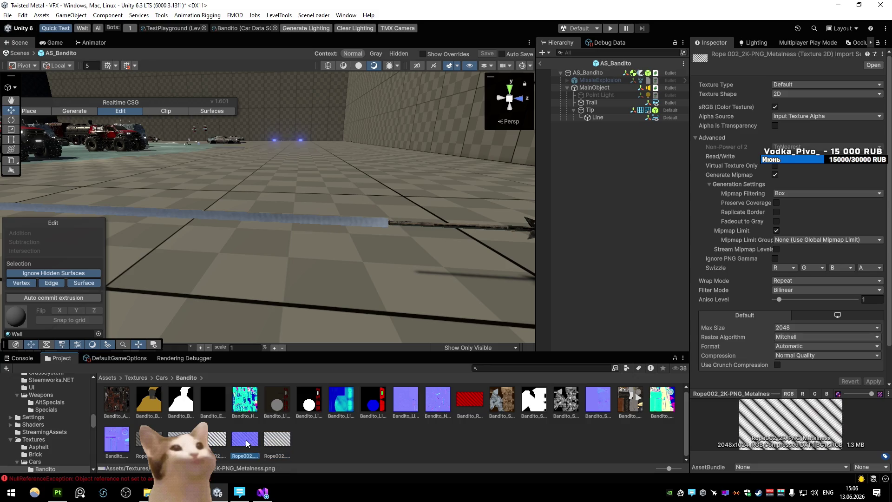
pyautogui.keyDown('ctrl'); pyautogui.click(277, 439); pyautogui.keyUp('ctrl')
pyautogui.press('Delete')
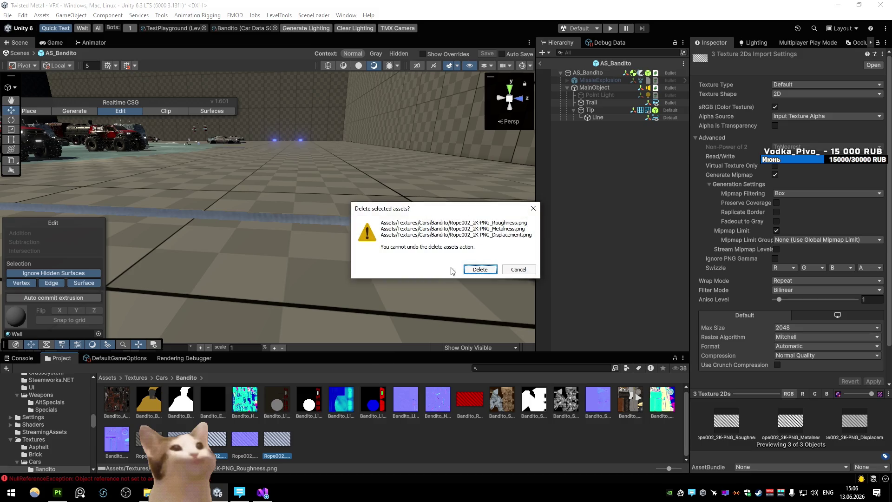
pyautogui.click(481, 269)
pyautogui.click(475, 405)
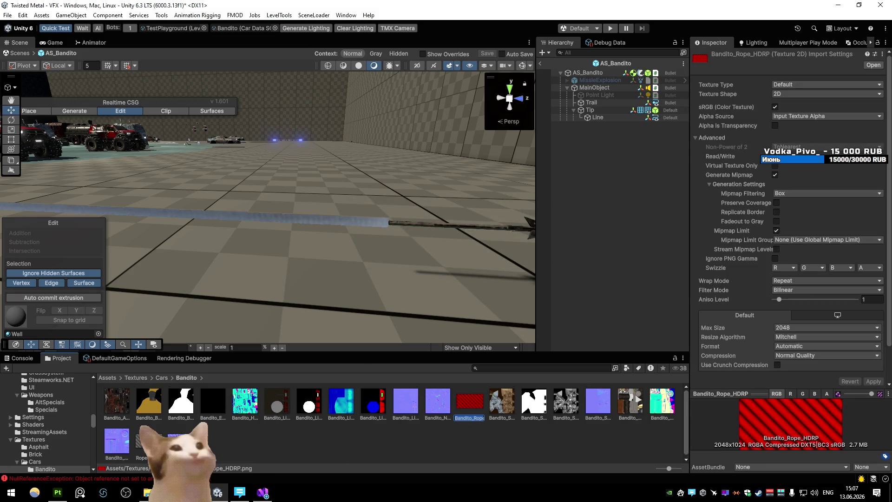
# - Rename the rope Color and NormalGL textures with Bandito names
pyautogui.click(142, 442)
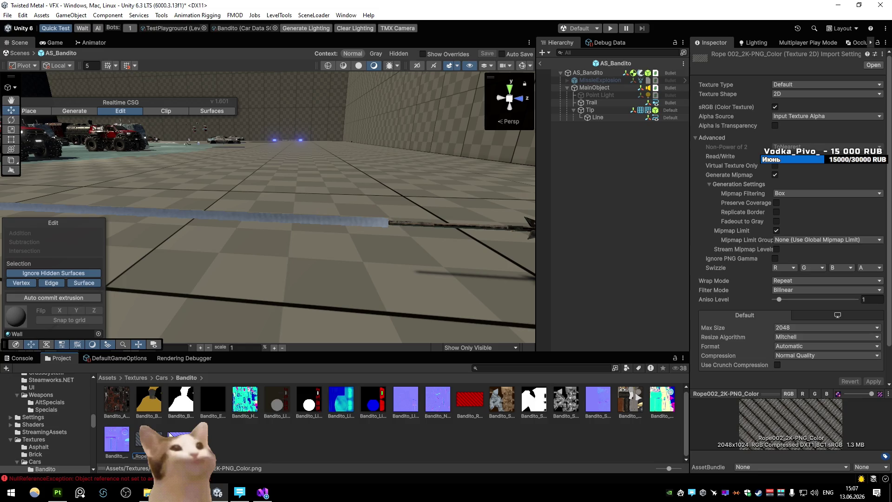
pyautogui.click(172, 437)
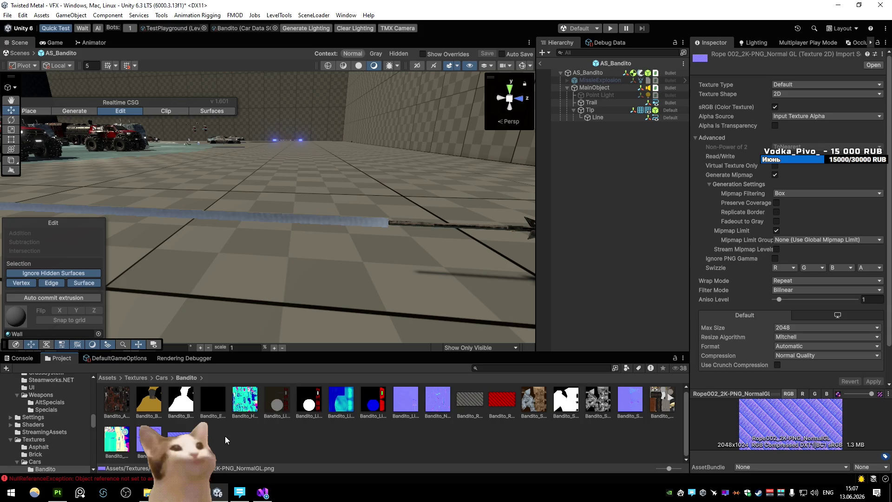
pyautogui.click(486, 411)
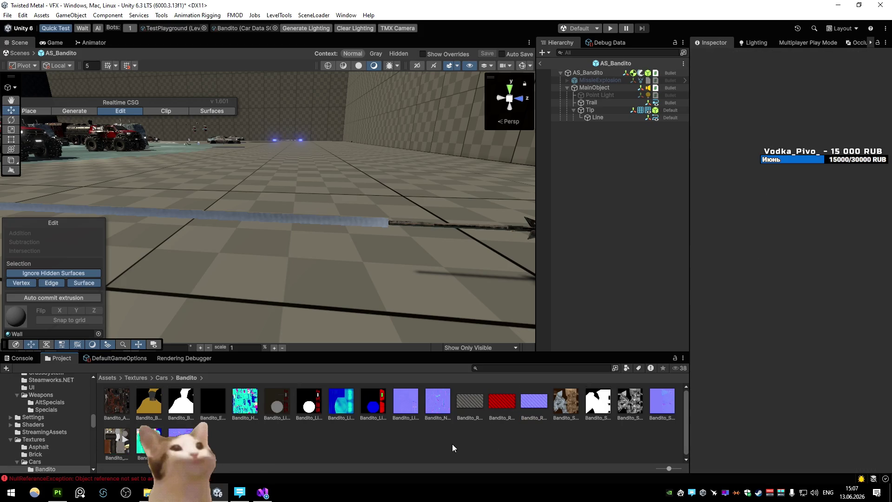
pyautogui.press('BackSpace')
pyautogui.press('BackSpace')
pyautogui.press('BackSpace')
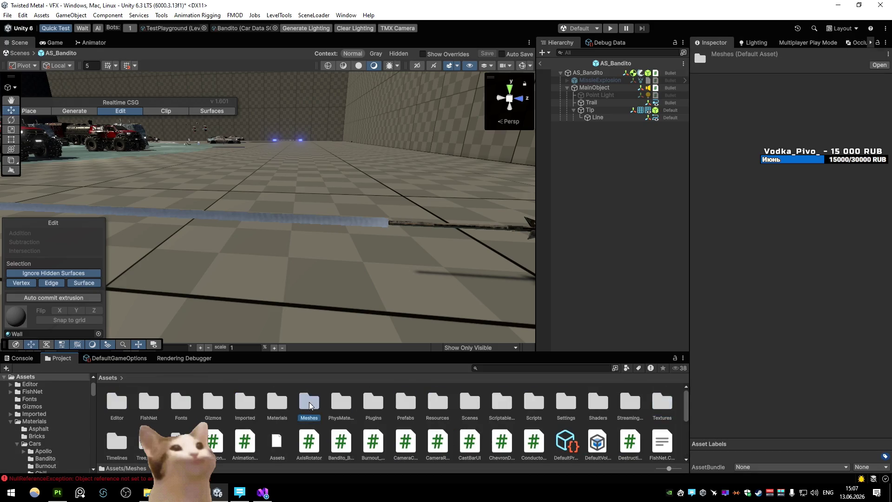
# - Navigate to the Materials/Cars/Bandito folder in the Project window
pyautogui.doubleClick(309, 402)
pyautogui.press('BackSpace')
pyautogui.doubleClick(277, 402)
pyautogui.click(188, 409)
pyautogui.doubleClick(188, 410)
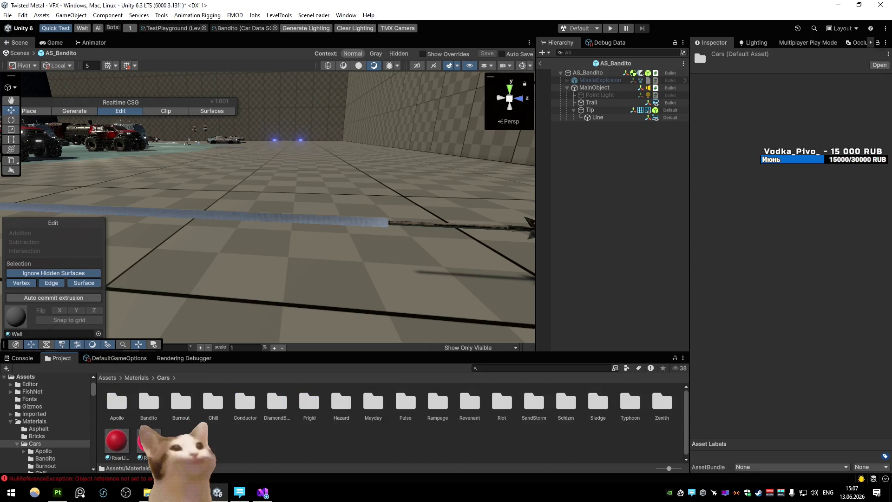
pyautogui.doubleClick(153, 404)
# - Create a URP Lit Shader Graph named Bandito_Rope there and open it
pyautogui.rightClick(392, 407)
pyautogui.moveTo(418, 128)
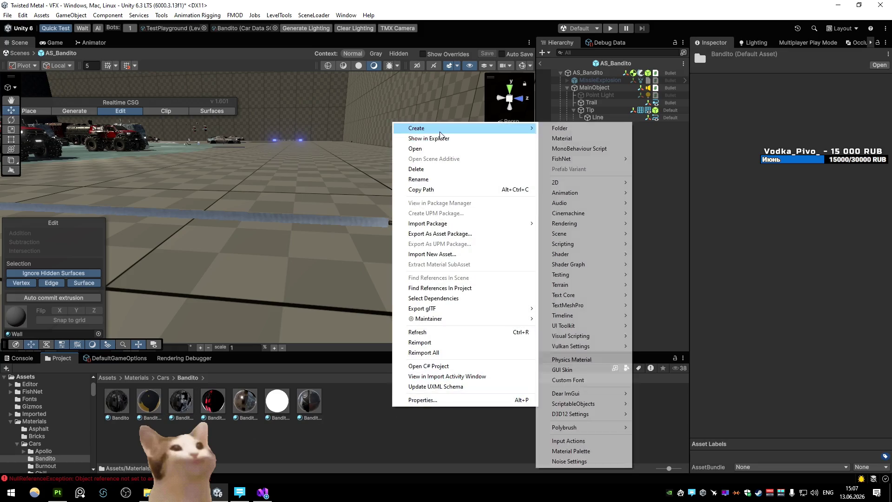
pyautogui.moveTo(587, 265)
pyautogui.moveTo(676, 264)
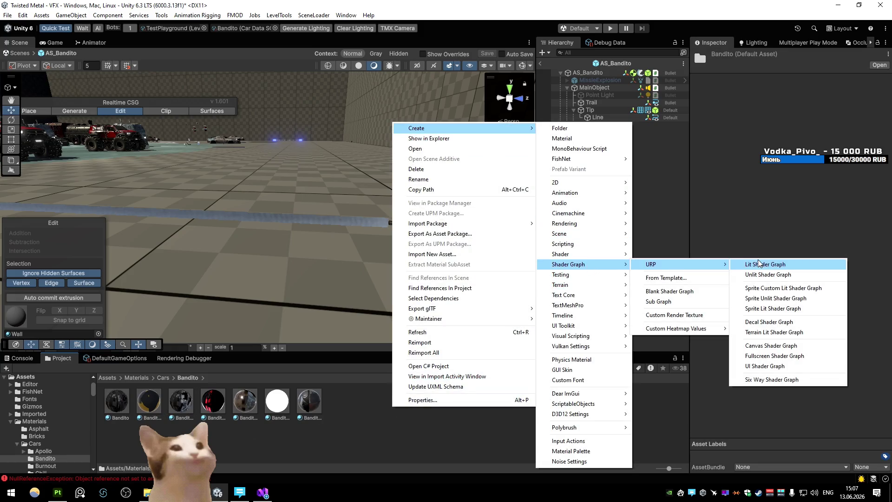
pyautogui.click(764, 264)
pyautogui.write('to_Ope')
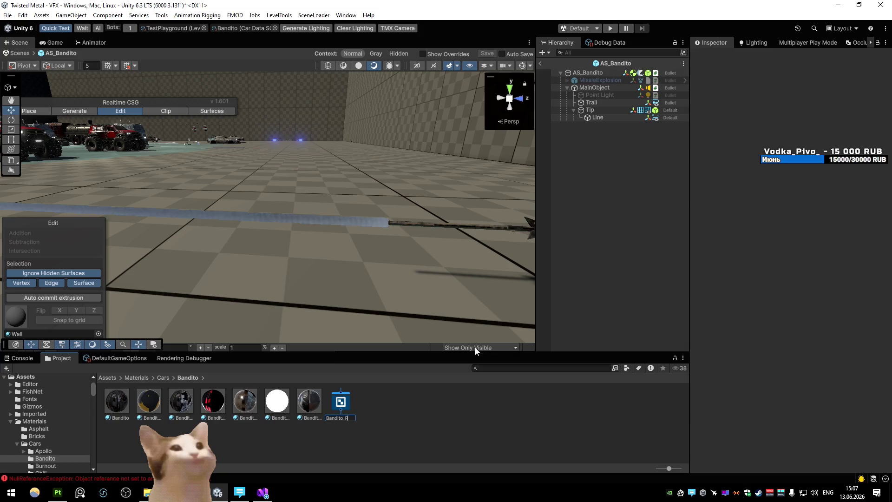
pyautogui.press('Return')
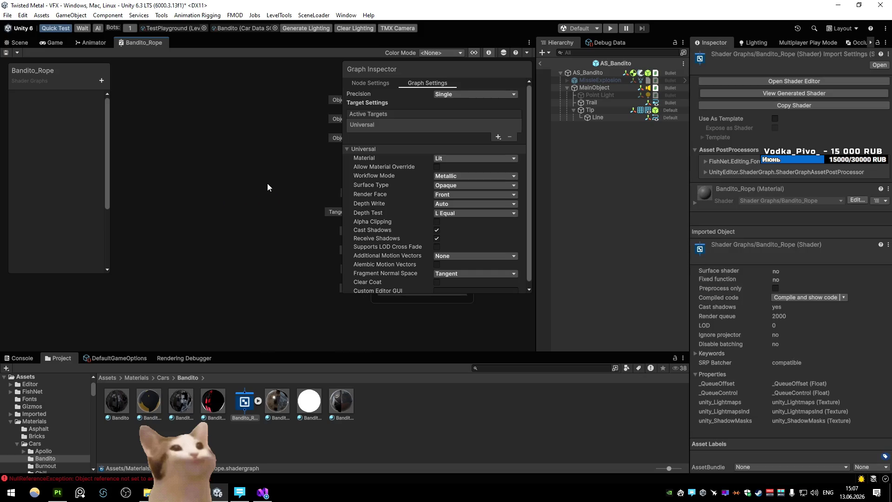
# - Maximize the graph and add a Sample Texture 2D node
pyautogui.hotkey('shift', 'space')
pyautogui.rightClick(206, 201)
pyautogui.click(191, 182)
pyautogui.press('space')
pyautogui.write('textu')
pyautogui.press('BackSpace')
pyautogui.press('BackSpace')
pyautogui.press('BackSpace')
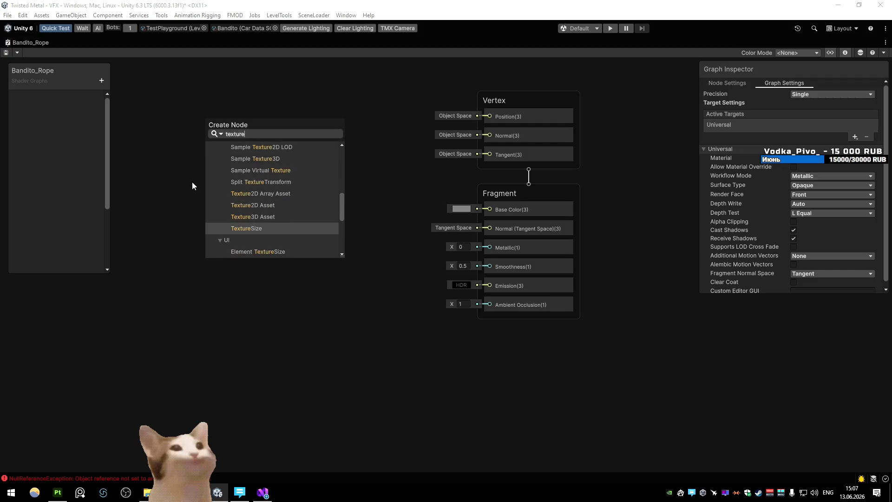
pyautogui.write('sample tex')
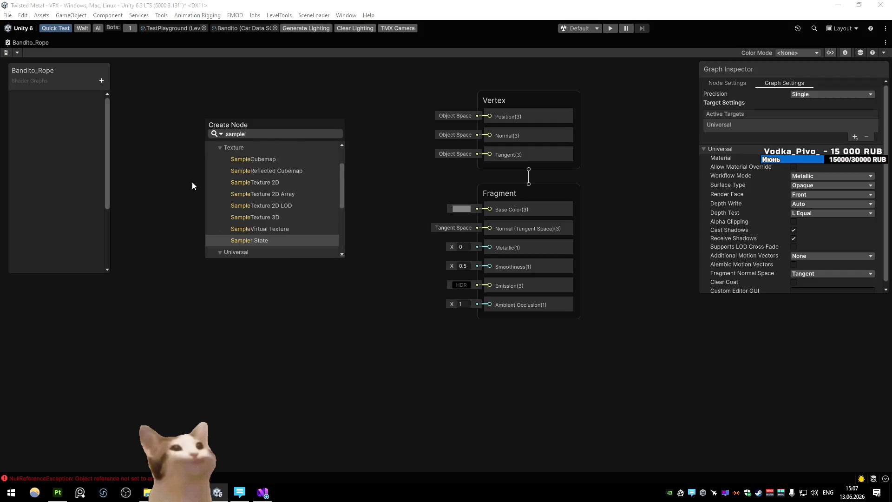
pyautogui.press('Return')
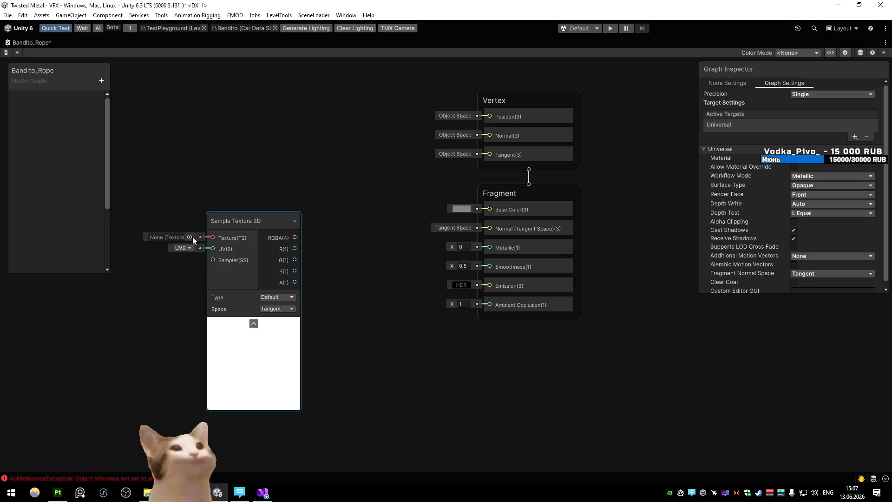
# - Assign Bandito_Rope_Albedo as the Sample Texture 2D node's texture
pyautogui.click(190, 237)
pyautogui.write('bnand')
pyautogui.hotkey('ctrl', 'a')
pyautogui.write('band')
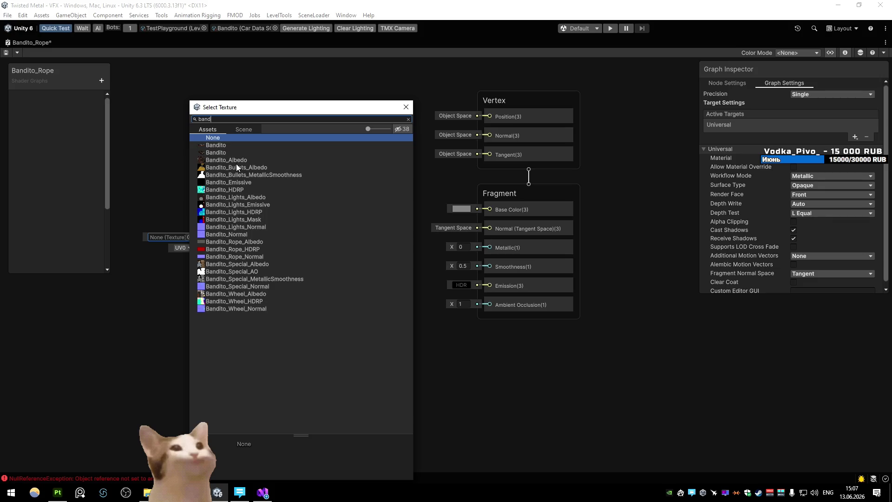
pyautogui.doubleClick(249, 242)
# - Add a new Color property to the Blackboard
pyautogui.moveTo(275, 201)
pyautogui.mouseDown()
pyautogui.moveTo(299, 164)
pyautogui.moveTo(261, 172)
pyautogui.mouseUp()
pyautogui.click(101, 81)
pyautogui.click(144, 135)
# - Name the Color property RopeColor and multiply it with the albedo texture's R output
pyautogui.write('RopeColor')
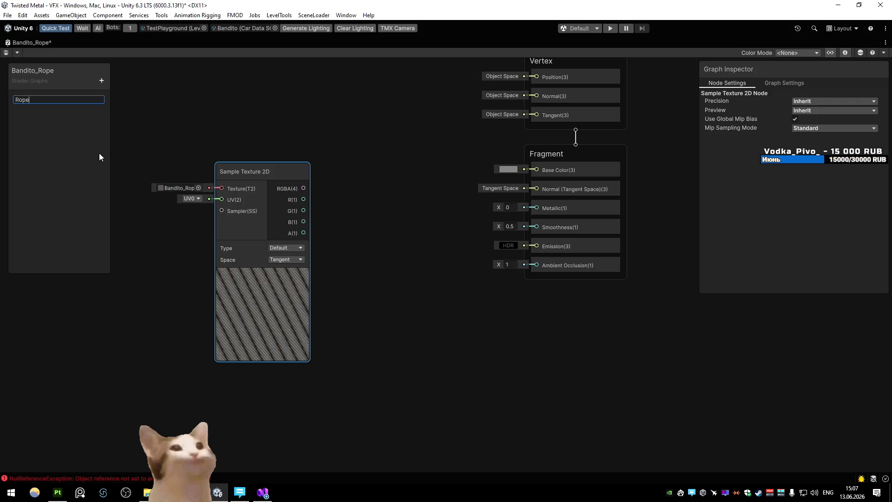
pyautogui.press('Return')
pyautogui.moveTo(260, 175); pyautogui.dragTo(223, 189)
pyautogui.moveTo(36, 97); pyautogui.dragTo(353, 234)
pyautogui.moveTo(267, 212); pyautogui.dragTo(416, 154)
pyautogui.write('mulk')
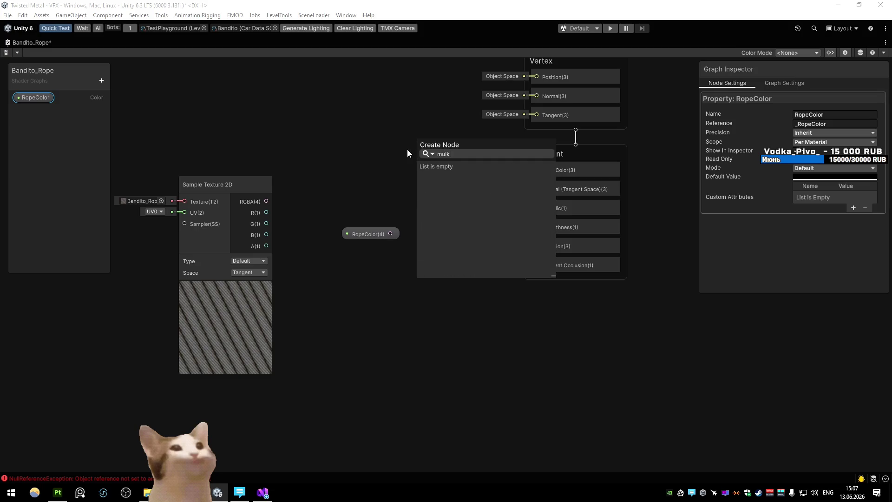
pyautogui.press('BackSpace')
pyautogui.write('t')
pyautogui.click(470, 252)
pyautogui.moveTo(400, 238)
pyautogui.mouseDown()
pyautogui.moveTo(361, 246)
pyautogui.moveTo(416, 172)
pyautogui.mouseUp()
# - Set RopeColor's default to a pale peach and feed the Multiply result into Base Color
pyautogui.click(837, 178)
pyautogui.moveTo(854, 231); pyautogui.dragTo(873, 215)
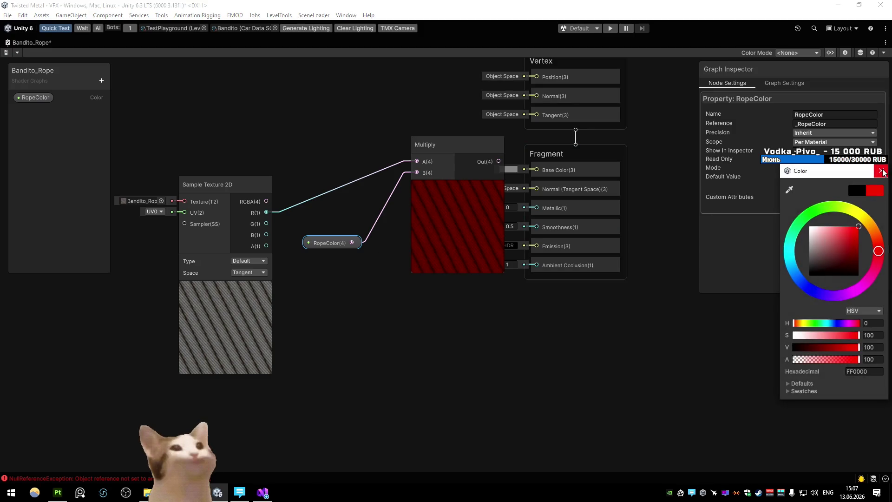
pyautogui.moveTo(878, 251)
pyautogui.mouseDown()
pyautogui.moveTo(877, 237)
pyautogui.moveTo(822, 216)
pyautogui.mouseUp()
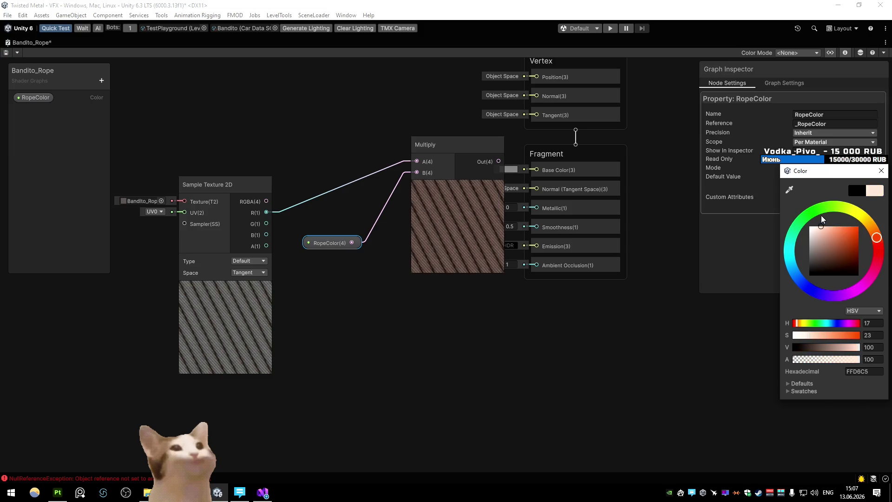
pyautogui.click(882, 171)
pyautogui.moveTo(451, 138); pyautogui.dragTo(405, 145)
pyautogui.moveTo(339, 243); pyautogui.dragTo(318, 232)
pyautogui.moveTo(453, 166); pyautogui.dragTo(526, 170)
# - Duplicate the texture node, assign the rope normal map, and connect it to Normal
pyautogui.scroll(-3, 242, 177)
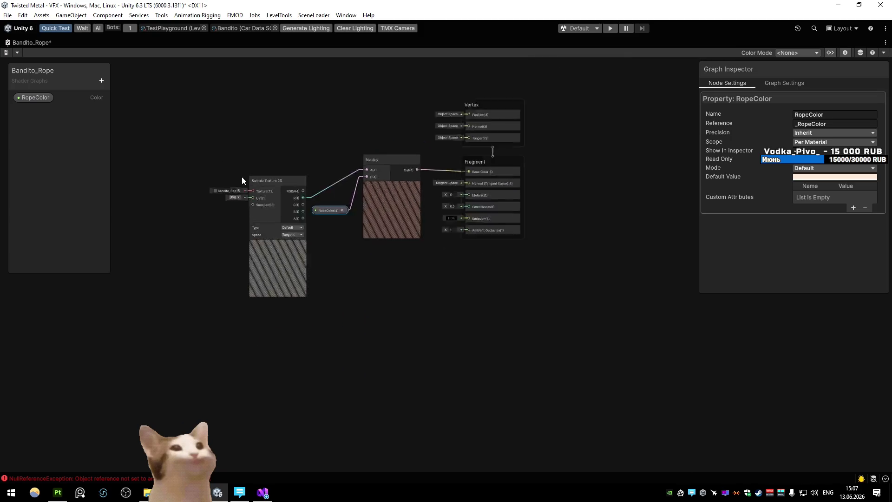
pyautogui.scroll(-2, 241, 181)
pyautogui.moveTo(183, 127); pyautogui.dragTo(293, 235)
pyautogui.moveTo(213, 127)
pyautogui.mouseDown()
pyautogui.moveTo(305, 185)
pyautogui.moveTo(352, 259)
pyautogui.mouseUp()
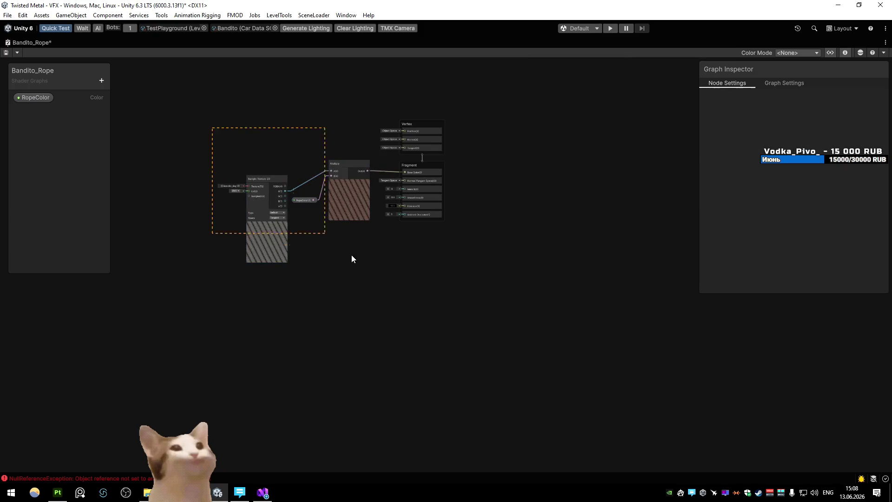
pyautogui.moveTo(346, 163); pyautogui.dragTo(318, 134)
pyautogui.click(251, 195)
pyautogui.scroll(2, 249, 196)
pyautogui.hotkey('ctrl', 'd')
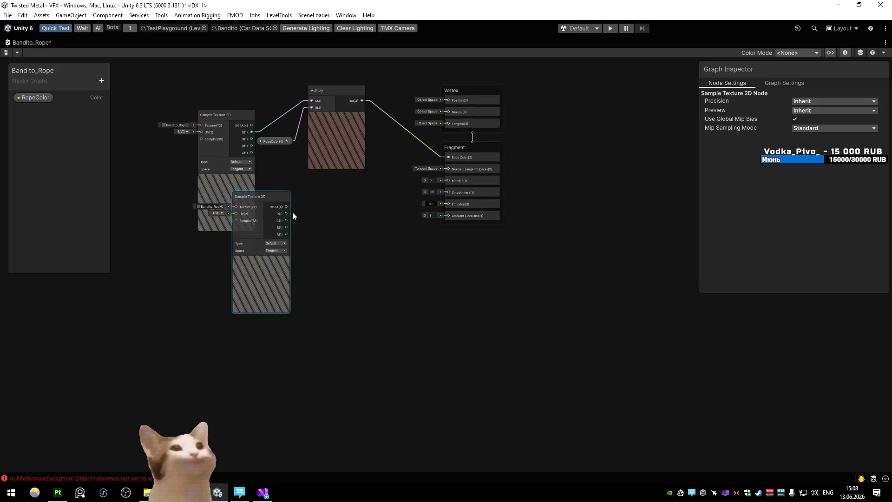
pyautogui.moveTo(253, 195); pyautogui.dragTo(217, 256)
pyautogui.click(187, 263)
pyautogui.doubleClick(254, 299)
pyautogui.moveTo(251, 263)
pyautogui.mouseDown()
pyautogui.moveTo(437, 212)
pyautogui.moveTo(448, 172)
pyautogui.mouseUp()
# - Add a rope mask texture node wiring R to Metallic and A to Smoothness, then save the graph
pyautogui.hotkey('ctrl', 'd')
pyautogui.moveTo(292, 294); pyautogui.dragTo(250, 353)
pyautogui.click(221, 350)
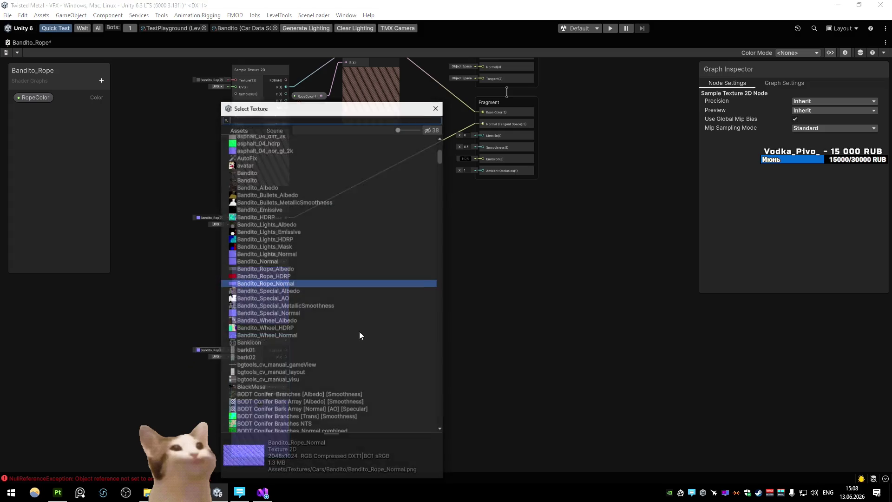
pyautogui.doubleClick(284, 283)
pyautogui.moveTo(287, 357); pyautogui.dragTo(482, 135)
pyautogui.moveTo(286, 377)
pyautogui.mouseDown()
pyautogui.moveTo(473, 171)
pyautogui.moveTo(481, 148)
pyautogui.mouseUp()
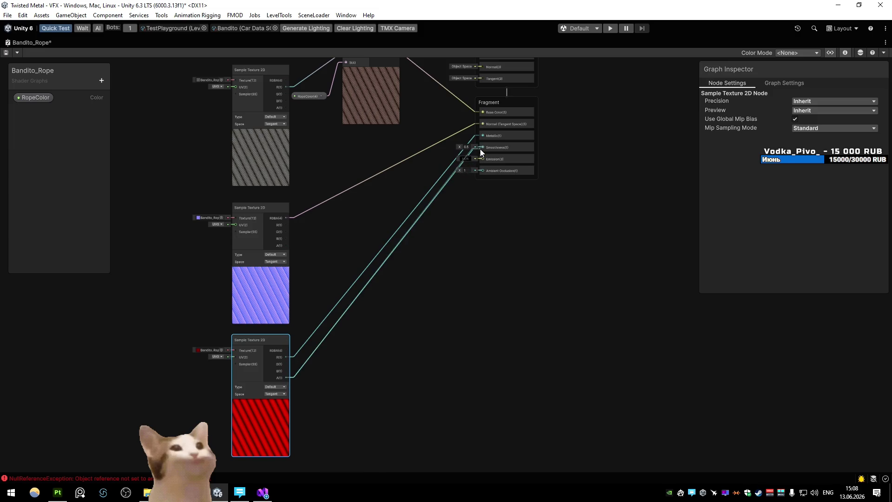
pyautogui.moveTo(468, 214); pyautogui.dragTo(452, 292)
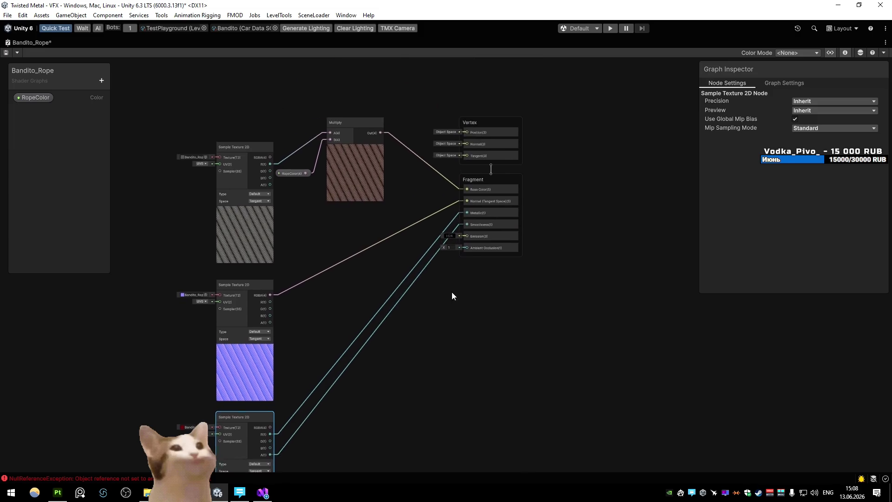
pyautogui.click(6, 53)
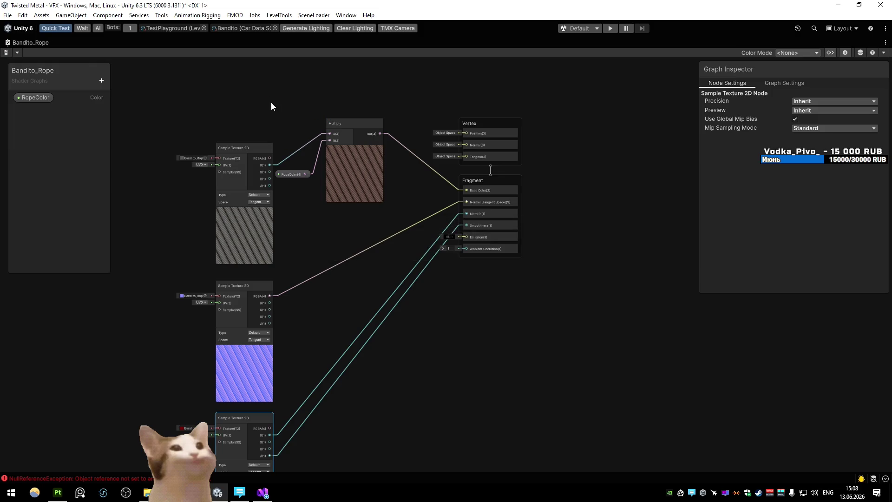
pyautogui.hotkey('shift', 'space')
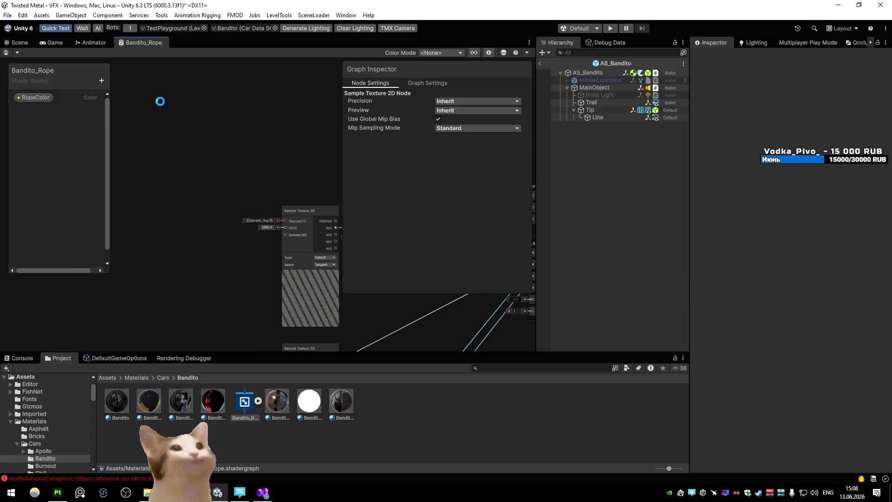
# - Back in the Scene view, create a material from the Bandito_Rope shader graph named Bandito_Rope
pyautogui.click(21, 43)
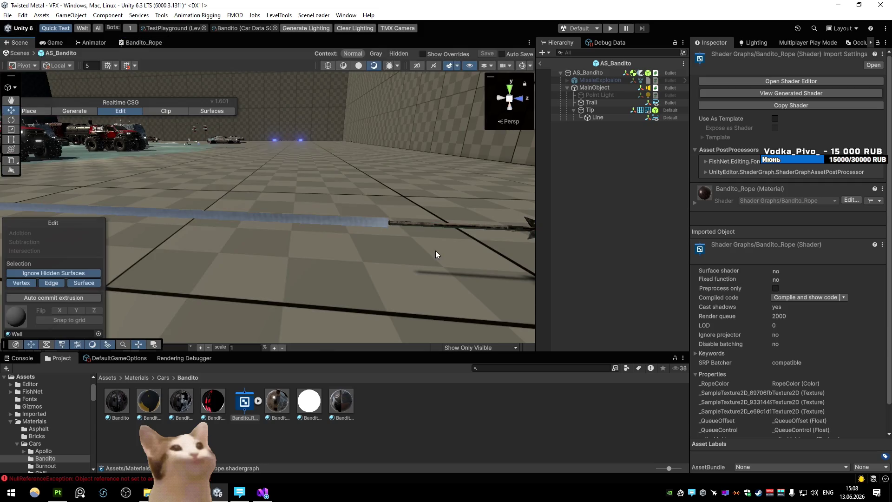
pyautogui.rightClick(249, 401)
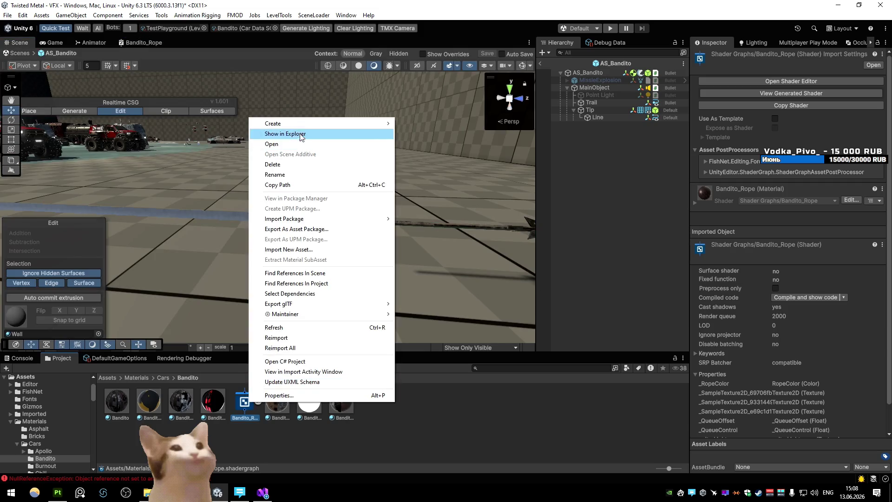
pyautogui.moveTo(302, 123)
pyautogui.click(432, 133)
pyautogui.write('Bandito_Rope')
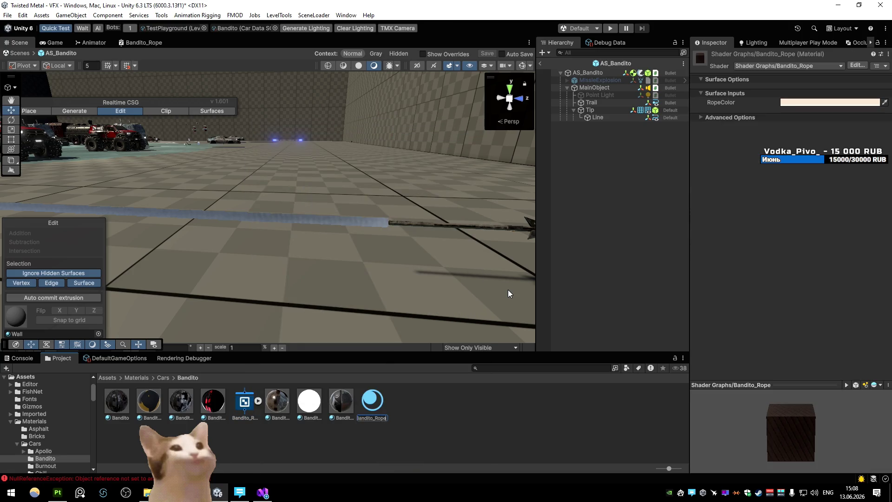
pyautogui.press('Return')
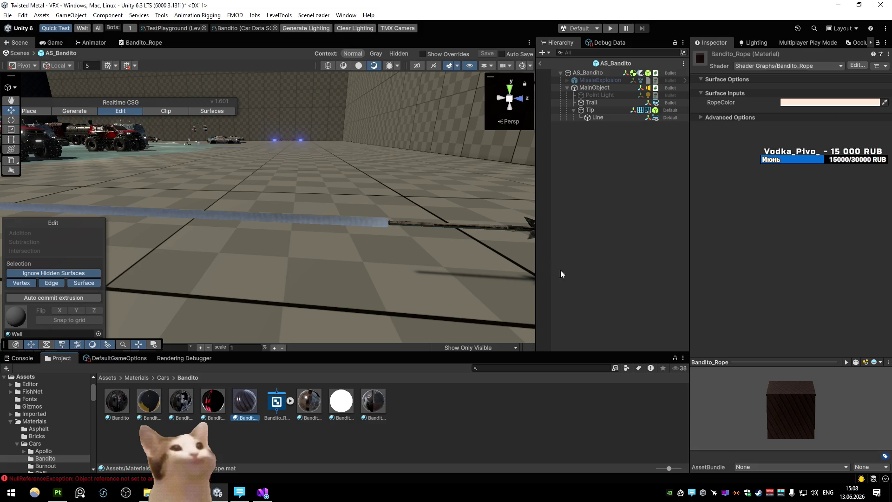
# - Select the Line object and assign the Bandito_Rope material to its renderer
pyautogui.click(597, 117)
pyautogui.moveTo(277, 403)
pyautogui.mouseDown()
pyautogui.moveTo(710, 334)
pyautogui.moveTo(763, 391)
pyautogui.moveTo(790, 402)
pyautogui.moveTo(817, 279)
pyautogui.mouseUp()
pyautogui.scroll(-5, 762, 391)
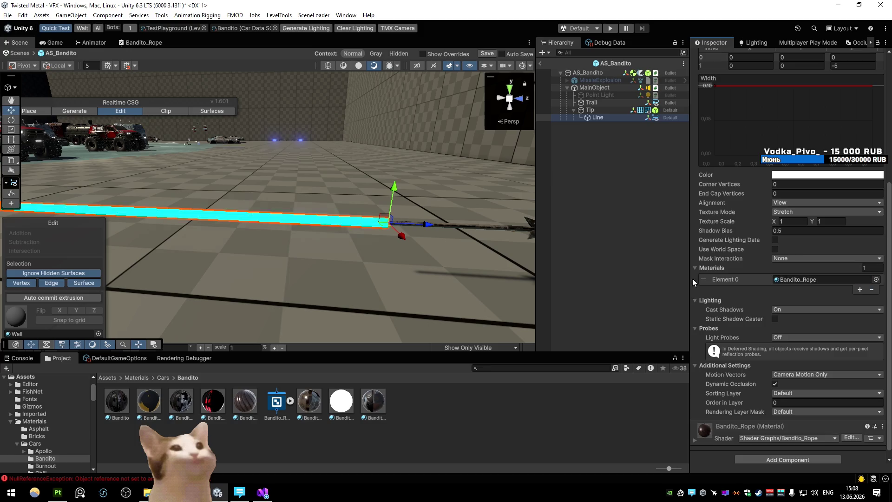
pyautogui.moveTo(400, 307)
pyautogui.mouseDown()
pyautogui.moveTo(360, 252)
pyautogui.moveTo(379, 244)
pyautogui.moveTo(358, 244)
pyautogui.mouseUp()
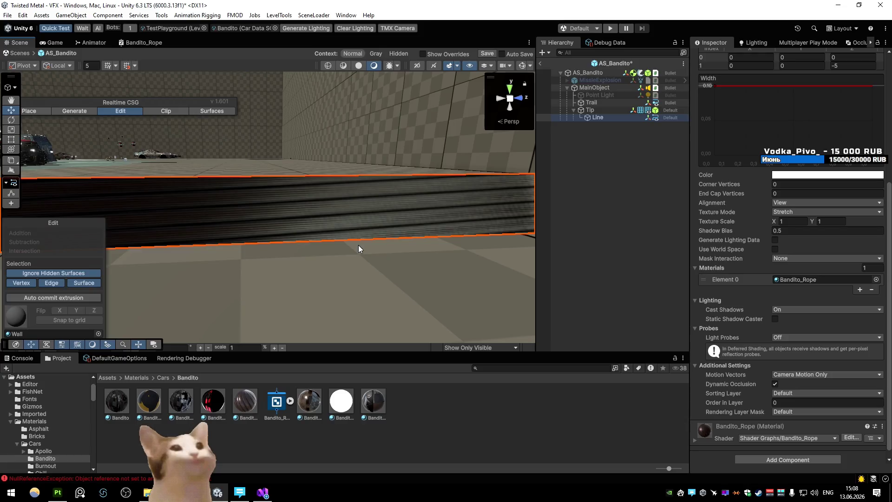
# - Set the Line's Texture Mode to Tile with Texture Scale X of 4
pyautogui.click(827, 211)
pyautogui.click(790, 222)
pyautogui.moveTo(483, 223); pyautogui.dragTo(419, 219)
pyautogui.scroll(2, 420, 218)
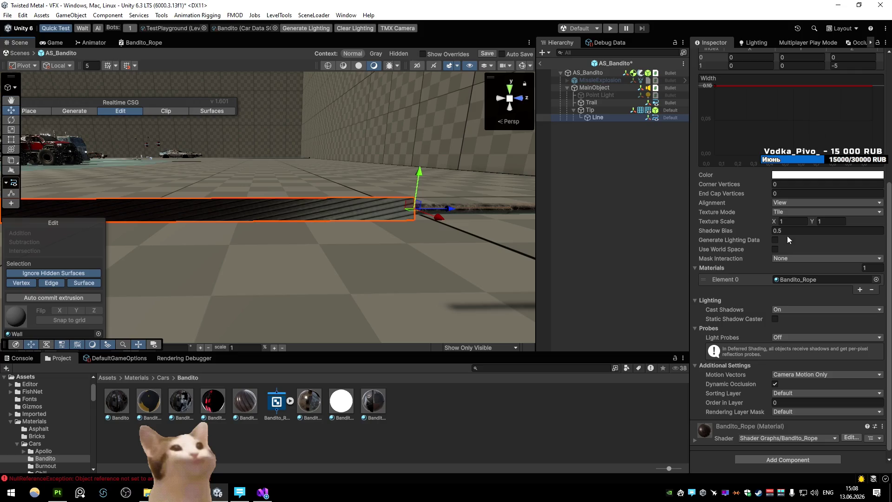
pyautogui.click(795, 222)
pyautogui.write('2')
pyautogui.write('4')
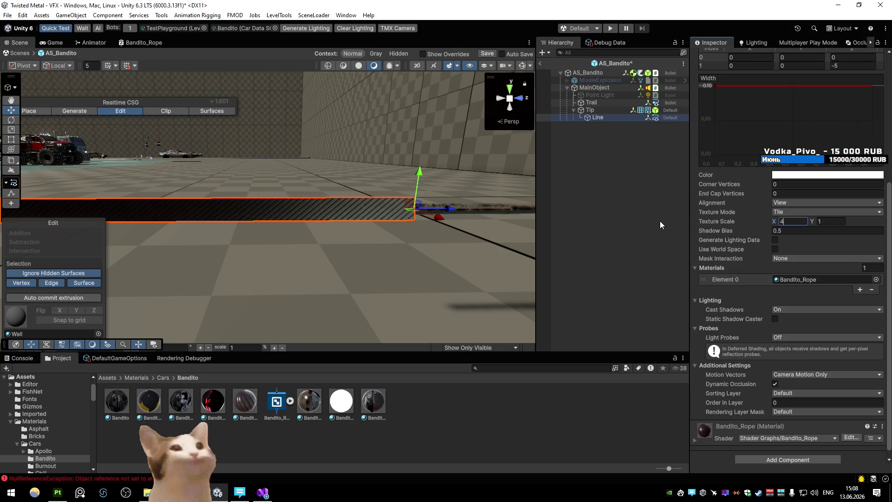
pyautogui.moveTo(456, 215)
pyautogui.mouseDown()
pyautogui.moveTo(427, 213)
pyautogui.moveTo(481, 217)
pyautogui.mouseUp()
# - Turn Cast Shadows Off for the rope and recentre it in the Scene view
pyautogui.click(791, 310)
pyautogui.click(771, 319)
pyautogui.moveTo(512, 269)
pyautogui.mouseDown()
pyautogui.moveTo(362, 243)
pyautogui.moveTo(397, 250)
pyautogui.moveTo(311, 250)
pyautogui.mouseUp()
pyautogui.press('f')
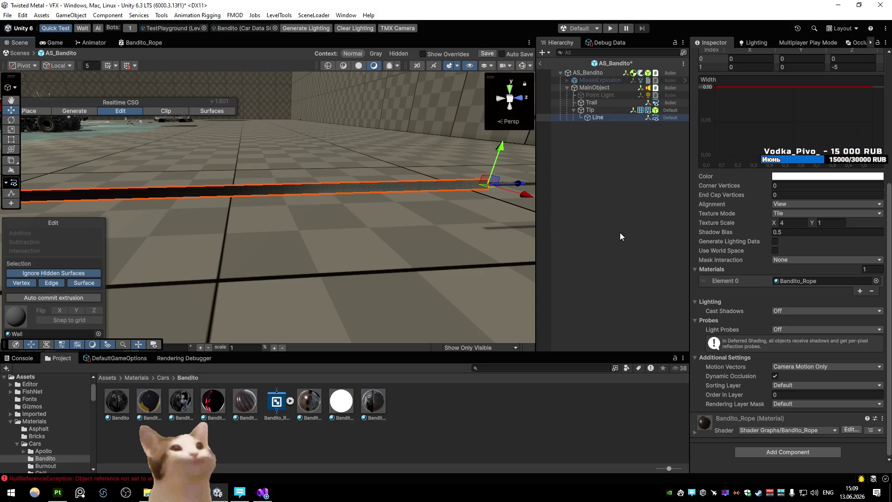
# - Keep View alignment and set Texture Mode back to Tile after trying the other modes
pyautogui.click(786, 204)
pyautogui.click(731, 212)
pyautogui.click(790, 214)
pyautogui.click(800, 246)
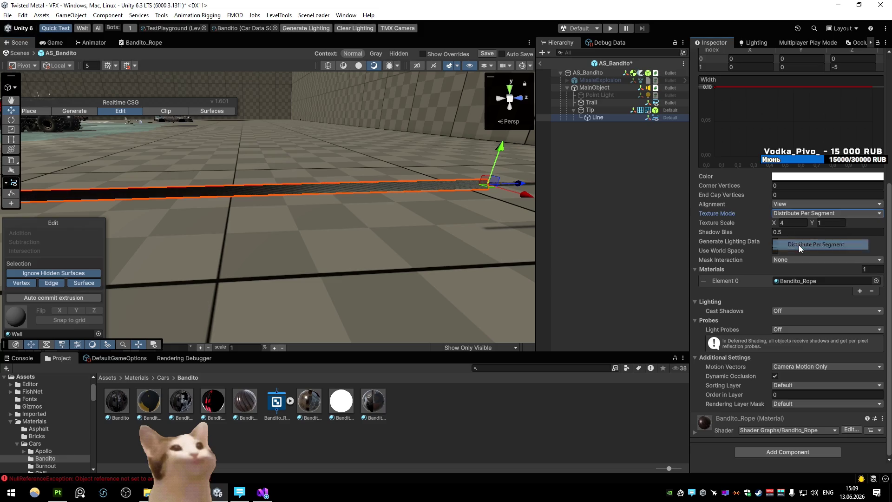
pyautogui.click(799, 215)
pyautogui.click(798, 254)
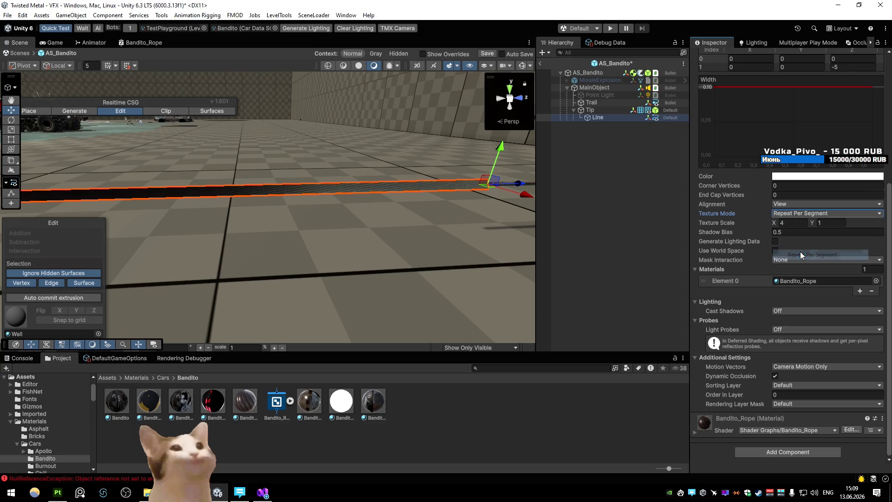
pyautogui.click(799, 215)
pyautogui.click(795, 265)
pyautogui.click(788, 215)
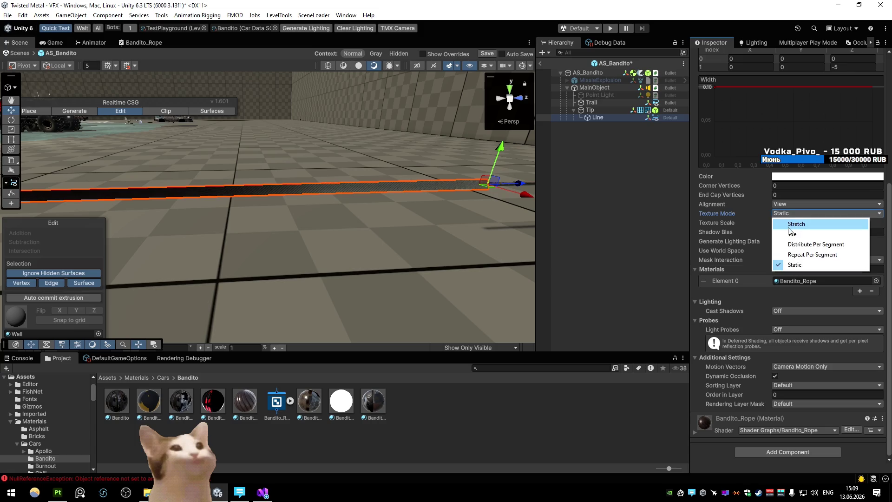
pyautogui.click(789, 235)
# - Set the Line Renderer's Texture Scale to X 2 and Y 0.5
pyautogui.click(790, 224)
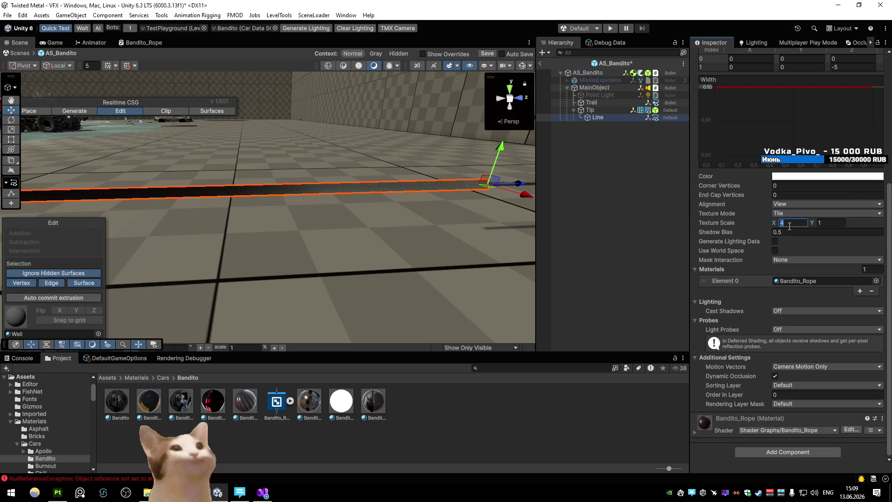
pyautogui.write('4')
pyautogui.scroll(3, 429, 169)
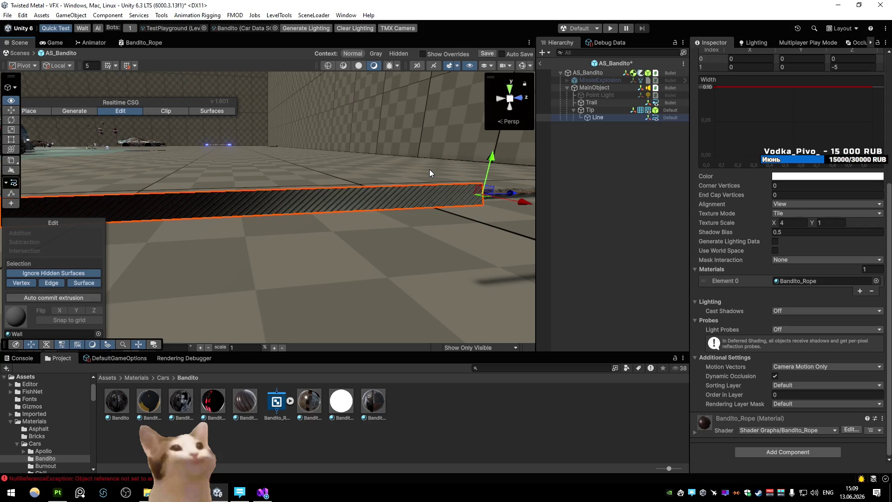
pyautogui.press('Tab')
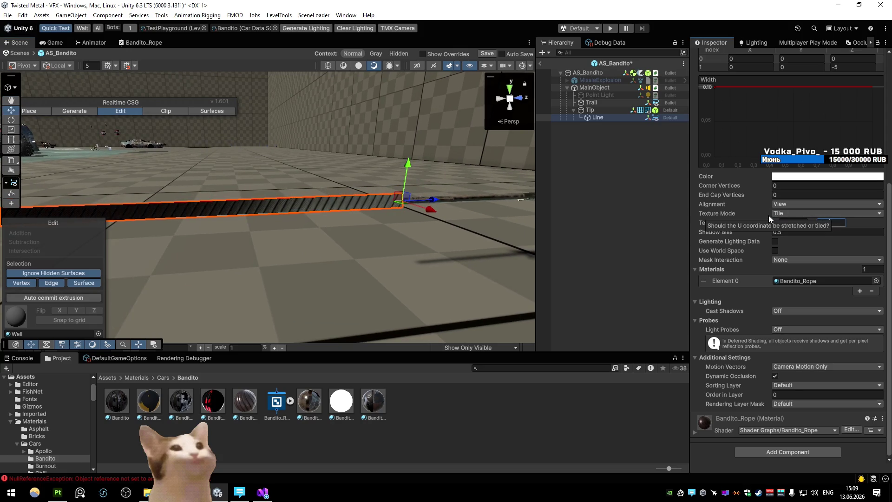
pyautogui.click(791, 222)
pyautogui.write('1')
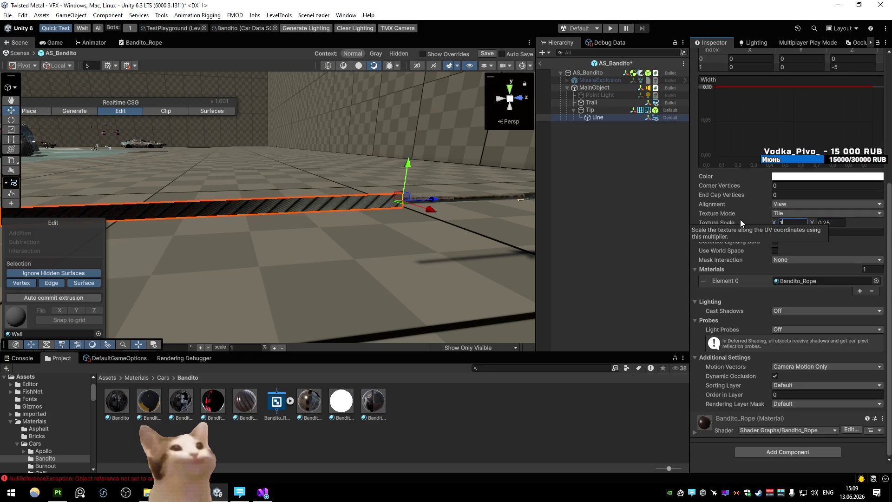
pyautogui.press('BackSpace')
pyautogui.write('2')
pyautogui.click(830, 223)
pyautogui.write('0.5')
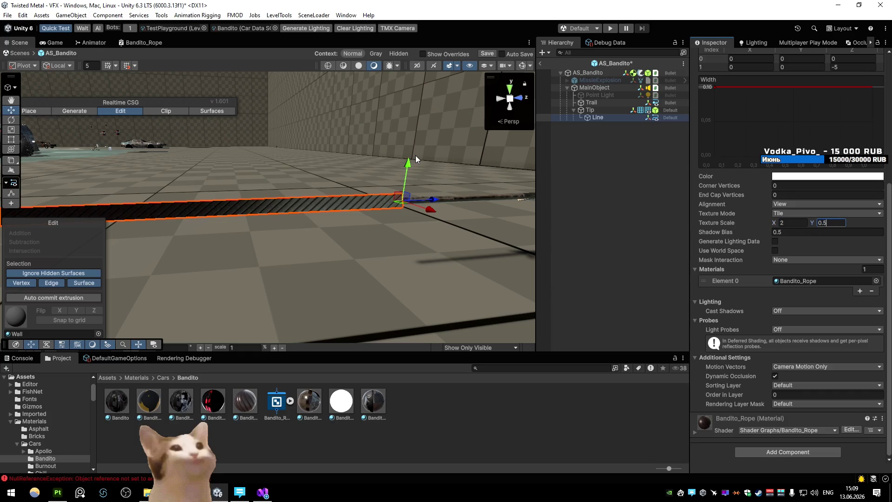
# - Orbit the Scene view to inspect the rope's new tiling
pyautogui.moveTo(261, 160)
pyautogui.mouseDown()
pyautogui.moveTo(371, 142)
pyautogui.moveTo(436, 143)
pyautogui.moveTo(470, 164)
pyautogui.moveTo(469, 180)
pyautogui.mouseUp()
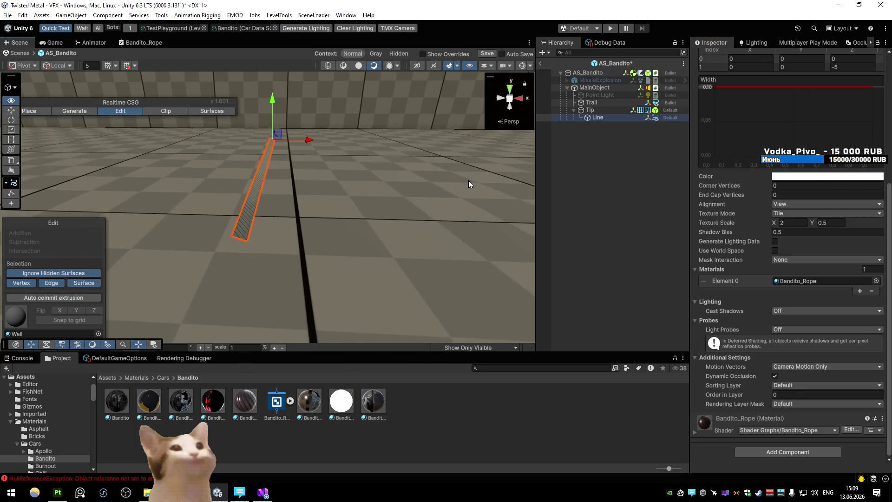
pyautogui.scroll(2, 469, 184)
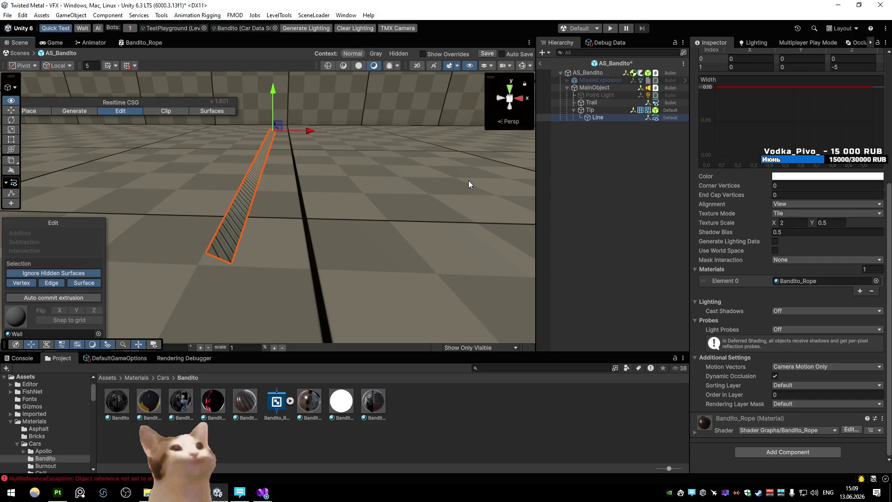
pyautogui.moveTo(469, 181)
pyautogui.mouseDown()
pyautogui.moveTo(200, 191)
pyautogui.moveTo(216, 193)
pyautogui.moveTo(239, 264)
pyautogui.mouseUp()
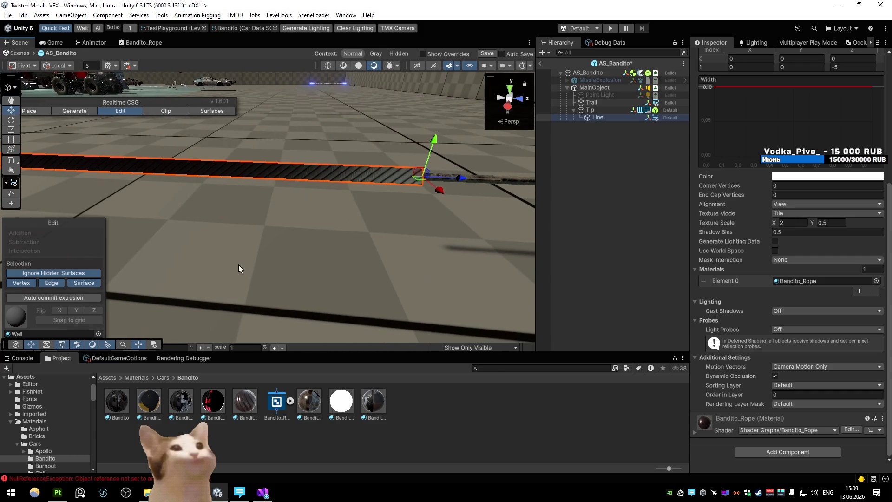
# - Set the Bandito_Rope material's RopeColor to red FF0022, then open its Shader Graph maximized
pyautogui.click(245, 400)
pyautogui.click(789, 104)
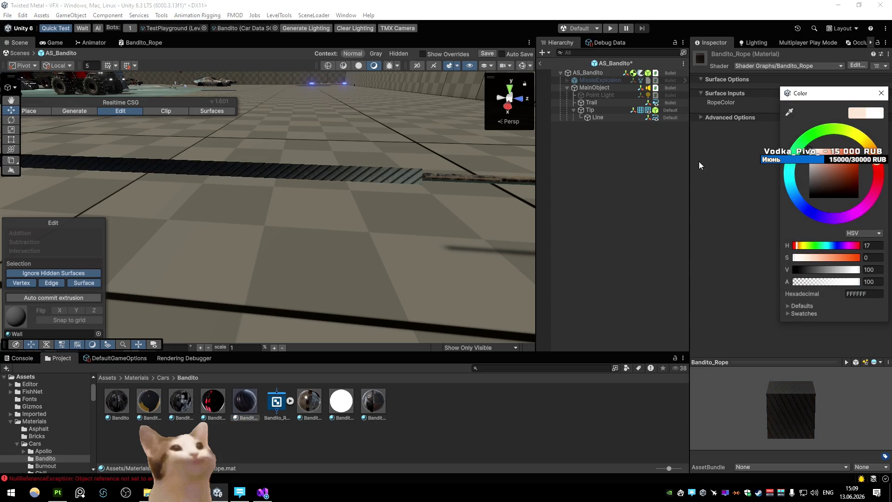
pyautogui.click(879, 179)
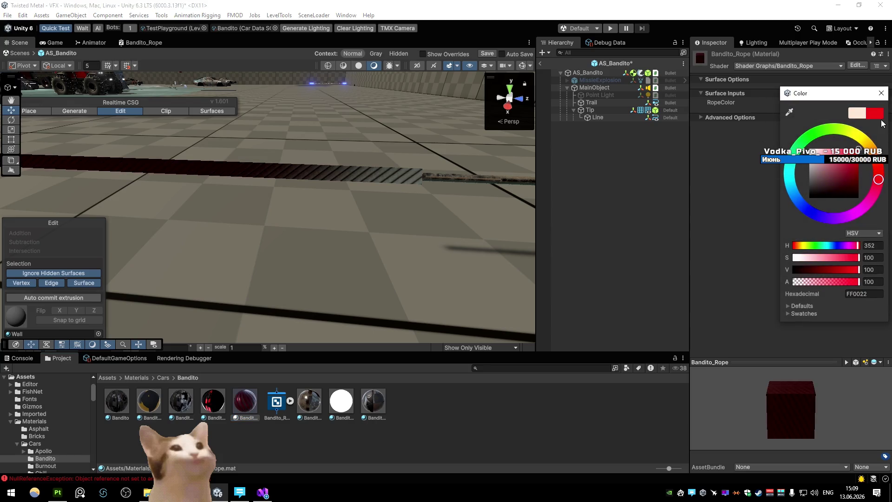
pyautogui.moveTo(408, 132); pyautogui.dragTo(409, 132)
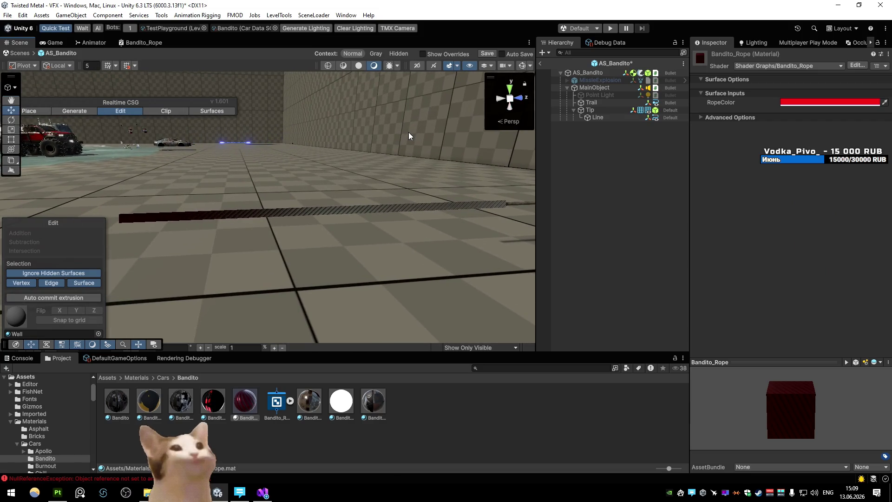
pyautogui.click(145, 42)
pyautogui.hotkey('shift', 'space')
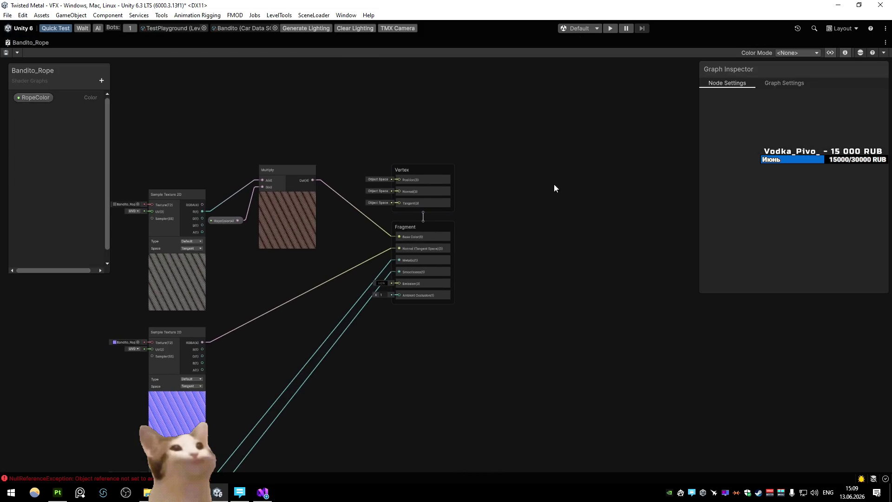
# - Untick Cast Shadows and Receive Shadows in Graph Settings and save the shader graph
pyautogui.click(811, 81)
pyautogui.scroll(-1, 778, 191)
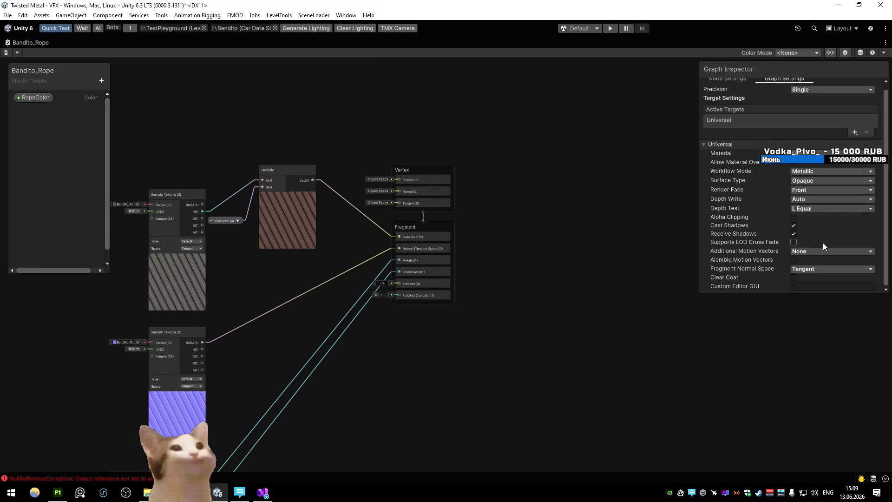
pyautogui.click(793, 225)
pyautogui.click(794, 234)
pyautogui.click(6, 53)
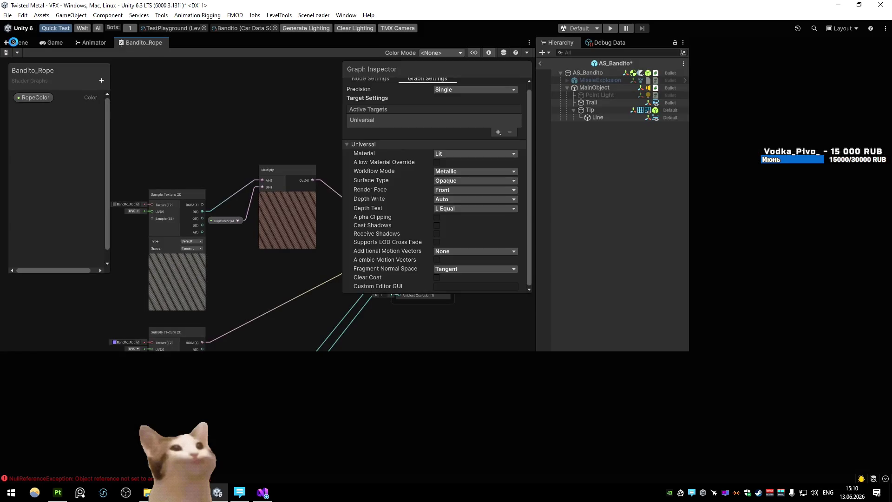
pyautogui.click(14, 42)
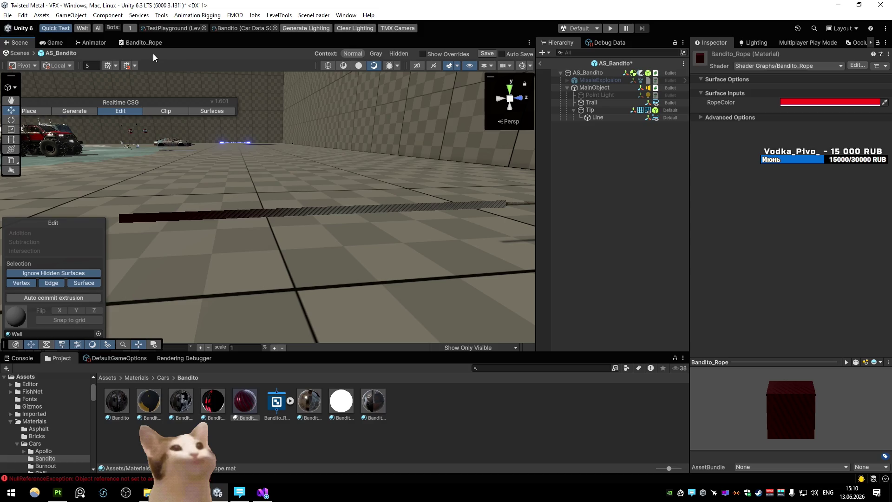
# - In the Rendering Debugger's Material page, preview several Material Override modes, then set it to None
pyautogui.click(184, 358)
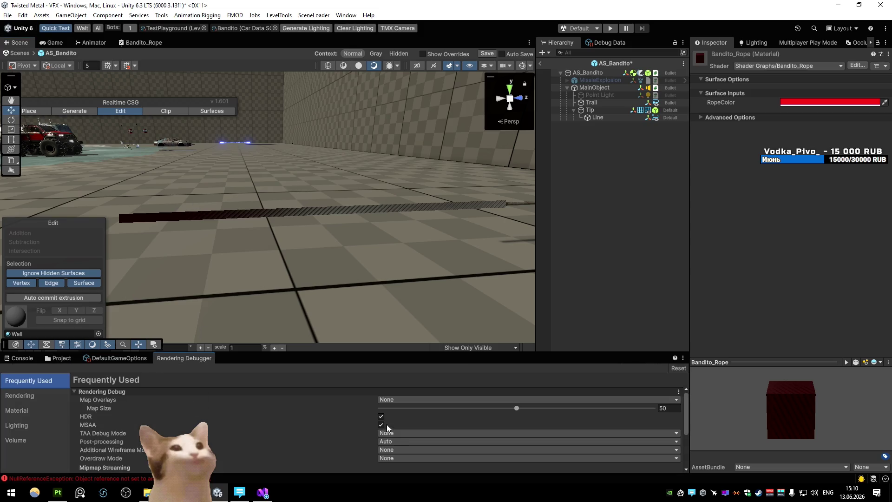
pyautogui.click(25, 410)
pyautogui.click(430, 393)
pyautogui.click(422, 400)
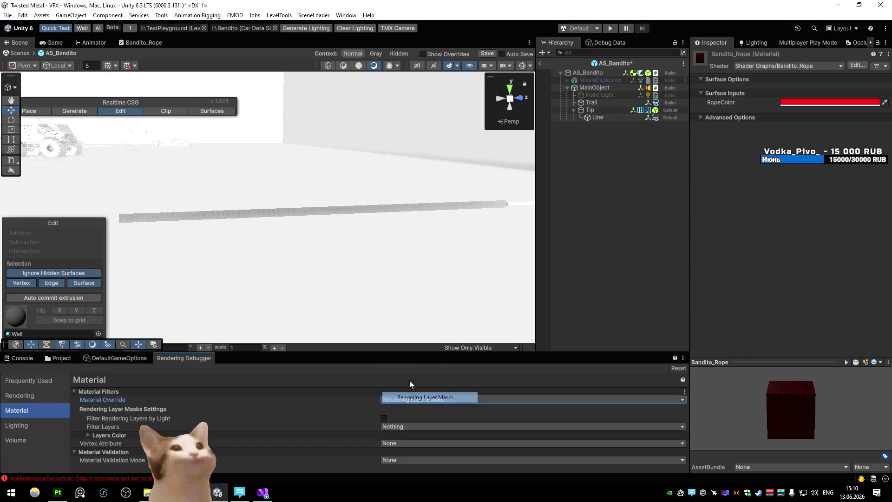
pyautogui.click(407, 397)
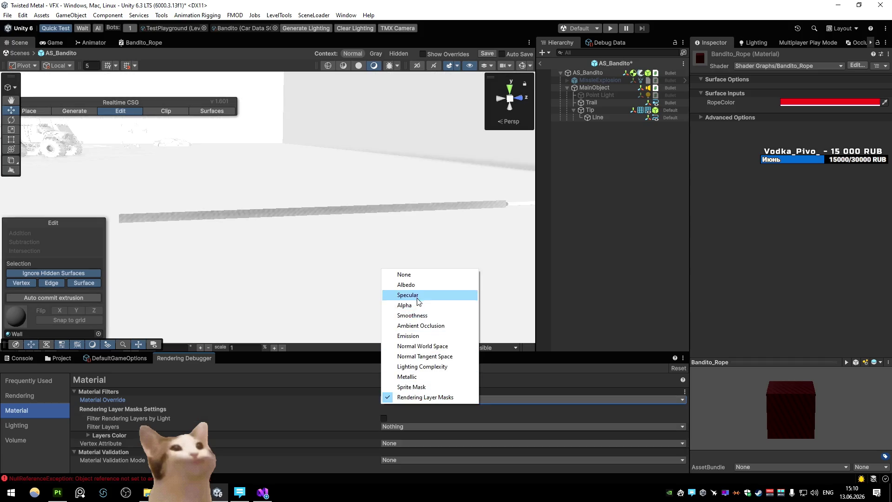
pyautogui.click(418, 296)
pyautogui.click(415, 399)
pyautogui.click(418, 346)
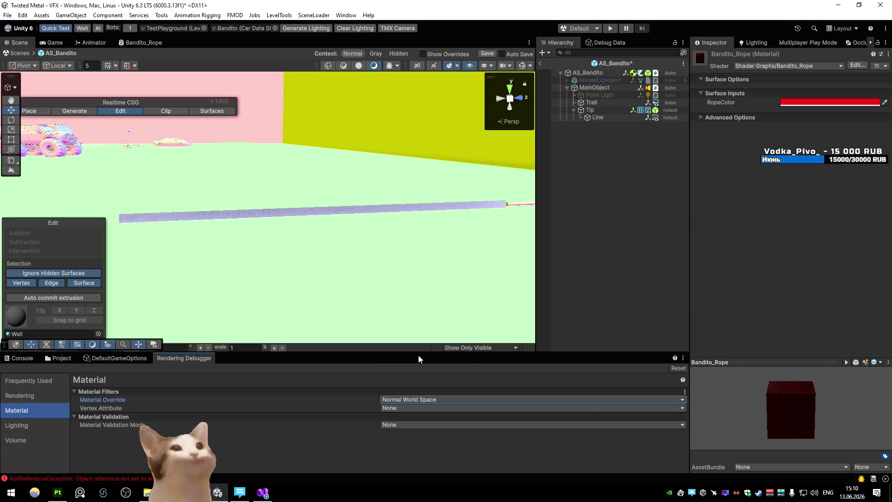
pyautogui.click(414, 399)
pyautogui.click(419, 325)
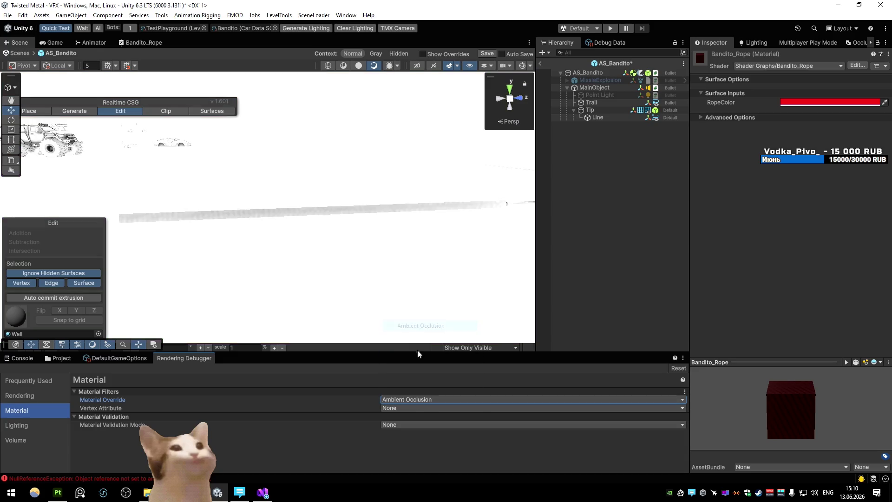
pyautogui.click(407, 398)
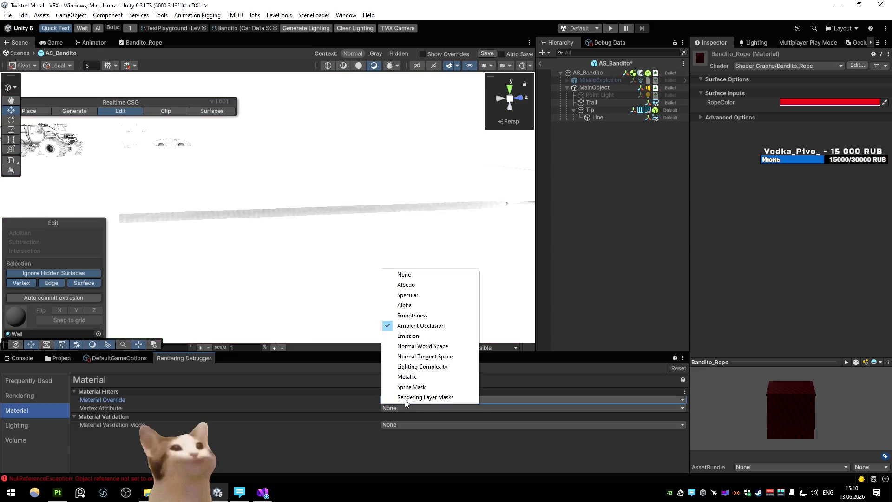
pyautogui.click(404, 275)
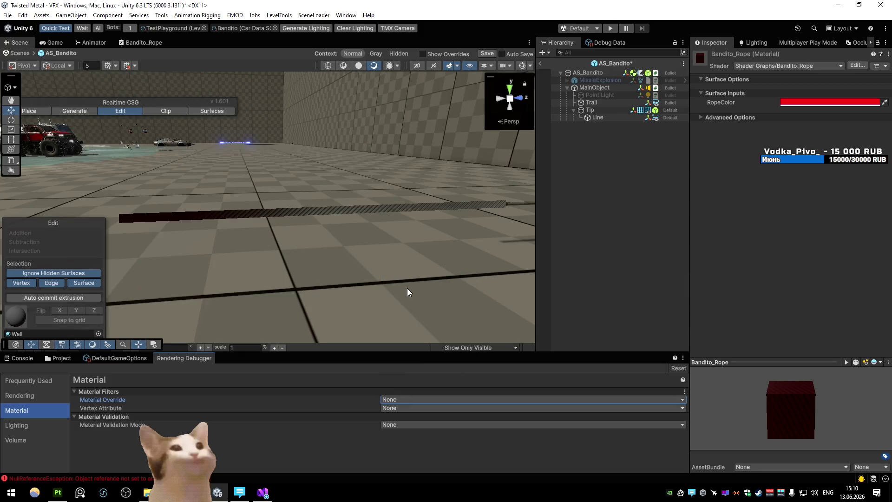
# - Preview Texcoord0, tangent and normal vertex attributes, reset Vertex Attribute to None, then show Rendering
pyautogui.click(402, 408)
pyautogui.click(418, 304)
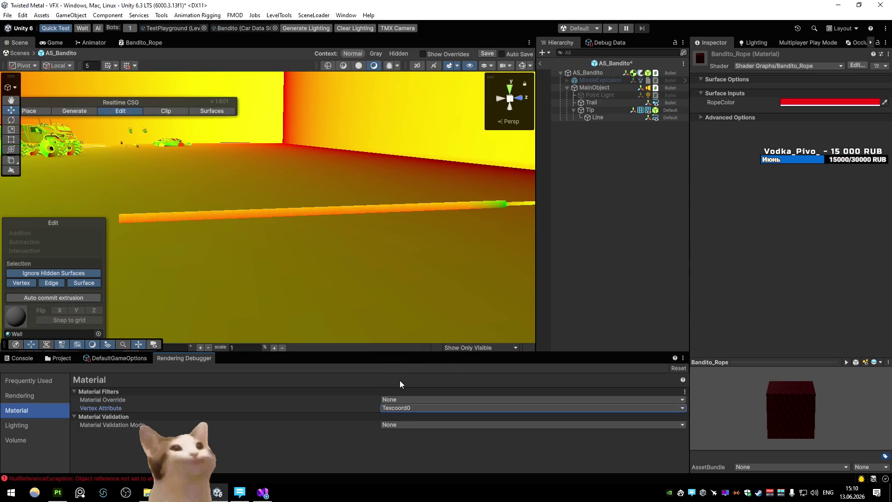
pyautogui.click(404, 408)
pyautogui.click(407, 395)
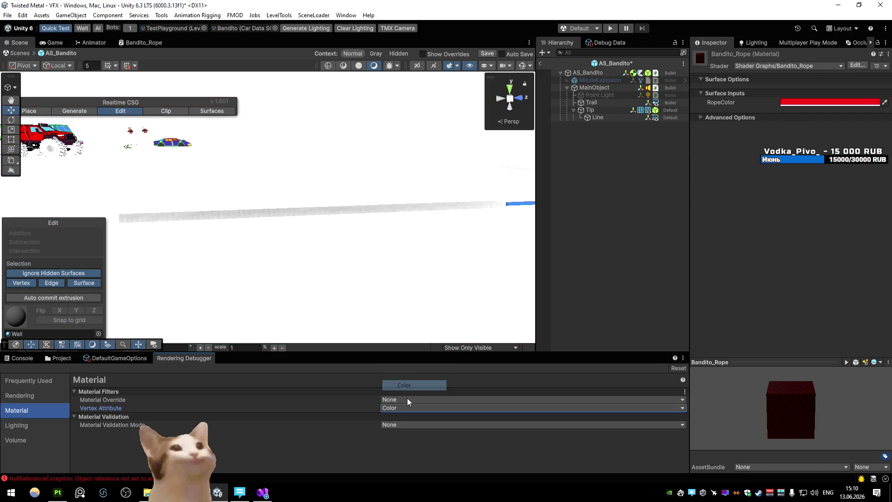
pyautogui.click(406, 412)
pyautogui.click(408, 407)
pyautogui.click(409, 407)
pyautogui.click(416, 290)
pyautogui.click(53, 397)
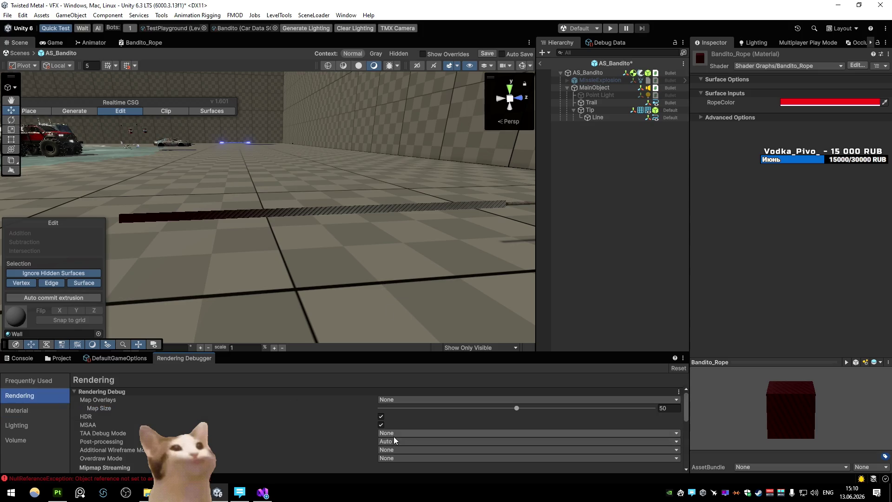
pyautogui.scroll(-3, 395, 439)
pyautogui.scroll(-5, 394, 439)
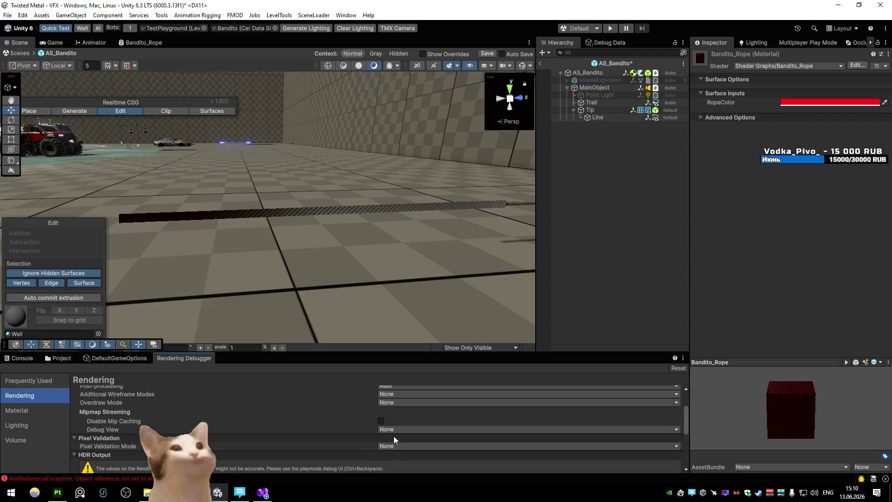
pyautogui.click(97, 464)
pyautogui.scroll(-3, 207, 412)
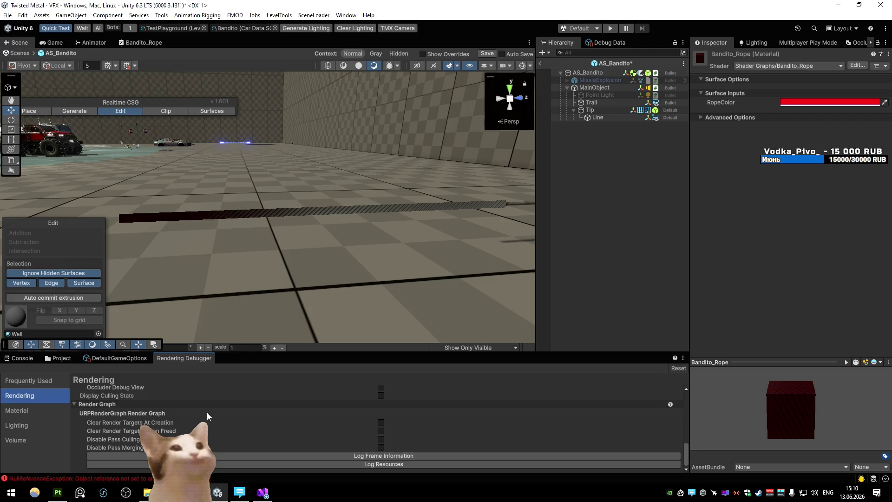
pyautogui.click(40, 411)
pyautogui.click(37, 424)
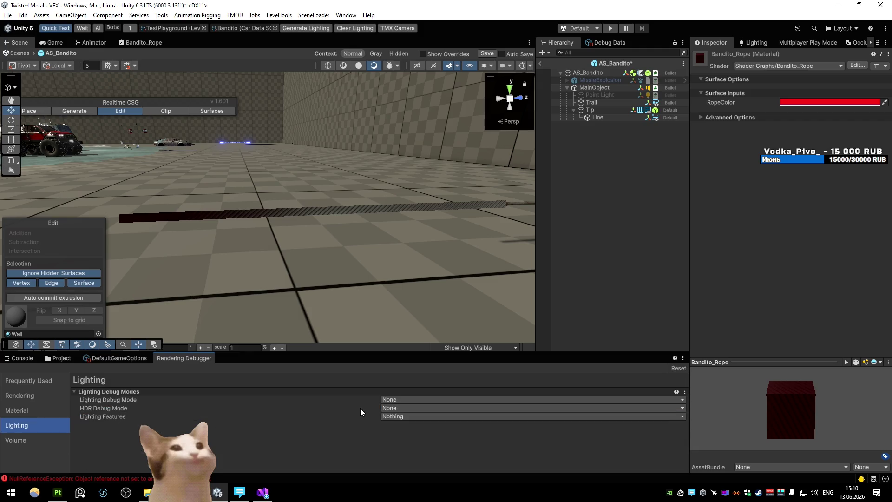
pyautogui.click(394, 399)
pyautogui.click(404, 421)
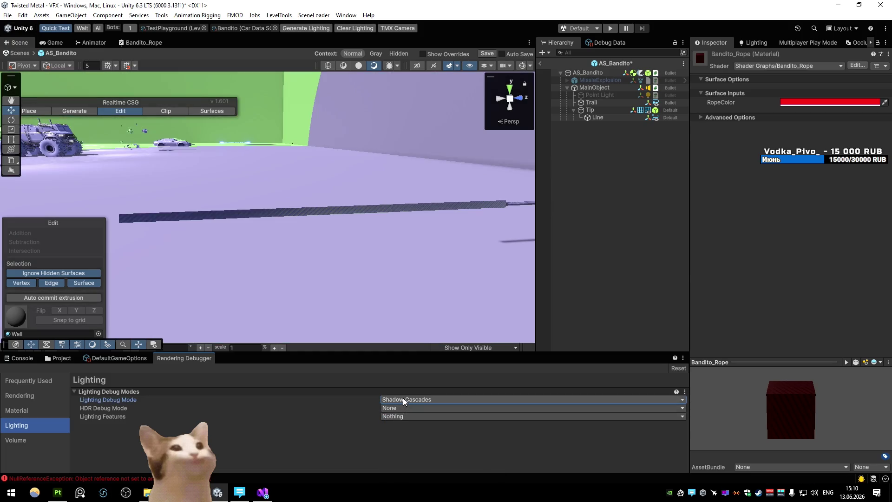
pyautogui.click(403, 398)
pyautogui.click(419, 428)
pyautogui.click(410, 399)
pyautogui.click(418, 438)
pyautogui.click(418, 400)
pyautogui.click(418, 451)
pyautogui.click(417, 400)
pyautogui.click(420, 471)
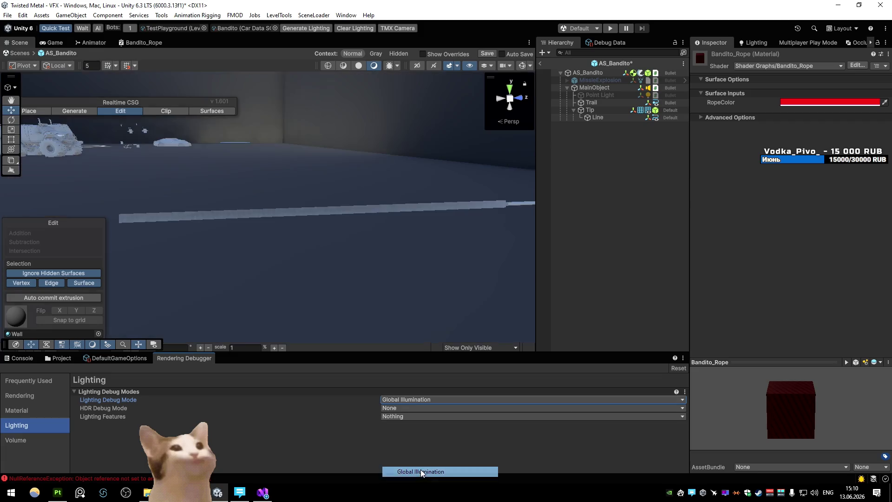
pyautogui.click(412, 400)
pyautogui.click(414, 407)
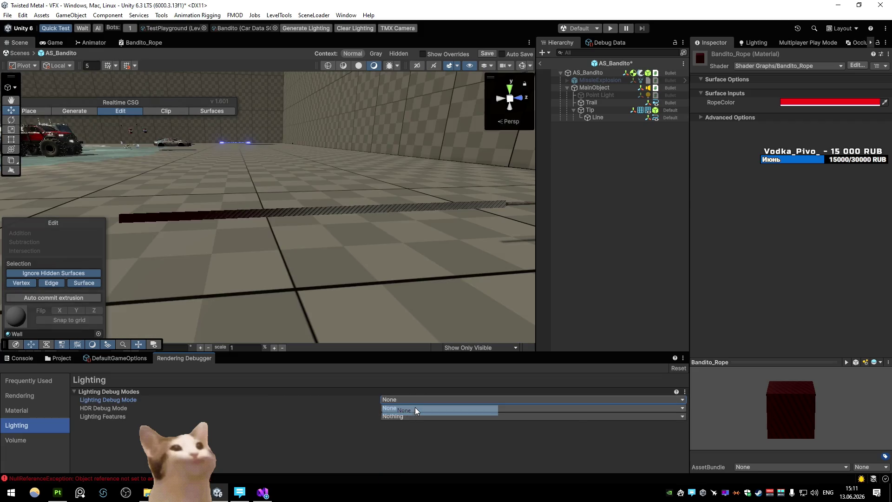
pyautogui.click(609, 119)
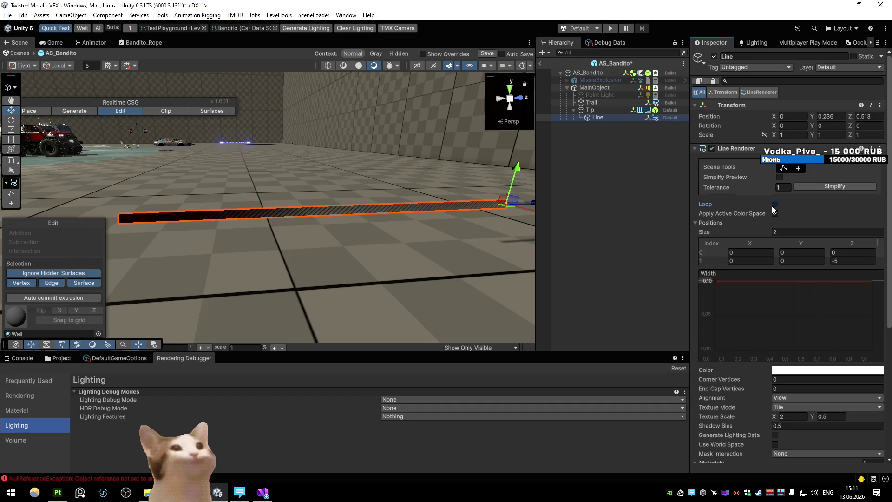
pyautogui.scroll(-4, 775, 223)
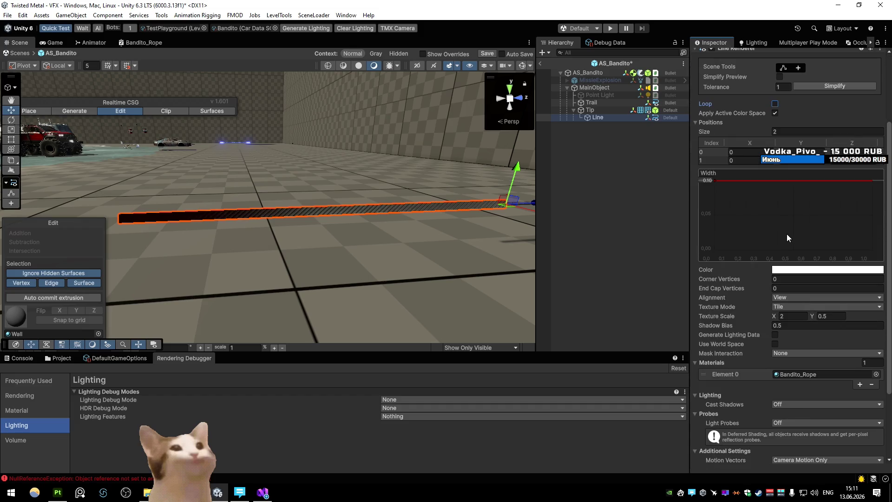
pyautogui.scroll(-3, 787, 234)
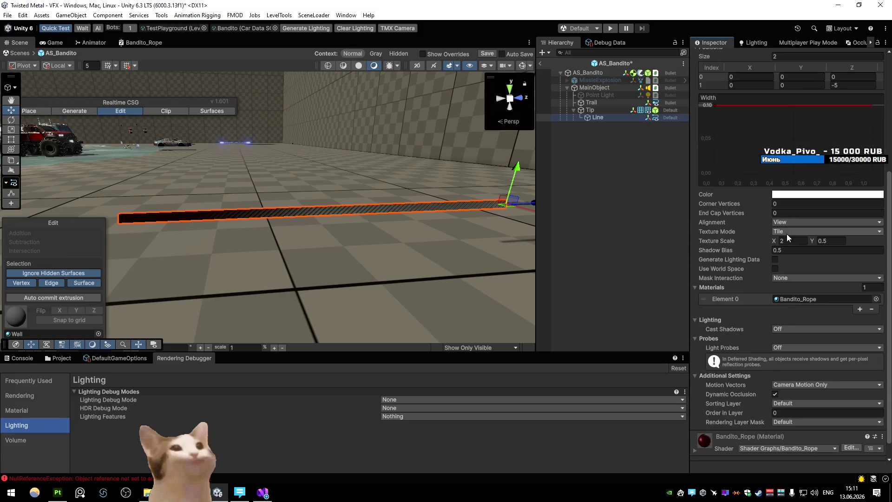
pyautogui.scroll(3, 787, 233)
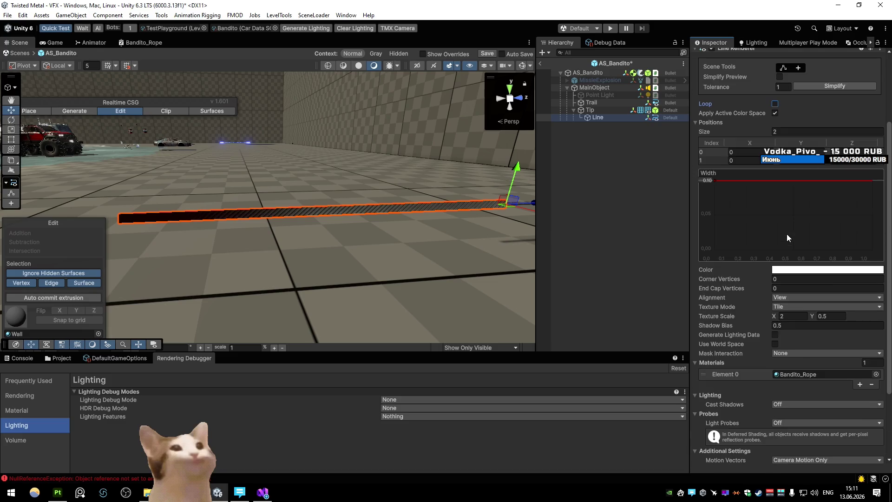
pyautogui.scroll(-4, 788, 233)
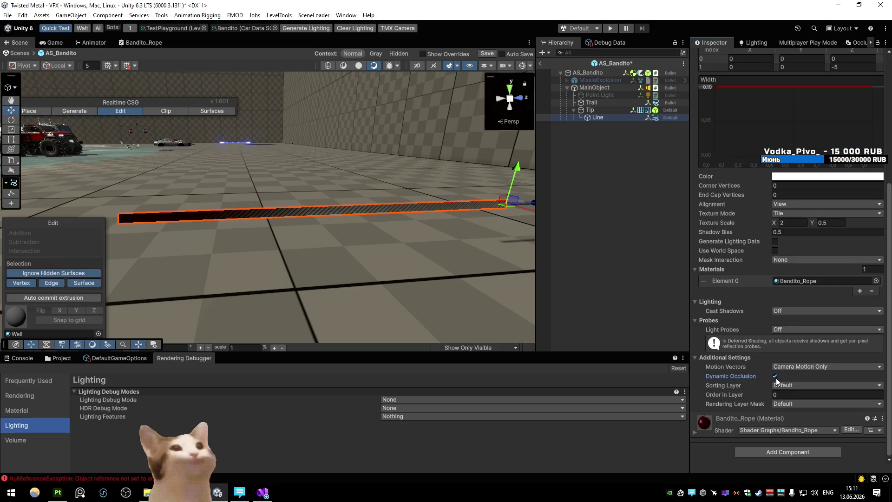
pyautogui.moveTo(421, 317)
pyautogui.mouseDown()
pyautogui.moveTo(396, 272)
pyautogui.moveTo(454, 272)
pyautogui.moveTo(277, 286)
pyautogui.moveTo(657, 286)
pyautogui.moveTo(327, 277)
pyautogui.moveTo(350, 281)
pyautogui.moveTo(132, 291)
pyautogui.moveTo(210, 266)
pyautogui.moveTo(261, 302)
pyautogui.moveTo(286, 228)
pyautogui.moveTo(611, 239)
pyautogui.mouseUp()
pyautogui.click(809, 213)
pyautogui.click(809, 204)
pyautogui.click(809, 225)
pyautogui.moveTo(344, 186)
pyautogui.mouseDown()
pyautogui.moveTo(187, 210)
pyautogui.moveTo(252, 181)
pyautogui.moveTo(375, 65)
pyautogui.moveTo(450, 263)
pyautogui.moveTo(632, 168)
pyautogui.moveTo(288, 218)
pyautogui.moveTo(325, 218)
pyautogui.mouseUp()
pyautogui.click(827, 204)
pyautogui.click(790, 214)
pyautogui.moveTo(511, 195)
pyautogui.mouseDown()
pyautogui.moveTo(345, 190)
pyautogui.moveTo(223, 158)
pyautogui.moveTo(316, 152)
pyautogui.mouseUp()
pyautogui.scroll(4, 751, 267)
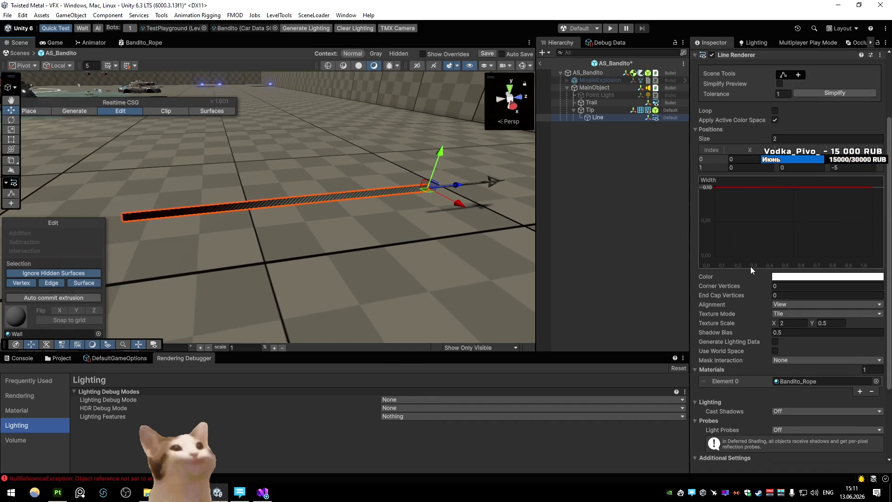
pyautogui.scroll(-4, 751, 260)
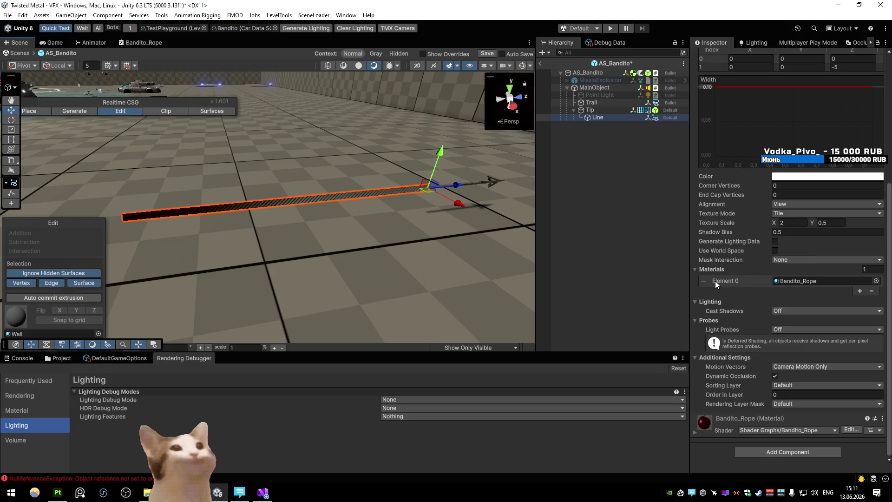
pyautogui.scroll(5, 726, 266)
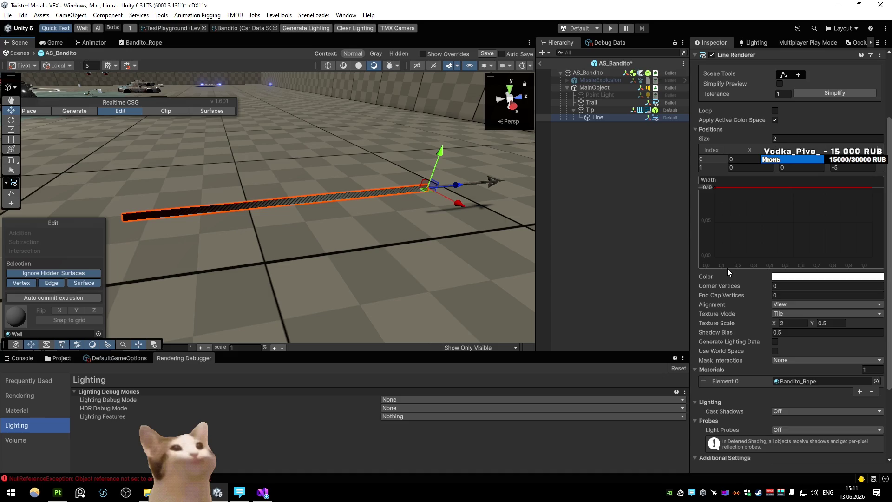
pyautogui.scroll(-2, 738, 269)
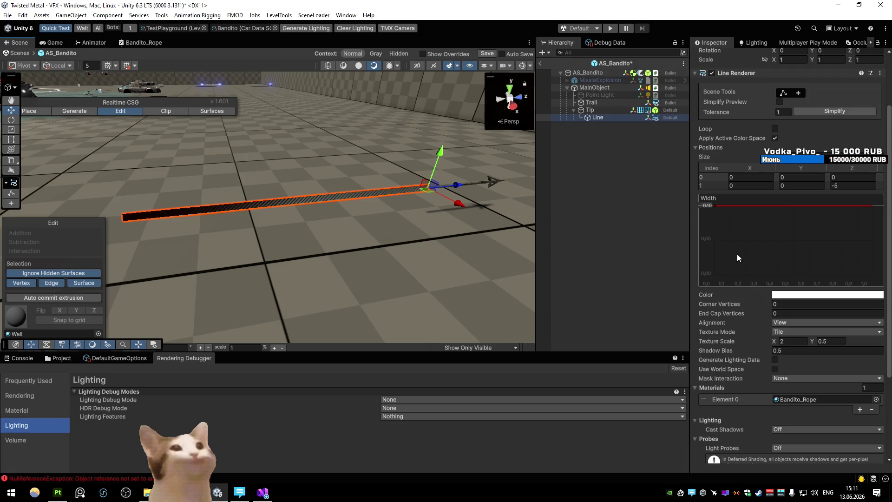
pyautogui.scroll(-3, 737, 254)
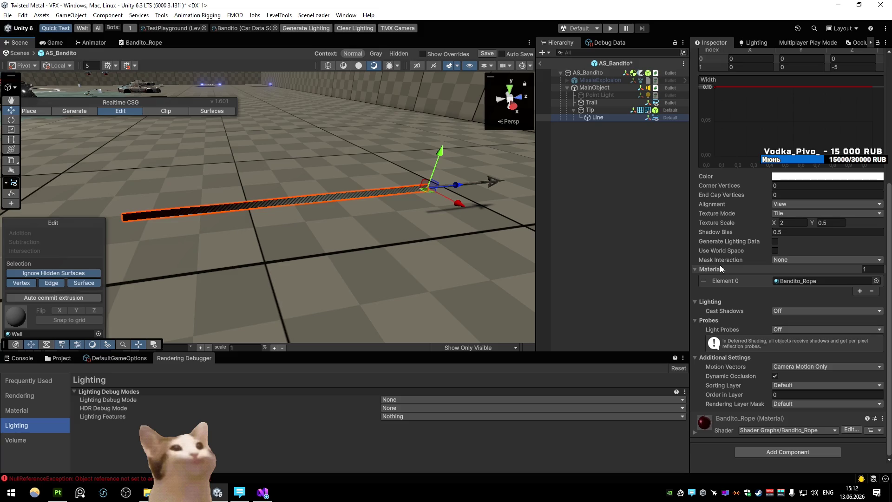
pyautogui.moveTo(522, 237); pyautogui.dragTo(392, 206)
pyautogui.press('Up')
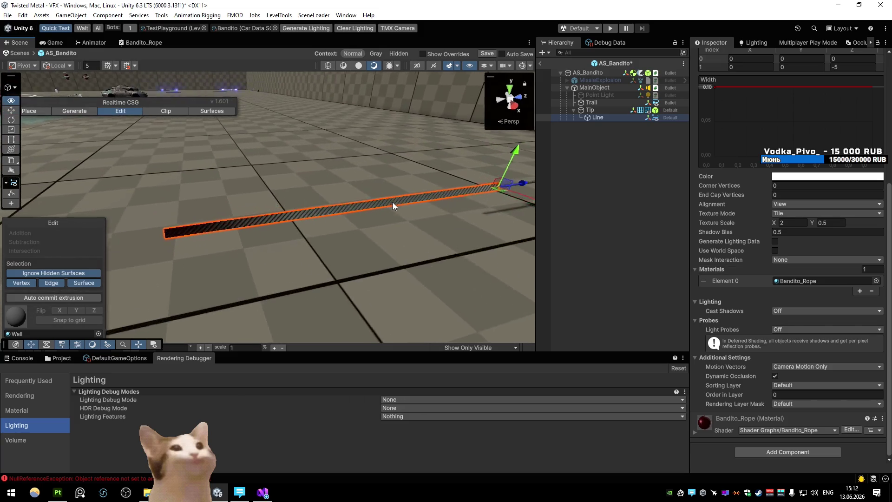
pyautogui.press('Down')
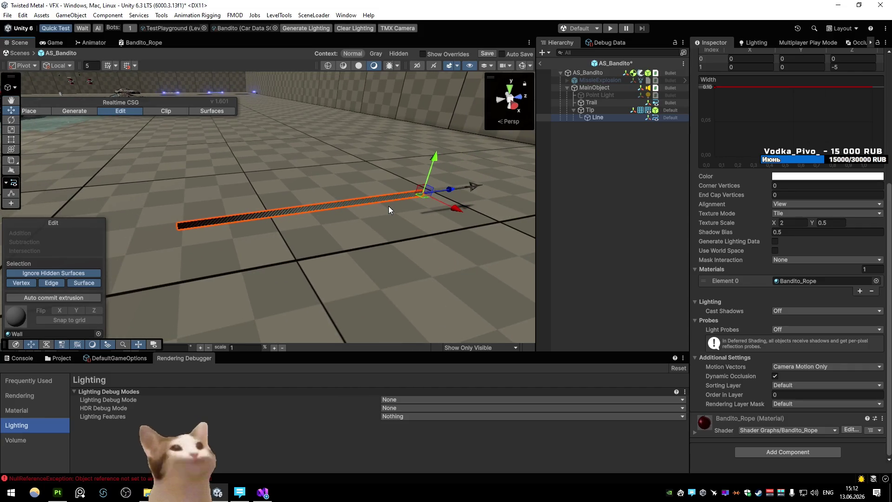
pyautogui.click(343, 65)
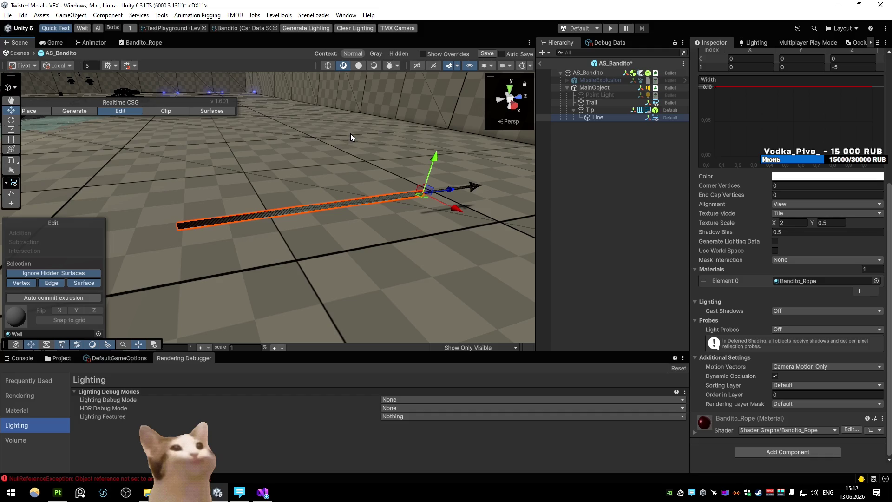
pyautogui.moveTo(351, 133)
pyautogui.mouseDown()
pyautogui.moveTo(333, 188)
pyautogui.moveTo(512, 202)
pyautogui.moveTo(477, 205)
pyautogui.moveTo(366, 306)
pyautogui.mouseUp()
# - Locate the Bandito_Rope material in the project and open its Shader Graph full size
pyautogui.click(809, 281)
pyautogui.click(45, 359)
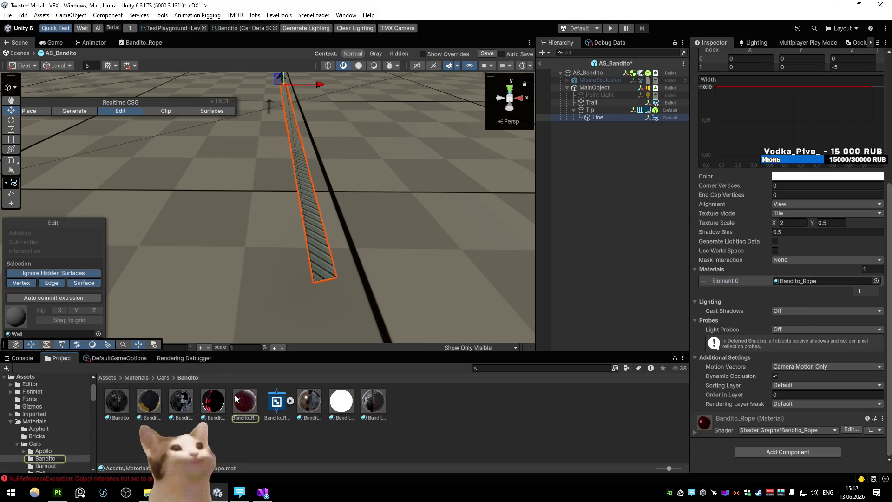
pyautogui.click(235, 398)
pyautogui.click(818, 103)
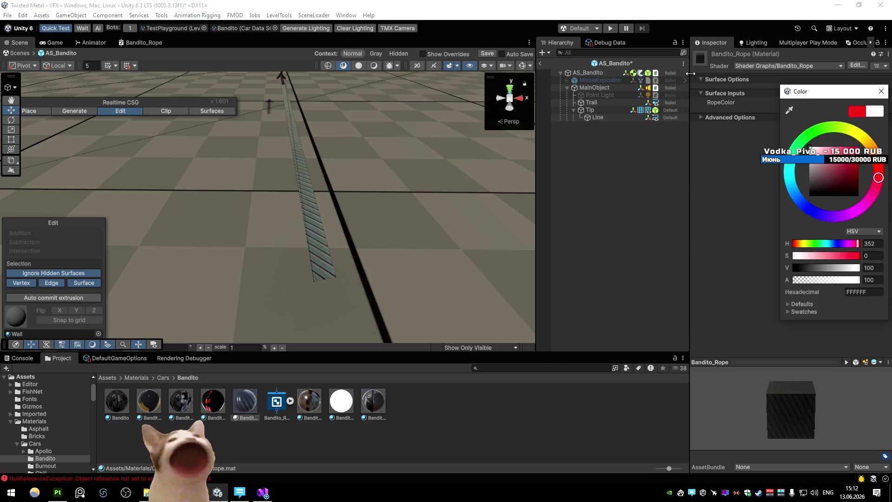
pyautogui.doubleClick(140, 45)
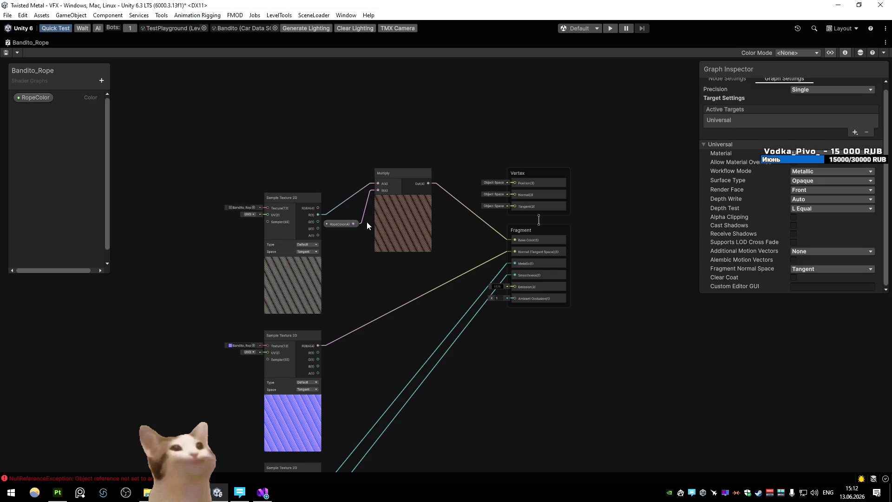
# - Add a temporary Preview node to check the red texture's A and R channels, then delete it
pyautogui.moveTo(369, 302); pyautogui.dragTo(379, 175)
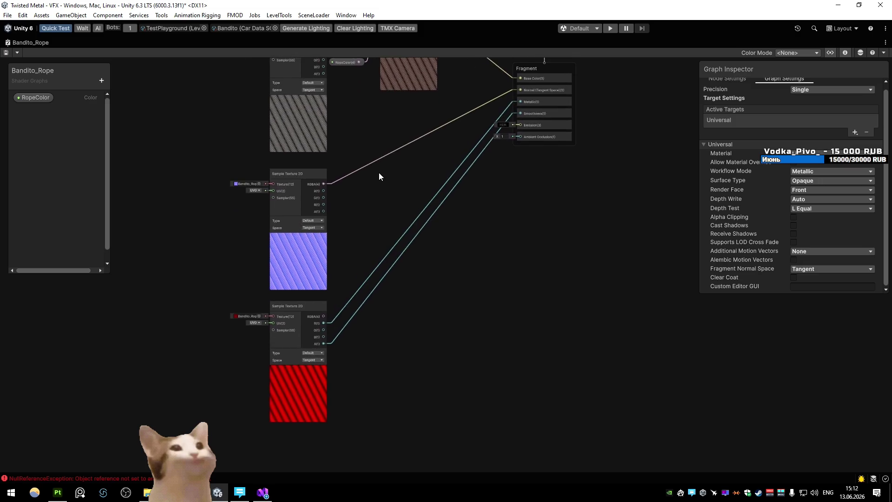
pyautogui.scroll(1, 367, 276)
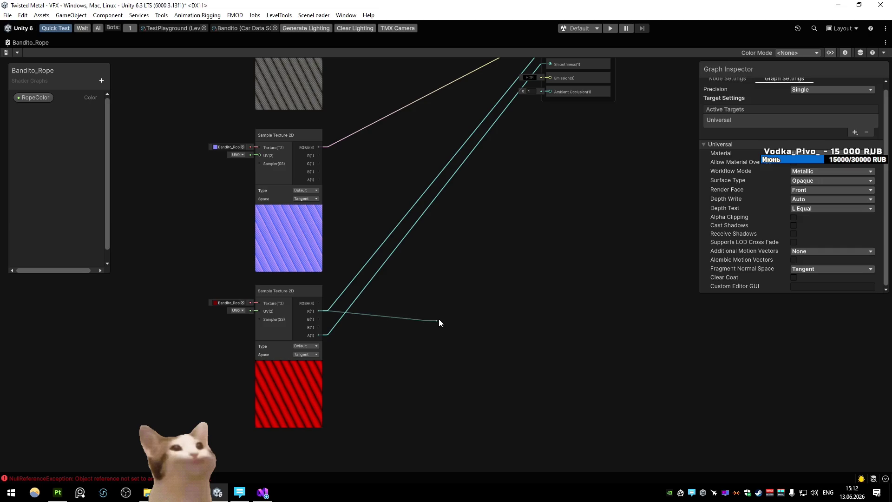
pyautogui.press('space')
pyautogui.write('prev')
pyautogui.press('Return')
pyautogui.moveTo(318, 336); pyautogui.dragTo(421, 333)
pyautogui.moveTo(318, 311); pyautogui.dragTo(436, 332)
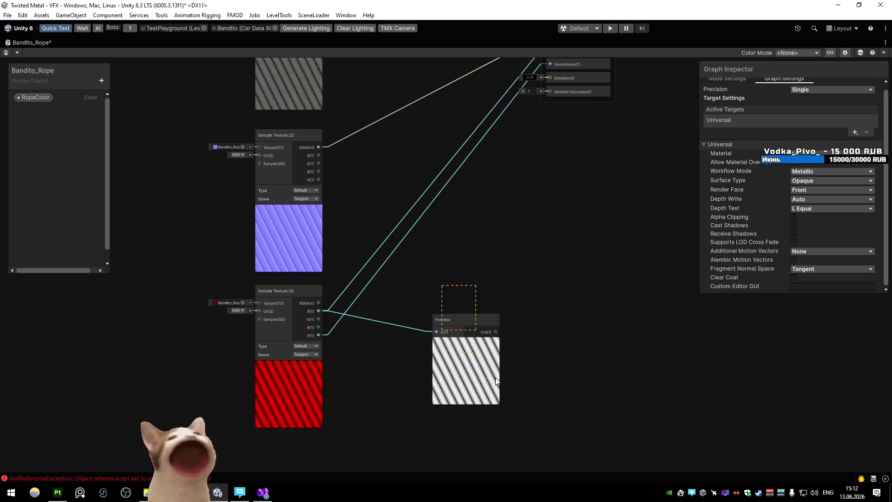
pyautogui.click(485, 340)
pyautogui.press('Delete')
# - Delete the R-to-Metallic wire and return to the Scene view
pyautogui.click(352, 314)
pyautogui.press('Delete')
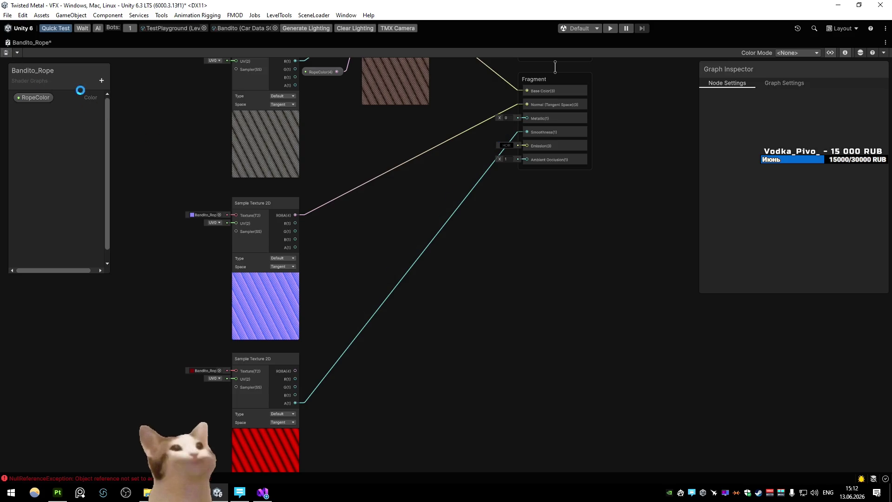
pyautogui.doubleClick(14, 43)
pyautogui.click(18, 44)
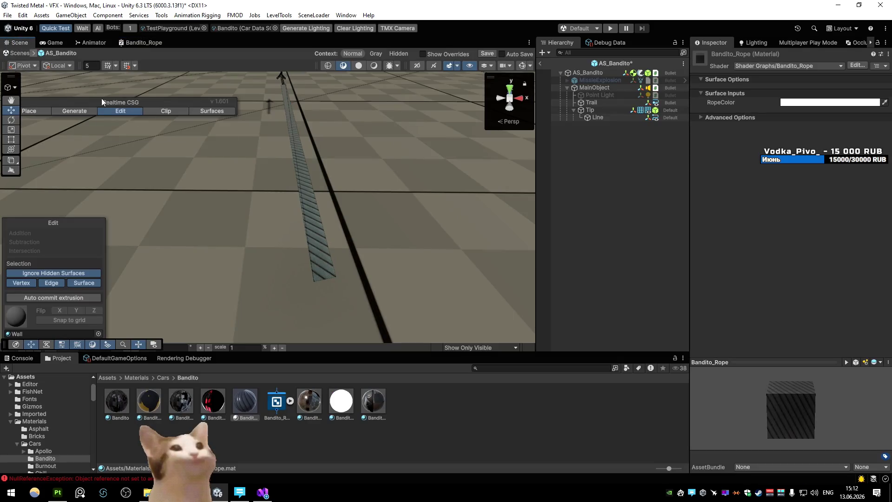
# - Set RopeColor to pure red FF0000 in the colour picker, then select the Line object
pyautogui.moveTo(305, 154)
pyautogui.mouseDown()
pyautogui.moveTo(205, 143)
pyautogui.moveTo(409, 155)
pyautogui.moveTo(395, 163)
pyautogui.moveTo(456, 157)
pyautogui.mouseUp()
pyautogui.click(811, 105)
pyautogui.moveTo(831, 185); pyautogui.dragTo(859, 164)
pyautogui.moveTo(465, 153)
pyautogui.mouseDown()
pyautogui.moveTo(217, 144)
pyautogui.moveTo(422, 151)
pyautogui.mouseUp()
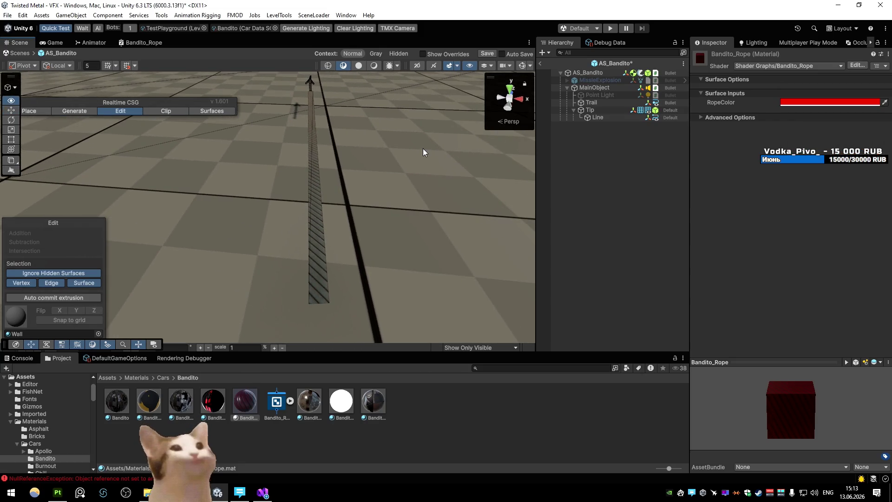
pyautogui.click(810, 103)
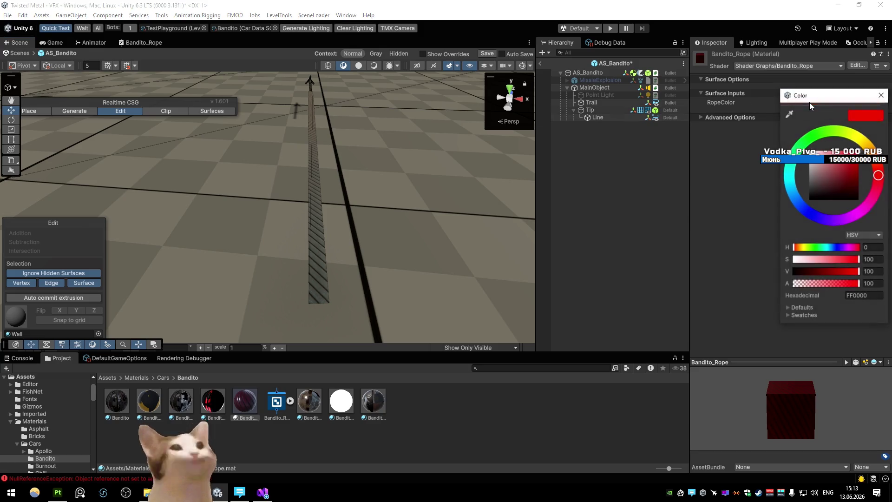
pyautogui.click(879, 174)
pyautogui.moveTo(810, 222)
pyautogui.mouseDown()
pyautogui.moveTo(838, 222)
pyautogui.moveTo(878, 179)
pyautogui.moveTo(854, 178)
pyautogui.mouseUp()
pyautogui.click(740, 143)
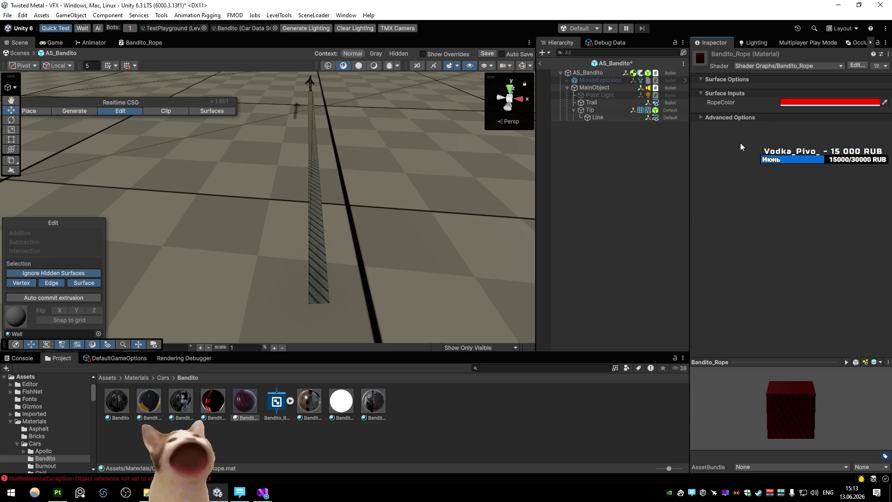
pyautogui.moveTo(331, 169)
pyautogui.mouseDown()
pyautogui.moveTo(345, 115)
pyautogui.moveTo(343, 135)
pyautogui.mouseUp()
pyautogui.click(374, 66)
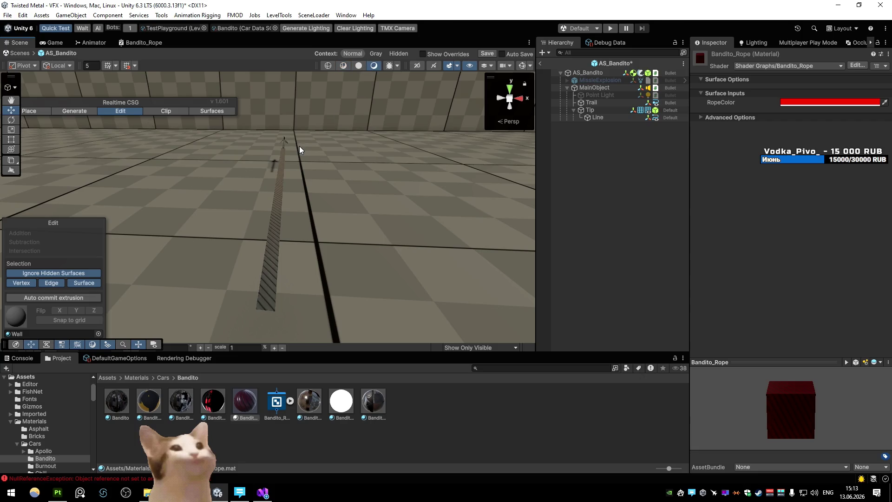
pyautogui.click(550, 117)
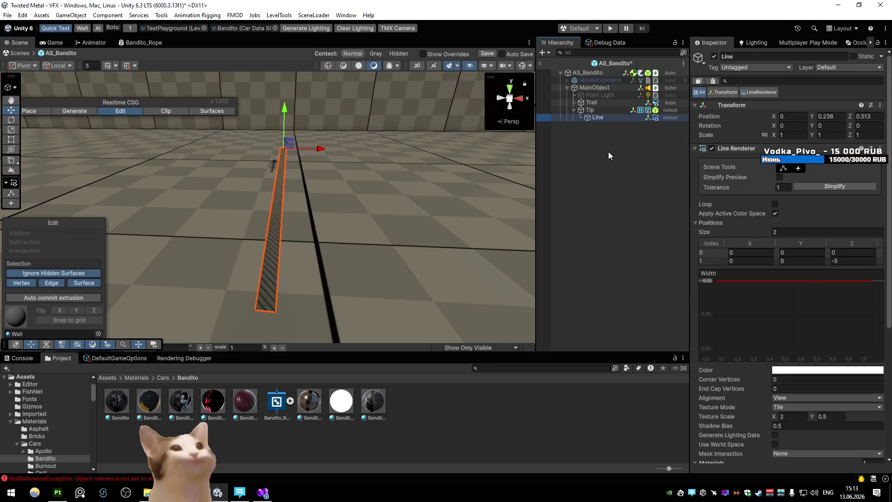
# - Save the AS_Bandito prefab, reopen it, and select the Line object
pyautogui.click(541, 64)
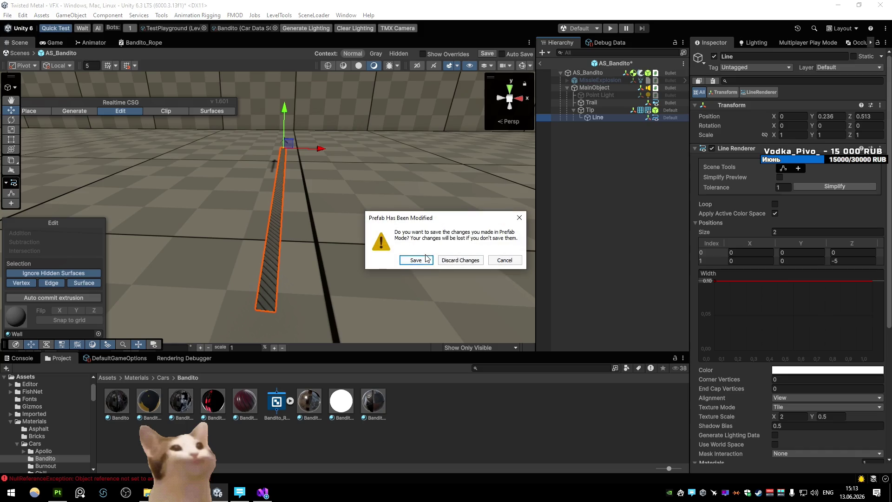
pyautogui.click(426, 258)
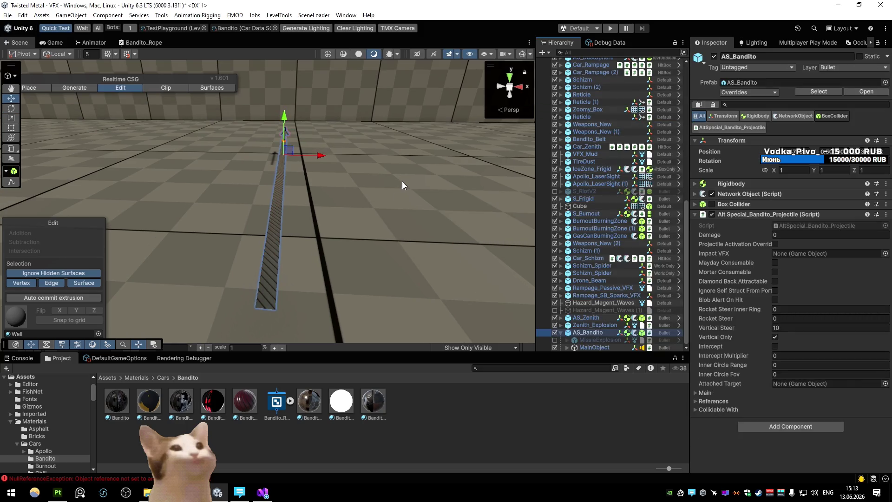
pyautogui.click(866, 92)
pyautogui.click(599, 118)
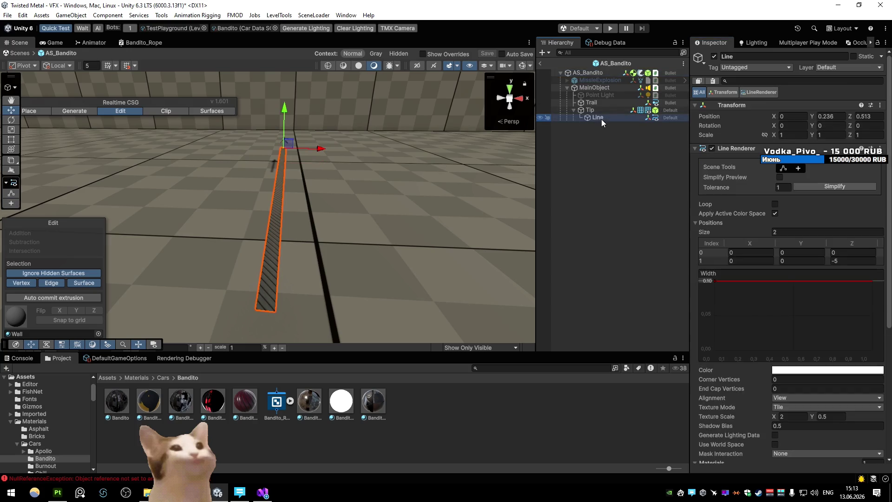
pyautogui.scroll(-5, 727, 224)
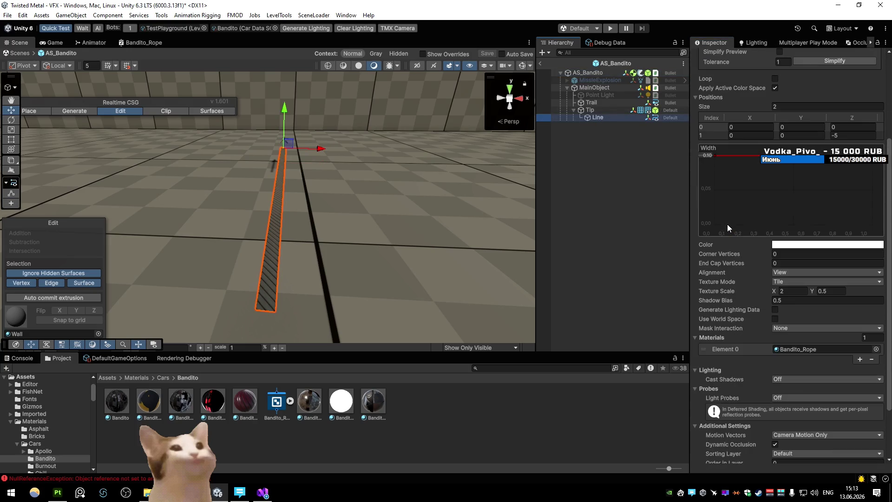
# - Inspect the left colour key of the rope's colour gradient, then close the gradient editor
pyautogui.click(809, 248)
pyautogui.click(559, 228)
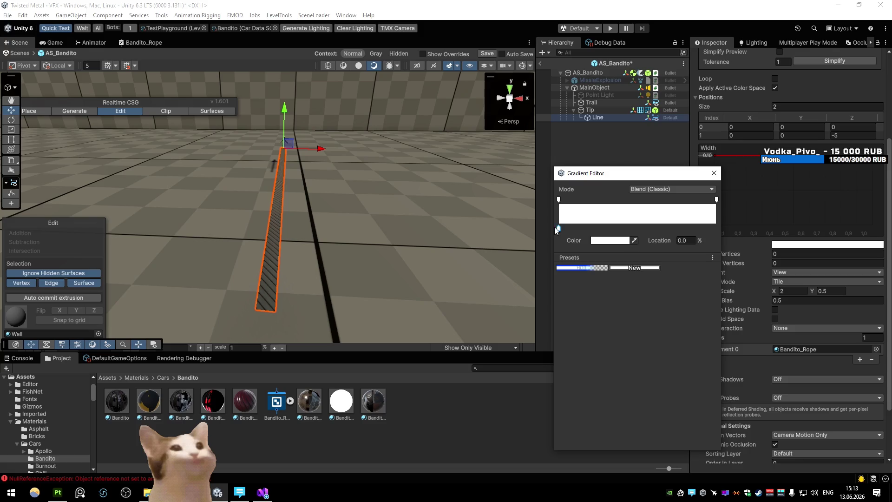
pyautogui.click(610, 240)
pyautogui.click(699, 233)
pyautogui.click(714, 173)
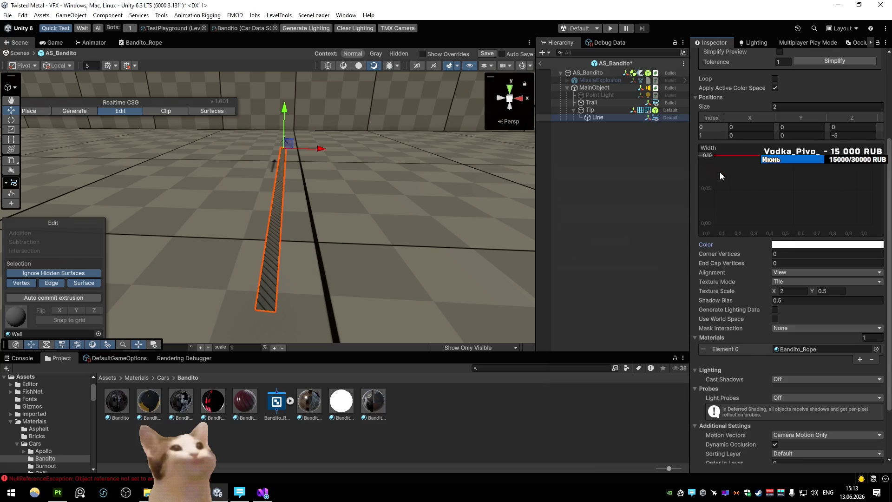
# - Round the rope's ends by editing the End Cap Vertices value
pyautogui.scroll(-3, 716, 229)
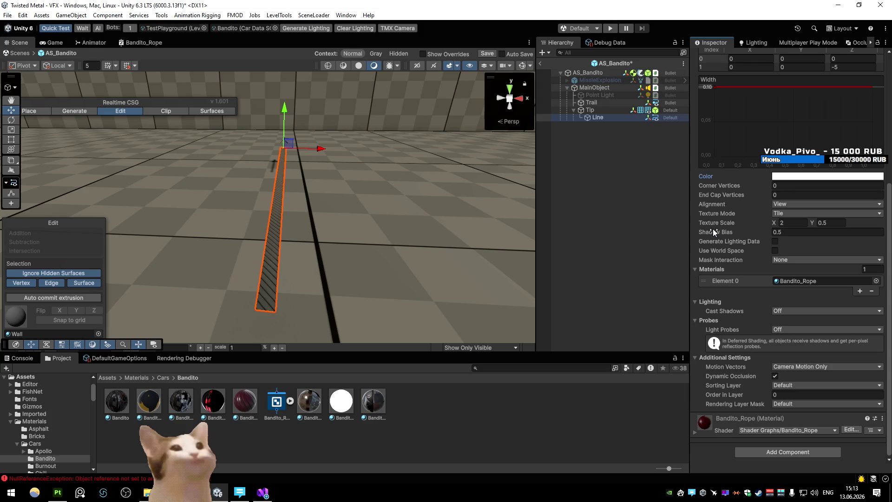
pyautogui.click(786, 196)
pyautogui.write('1')
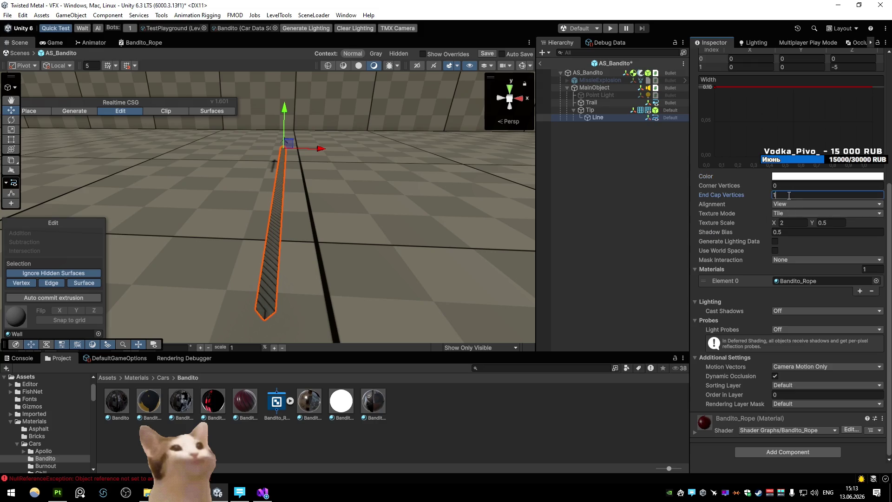
pyautogui.moveTo(714, 195); pyautogui.dragTo(753, 199)
pyautogui.write('3')
# - Set the rope's Cast Shadows to On and save the prefab
pyautogui.click(793, 310)
pyautogui.click(792, 328)
pyautogui.moveTo(442, 198)
pyautogui.mouseDown()
pyautogui.moveTo(404, 211)
pyautogui.moveTo(212, 188)
pyautogui.moveTo(340, 211)
pyautogui.moveTo(576, 213)
pyautogui.moveTo(498, 210)
pyautogui.moveTo(543, 64)
pyautogui.mouseUp()
pyautogui.click(543, 63)
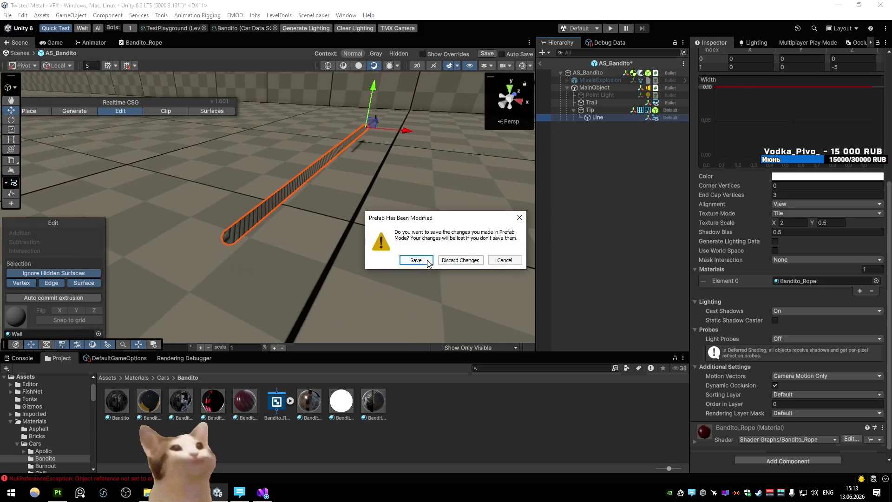
pyautogui.click(418, 259)
pyautogui.moveTo(483, 185)
pyautogui.mouseDown()
pyautogui.moveTo(295, 177)
pyautogui.moveTo(490, 177)
pyautogui.mouseUp()
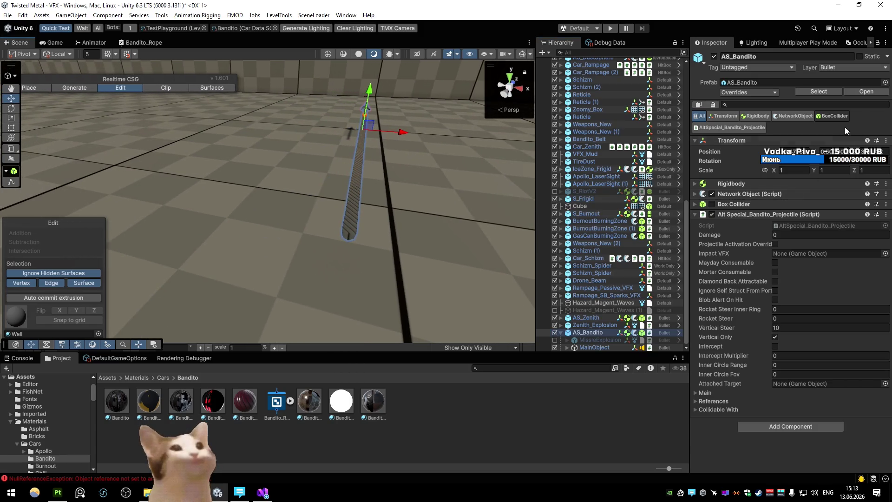
# - Reopen AS_Bandito, set Line to use world space, and review its Bandito_Rope material
pyautogui.click(867, 91)
pyautogui.click(597, 118)
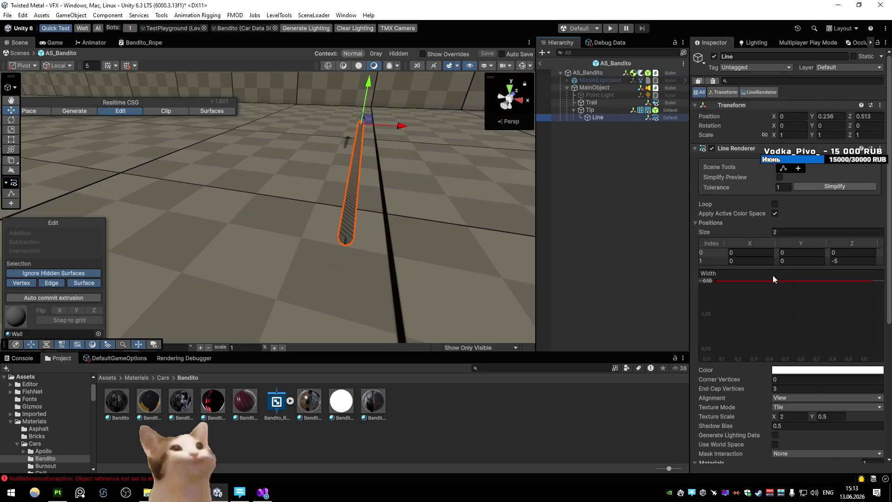
pyautogui.scroll(-3, 773, 278)
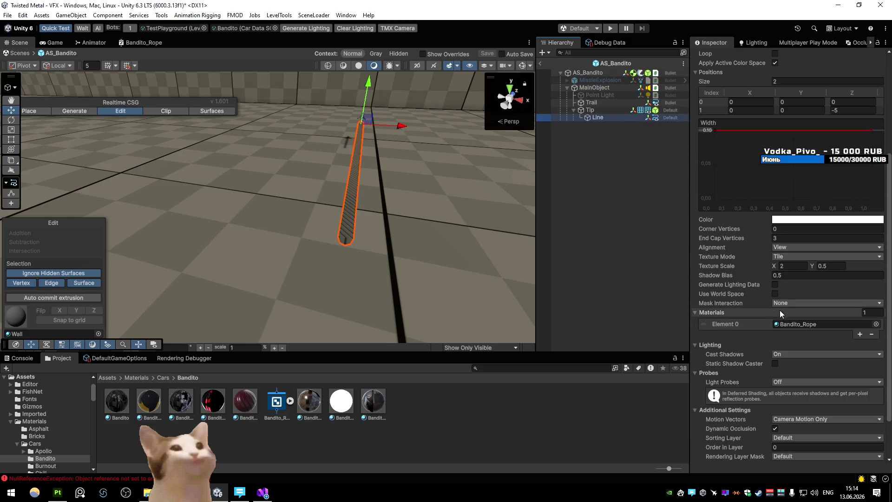
pyautogui.click(774, 293)
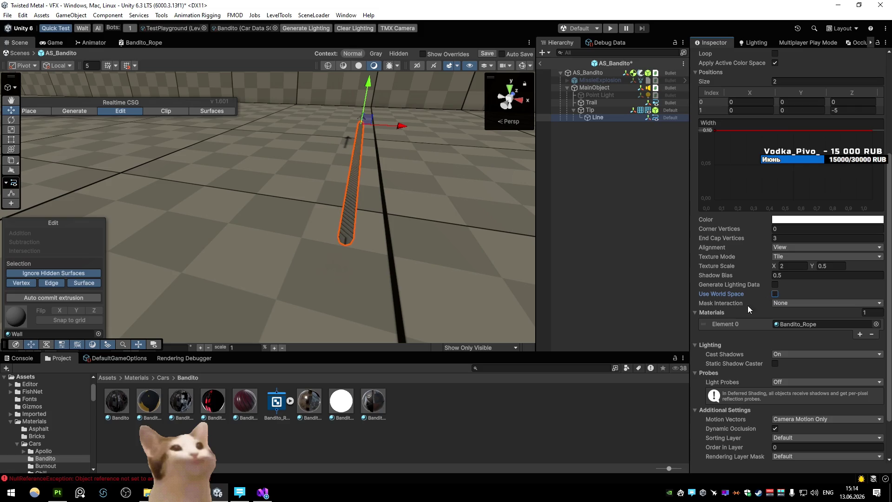
pyautogui.click(775, 365)
pyautogui.scroll(-1, 738, 348)
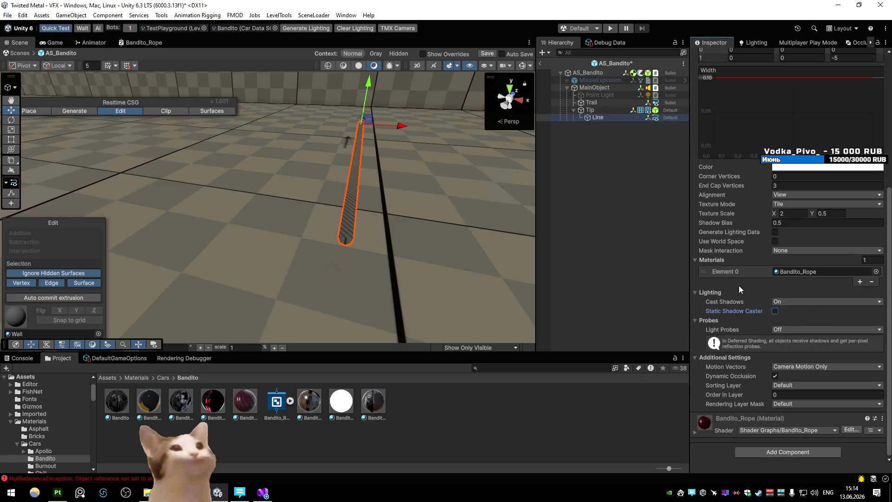
pyautogui.click(243, 405)
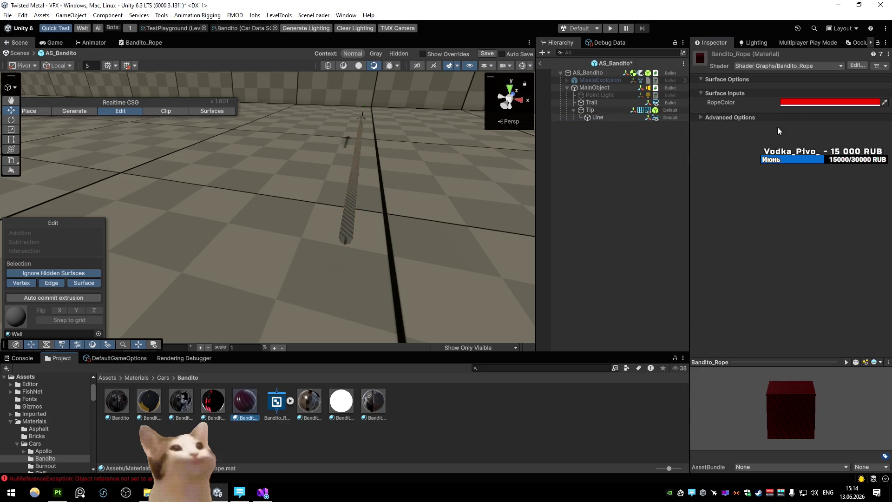
# - Change the Bandito_Rope material's RopeColor to black
pyautogui.click(807, 102)
pyautogui.moveTo(836, 176)
pyautogui.mouseDown()
pyautogui.moveTo(787, 127)
pyautogui.moveTo(761, 265)
pyautogui.mouseUp()
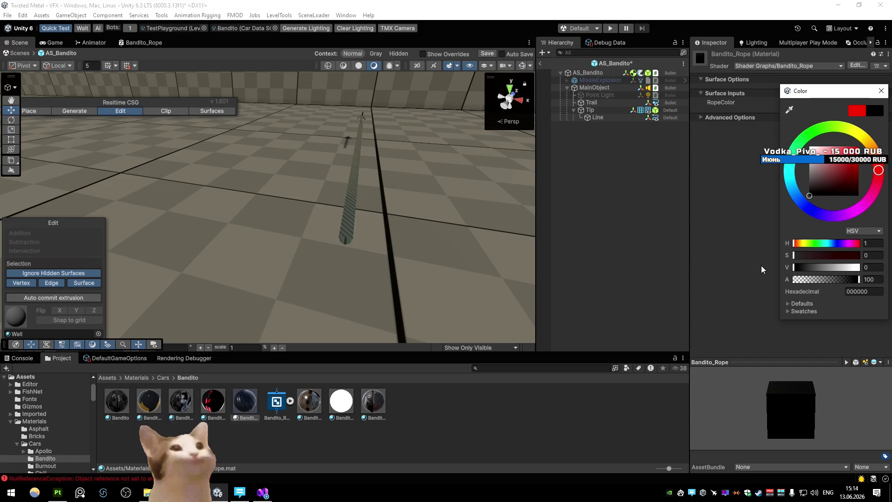
pyautogui.click(713, 131)
pyautogui.moveTo(464, 153)
pyautogui.mouseDown()
pyautogui.moveTo(309, 161)
pyautogui.moveTo(249, 151)
pyautogui.moveTo(211, 171)
pyautogui.moveTo(293, 170)
pyautogui.mouseUp()
# - In the maximized shader graph's target settings, try the Unlit material type and save
pyautogui.click(143, 42)
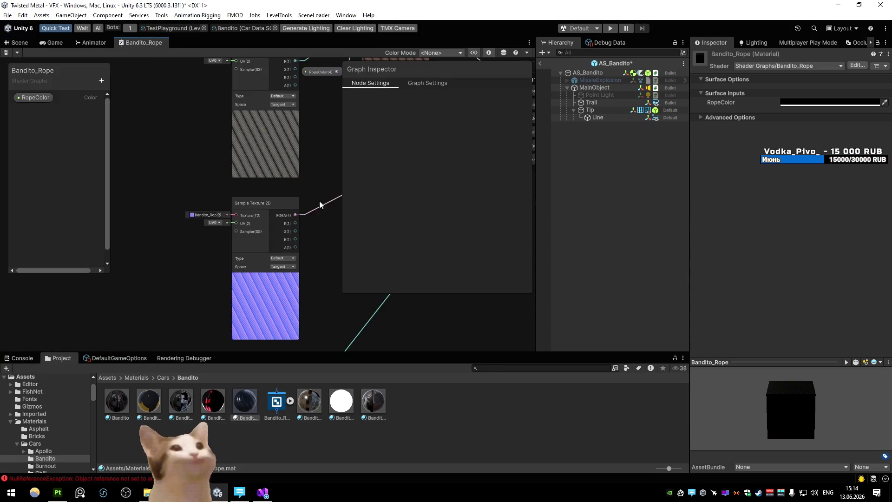
pyautogui.hotkey('shift', 'space')
pyautogui.scroll(-1, 395, 172)
pyautogui.click(785, 85)
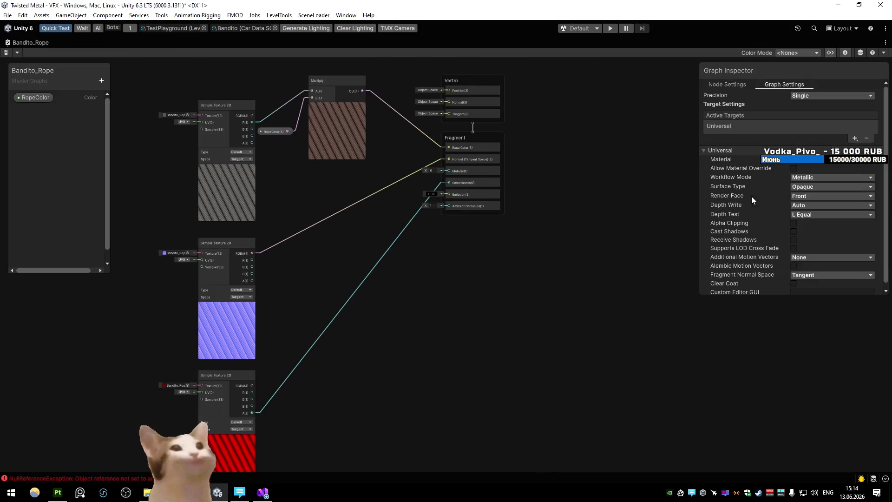
pyautogui.click(813, 162)
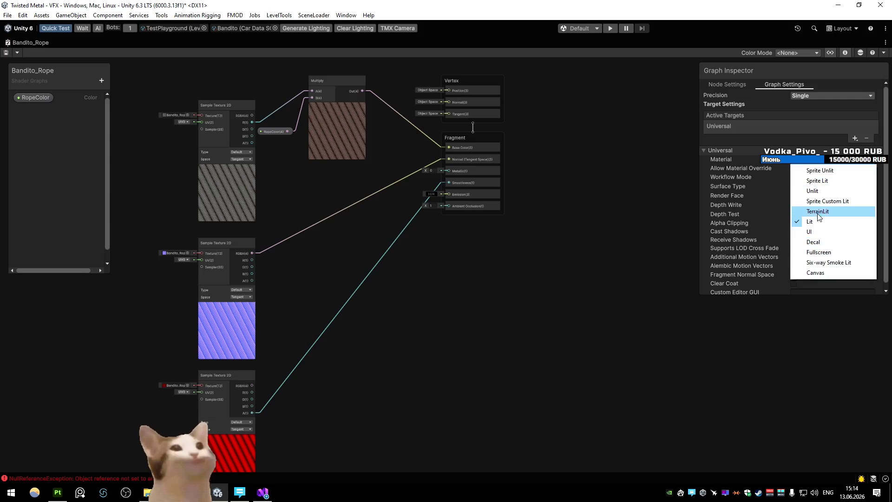
pyautogui.click(812, 190)
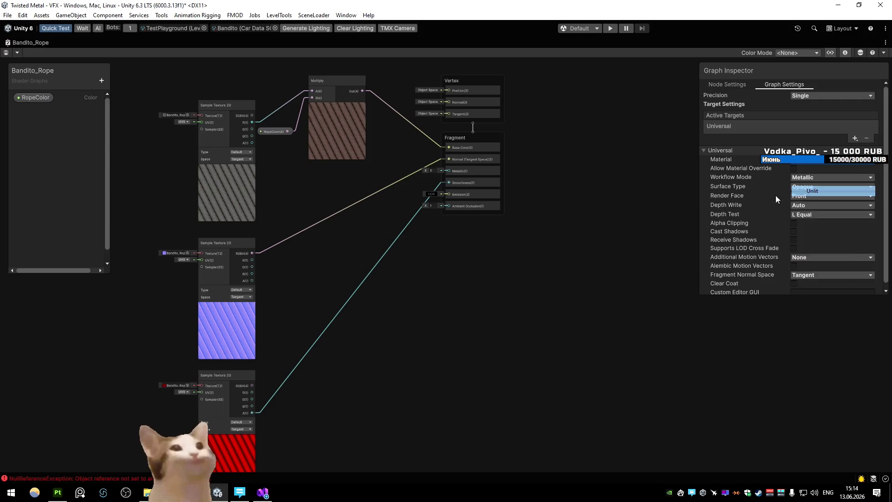
pyautogui.click(7, 55)
pyautogui.doubleClick(15, 45)
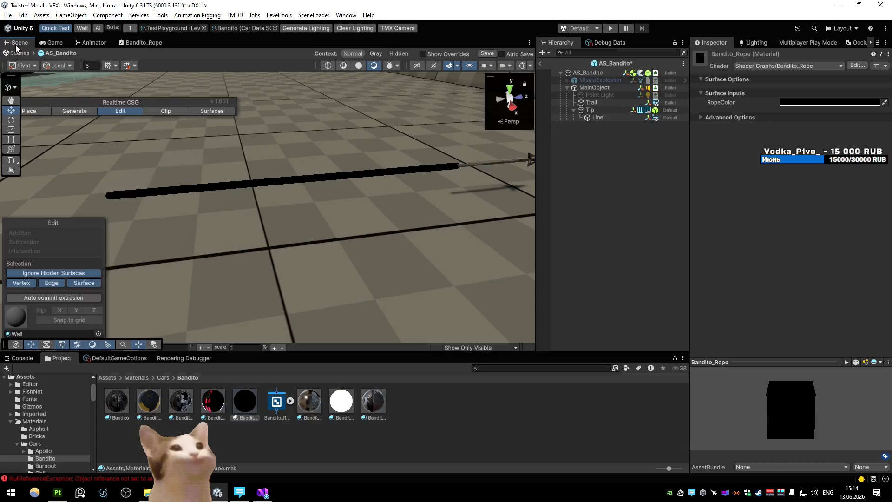
# - Set the shader's Material back to Lit and Surface Type to Opaque after trying Transparent
pyautogui.doubleClick(150, 44)
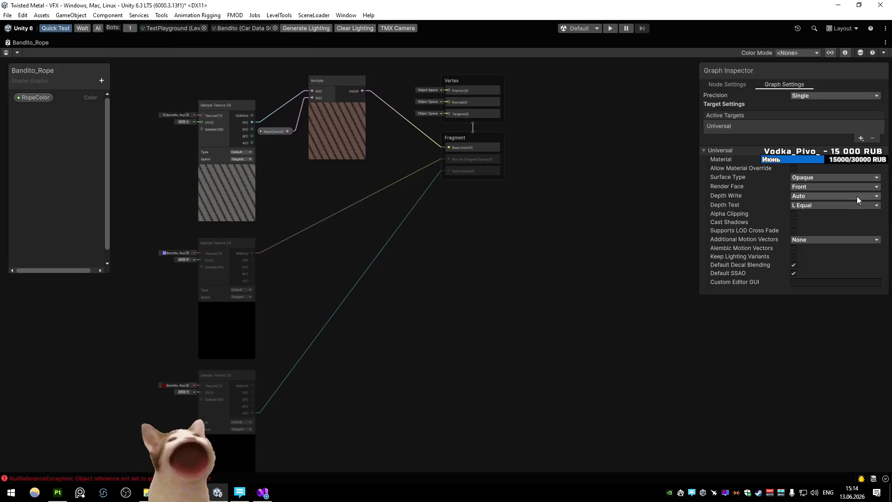
pyautogui.click(832, 161)
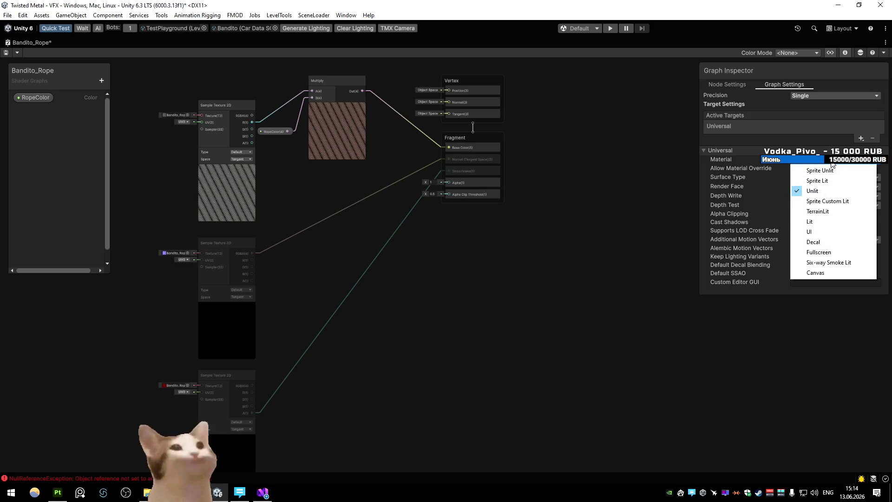
pyautogui.click(809, 221)
pyautogui.scroll(-1, 755, 223)
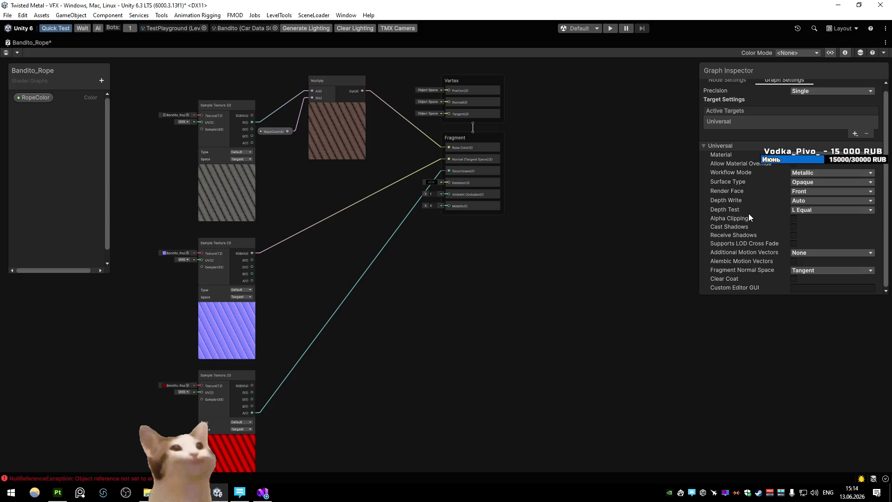
pyautogui.click(811, 182)
pyautogui.click(807, 202)
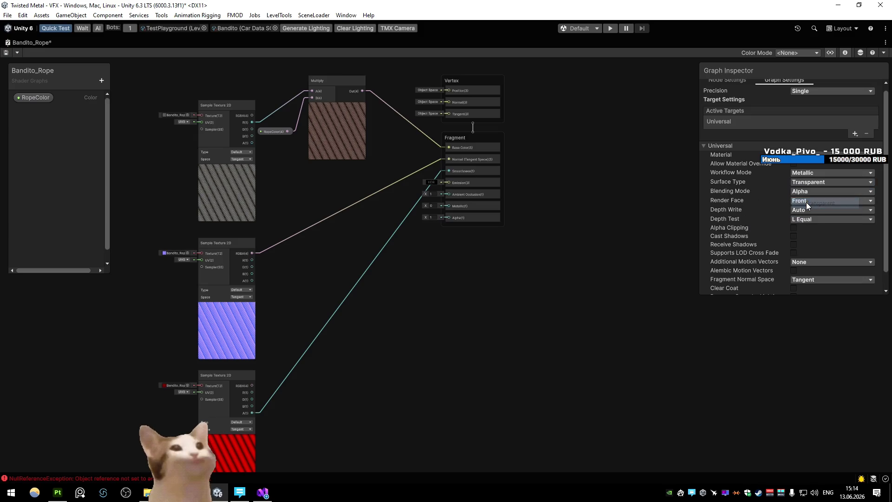
pyautogui.scroll(-2, 729, 200)
pyautogui.click(811, 164)
pyautogui.click(808, 174)
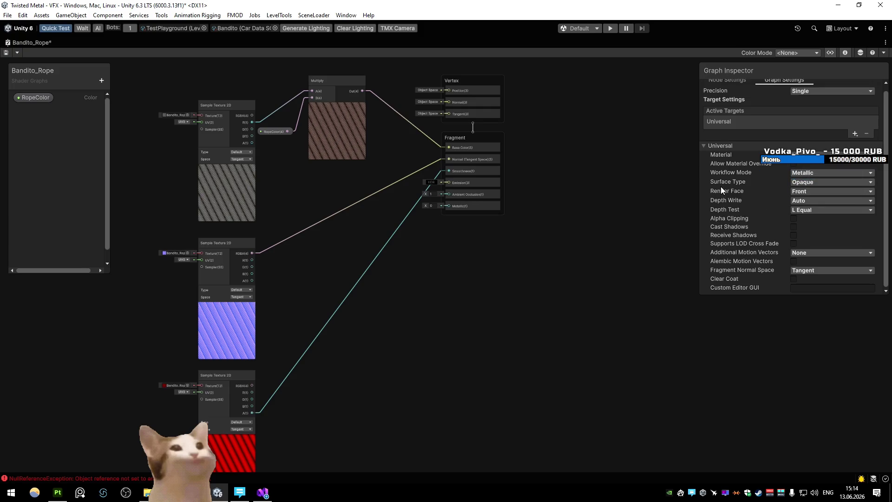
# - Turn Cast Shadows and Receive Shadows back on and restore the editor layout
pyautogui.click(793, 227)
pyautogui.click(792, 235)
pyautogui.doubleClick(23, 42)
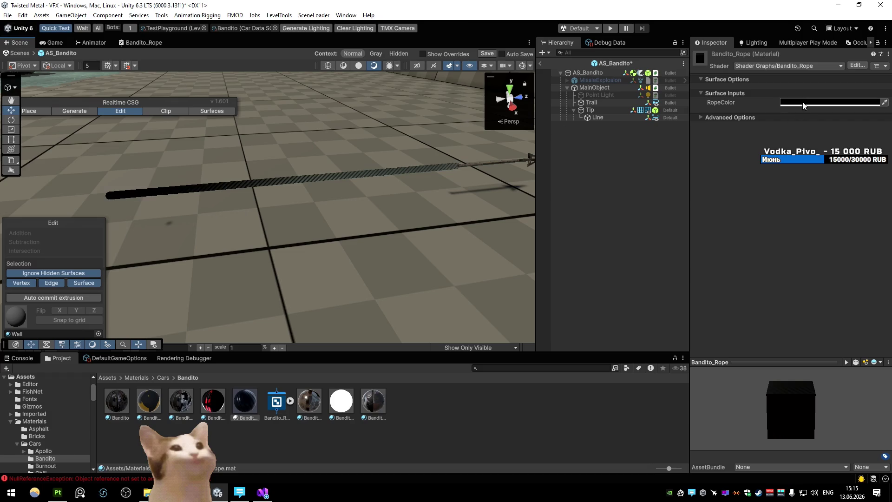
# - Frame the Bandito_Rope shader graph, then import Bandito_Rope_Normal as a Normal map and apply
pyautogui.click(140, 42)
pyautogui.doubleClick(140, 43)
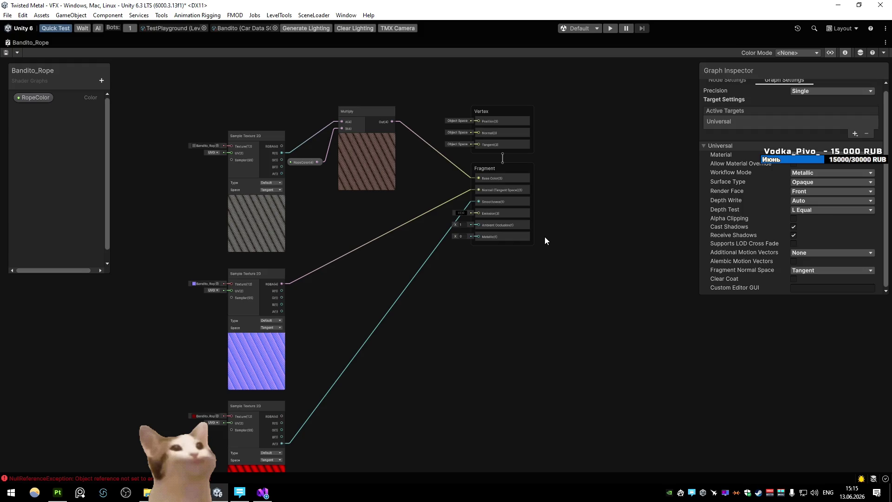
pyautogui.press('a')
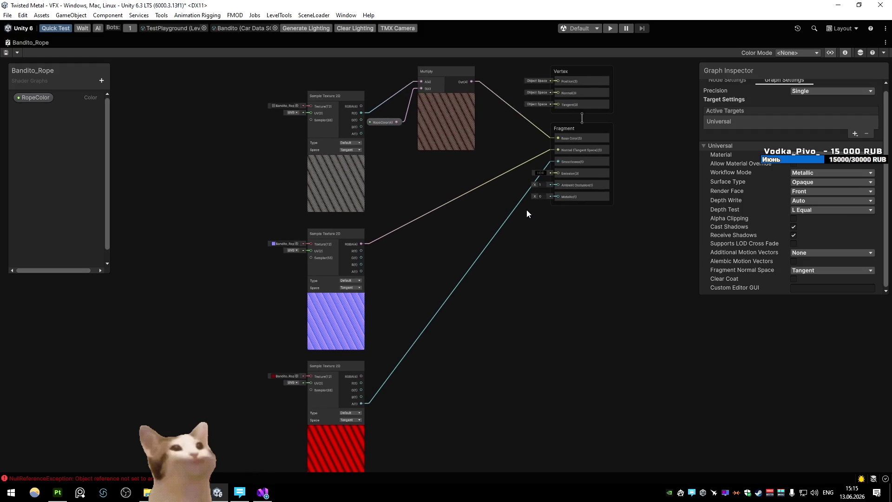
pyautogui.hotkey('shift', 'space')
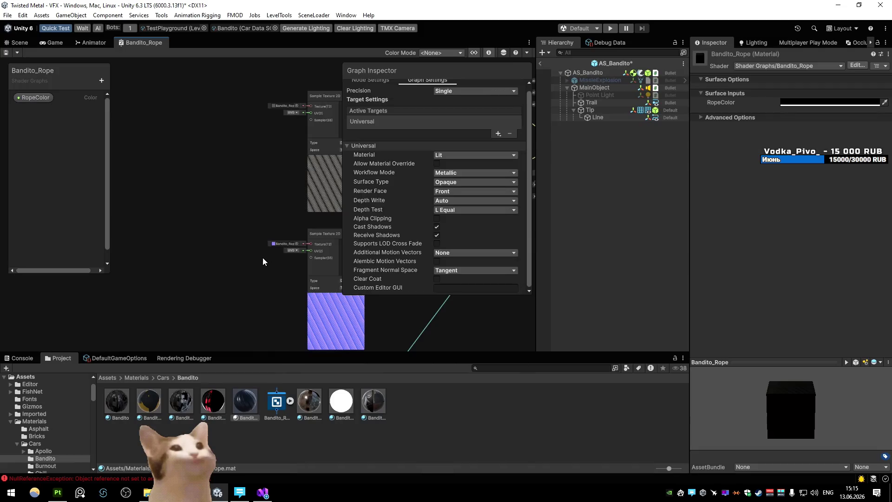
pyautogui.doubleClick(282, 243)
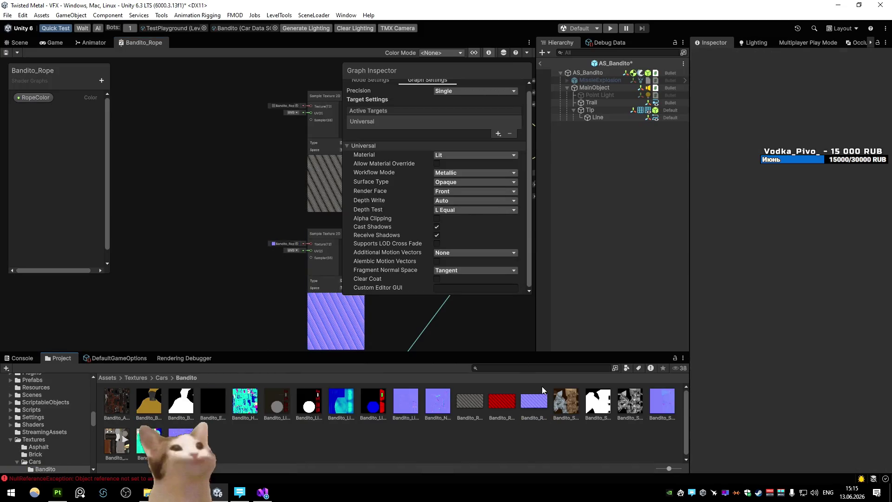
pyautogui.click(781, 84)
pyautogui.click(790, 103)
pyautogui.scroll(-2, 836, 279)
pyautogui.click(872, 342)
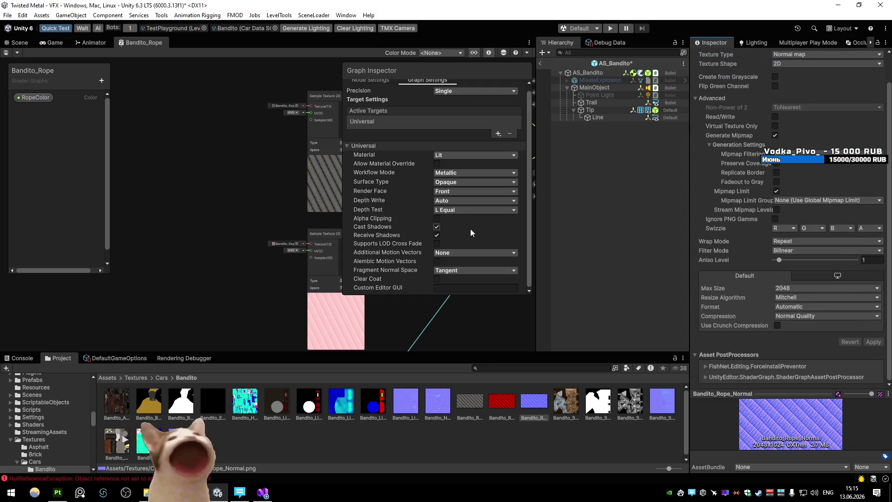
# - Select the rope Line, open its Bandito_Rope material and bring up the white RopeColor picker
pyautogui.click(18, 43)
pyautogui.moveTo(242, 171)
pyautogui.mouseDown()
pyautogui.moveTo(437, 167)
pyautogui.moveTo(252, 152)
pyautogui.mouseUp()
pyautogui.press('w')
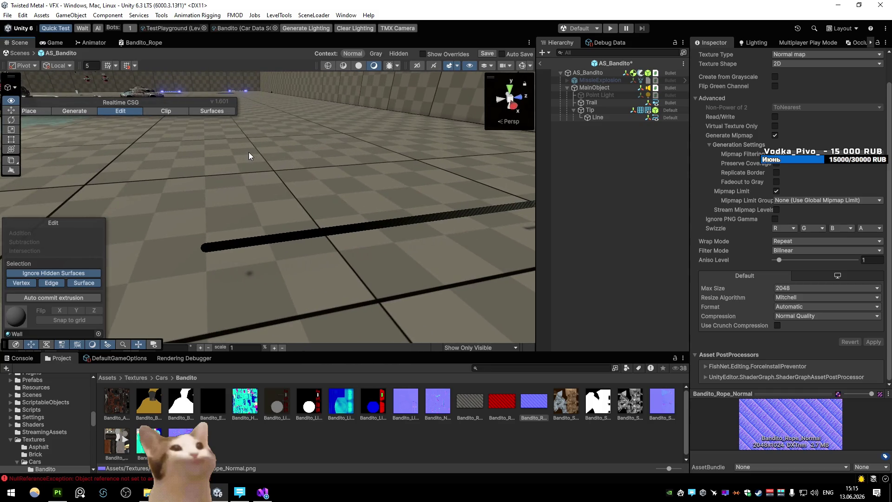
pyautogui.press('w')
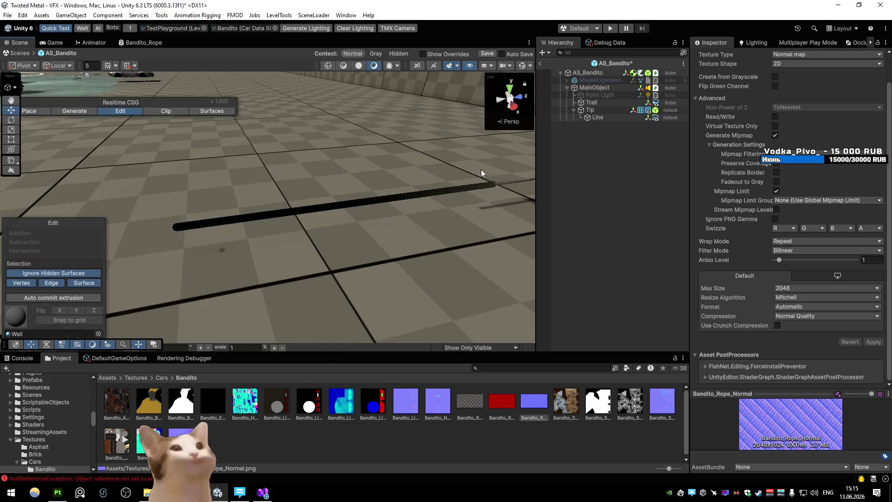
pyautogui.click(595, 118)
pyautogui.scroll(-5, 794, 307)
pyautogui.click(790, 299)
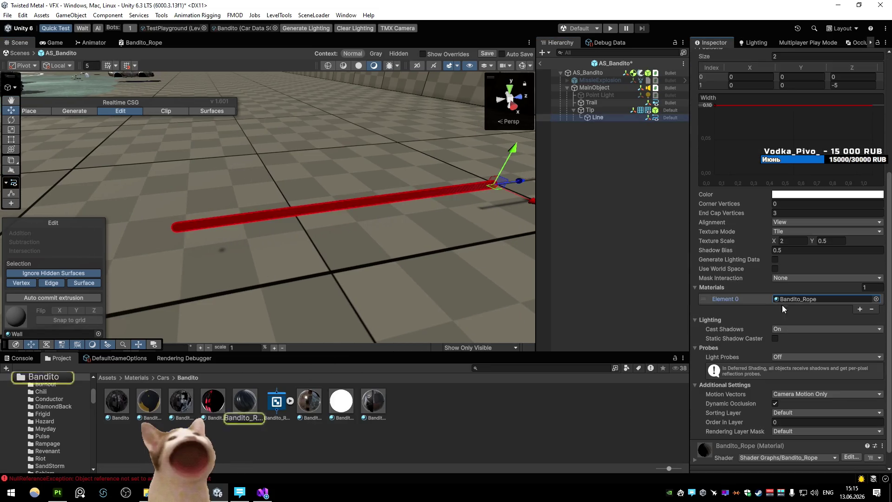
pyautogui.click(235, 406)
pyautogui.click(788, 105)
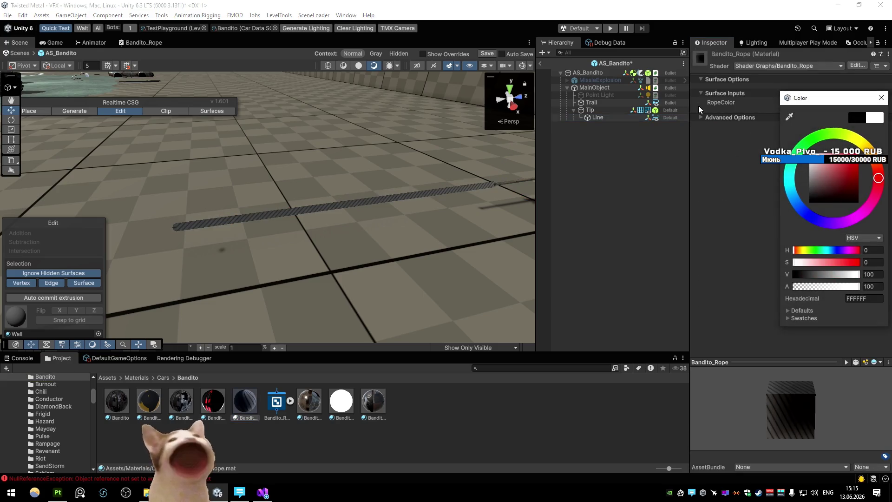
# - Tint RopeColor to a warm peach FFBB8D, checking the rope in the scene
pyautogui.moveTo(859, 169)
pyautogui.mouseDown()
pyautogui.moveTo(875, 162)
pyautogui.moveTo(846, 167)
pyautogui.moveTo(827, 137)
pyautogui.mouseUp()
pyautogui.scroll(5, 445, 138)
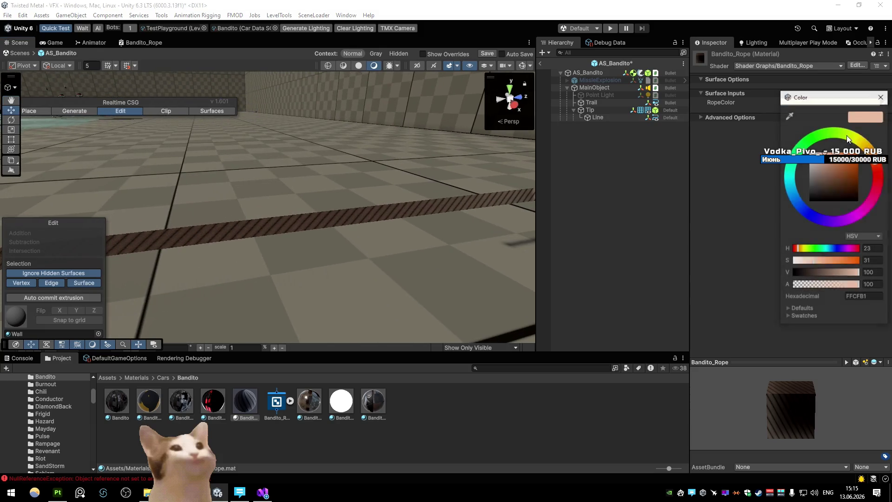
pyautogui.moveTo(827, 137); pyautogui.dragTo(843, 137)
pyautogui.moveTo(835, 175); pyautogui.dragTo(838, 178)
pyautogui.moveTo(506, 186)
pyautogui.mouseDown()
pyautogui.moveTo(445, 168)
pyautogui.moveTo(457, 180)
pyautogui.mouseUp()
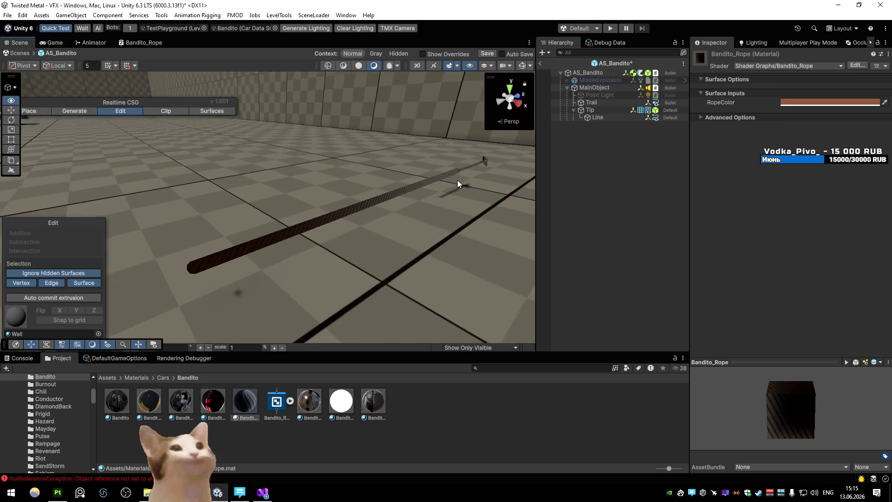
pyautogui.moveTo(817, 104); pyautogui.dragTo(817, 104)
pyautogui.moveTo(835, 173)
pyautogui.mouseDown()
pyautogui.moveTo(829, 166)
pyautogui.moveTo(841, 177)
pyautogui.moveTo(865, 177)
pyautogui.moveTo(889, 132)
pyautogui.mouseUp()
pyautogui.moveTo(879, 165); pyautogui.dragTo(828, 152)
pyautogui.moveTo(307, 209)
pyautogui.mouseDown()
pyautogui.moveTo(333, 183)
pyautogui.moveTo(301, 157)
pyautogui.mouseUp()
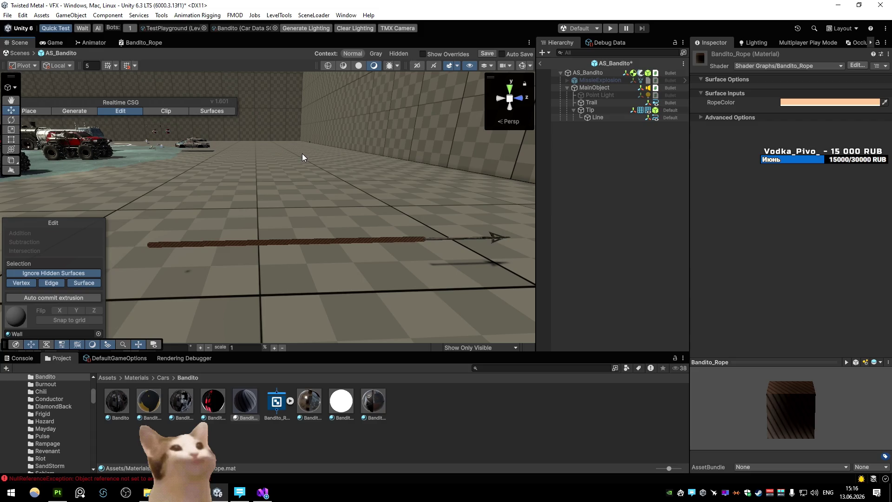
# - Duplicate the RopeColor property in the shader graph Blackboard as RopeColor (1)
pyautogui.doubleClick(144, 45)
pyautogui.click(35, 98)
pyautogui.hotkey('ctrl', 'd')
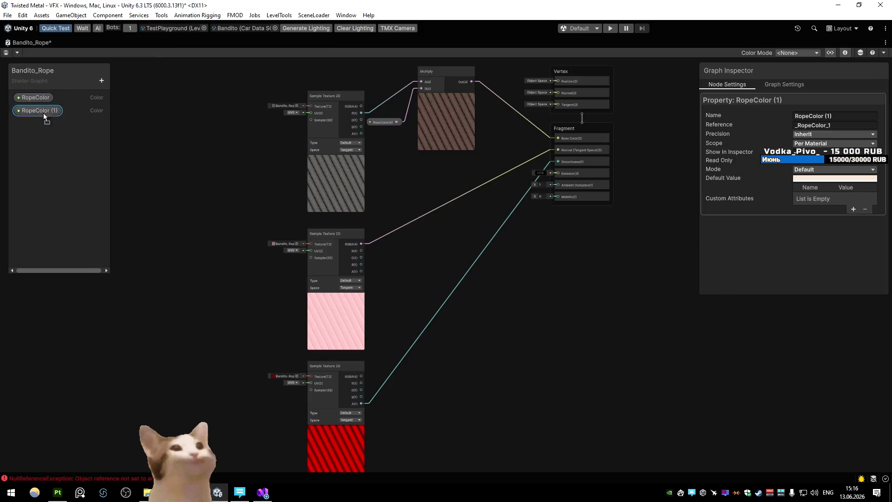
# - Connect RopeColor (1) to Emission and set it to dark grey 272727 on the material
pyautogui.moveTo(430, 238)
pyautogui.mouseDown()
pyautogui.moveTo(571, 191)
pyautogui.moveTo(550, 177)
pyautogui.moveTo(558, 174)
pyautogui.mouseUp()
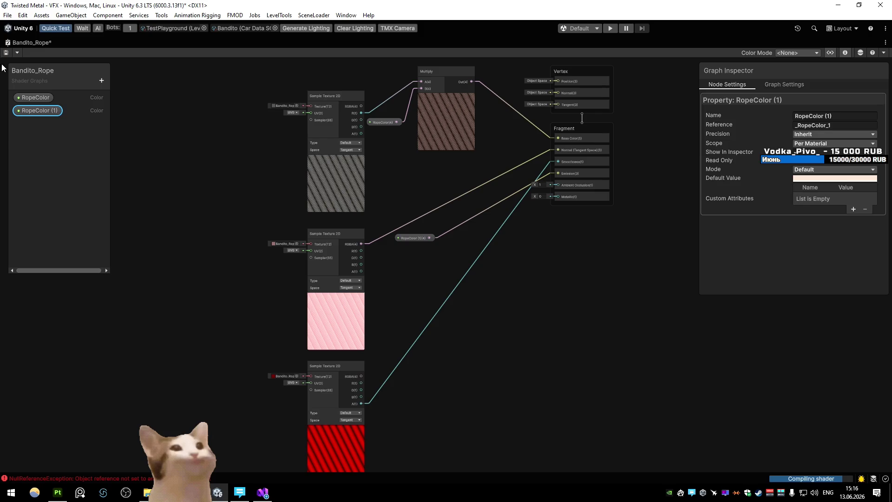
pyautogui.doubleClick(21, 46)
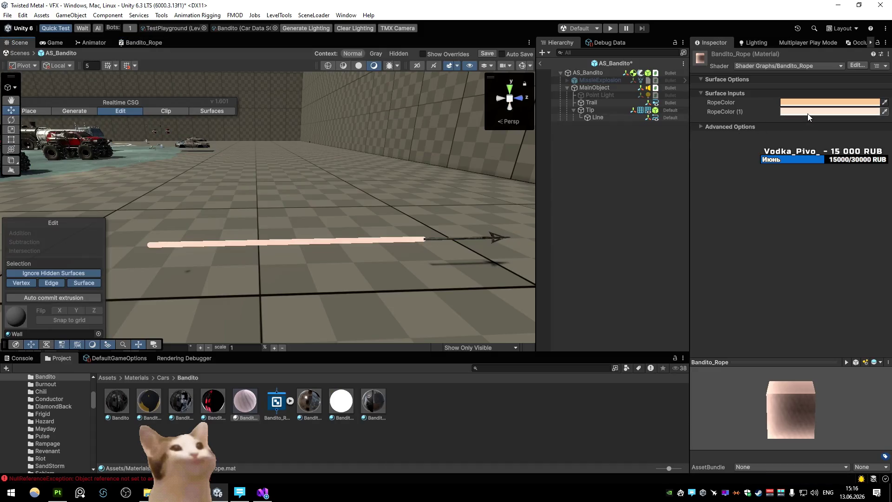
pyautogui.click(809, 111)
pyautogui.moveTo(811, 165)
pyautogui.mouseDown()
pyautogui.moveTo(748, 275)
pyautogui.moveTo(797, 229)
pyautogui.moveTo(791, 198)
pyautogui.moveTo(776, 203)
pyautogui.mouseUp()
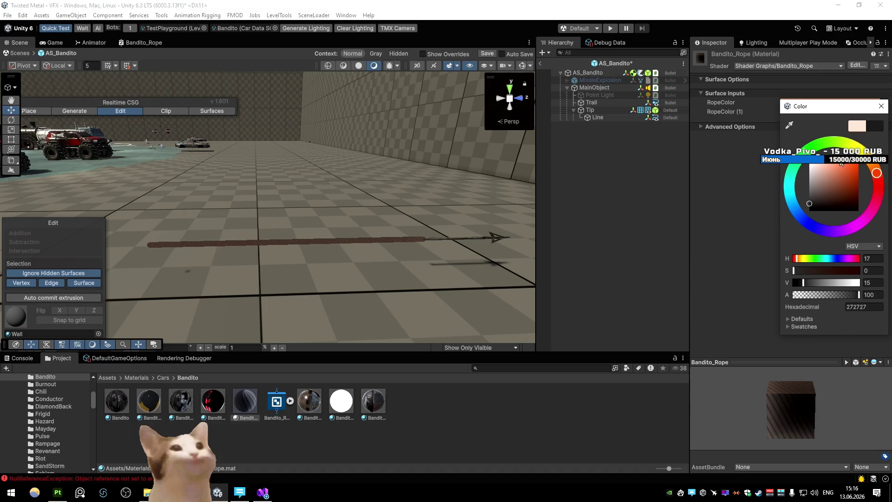
pyautogui.click(882, 106)
pyautogui.moveTo(353, 193)
pyautogui.mouseDown()
pyautogui.moveTo(490, 191)
pyautogui.moveTo(426, 194)
pyautogui.moveTo(436, 181)
pyautogui.mouseUp()
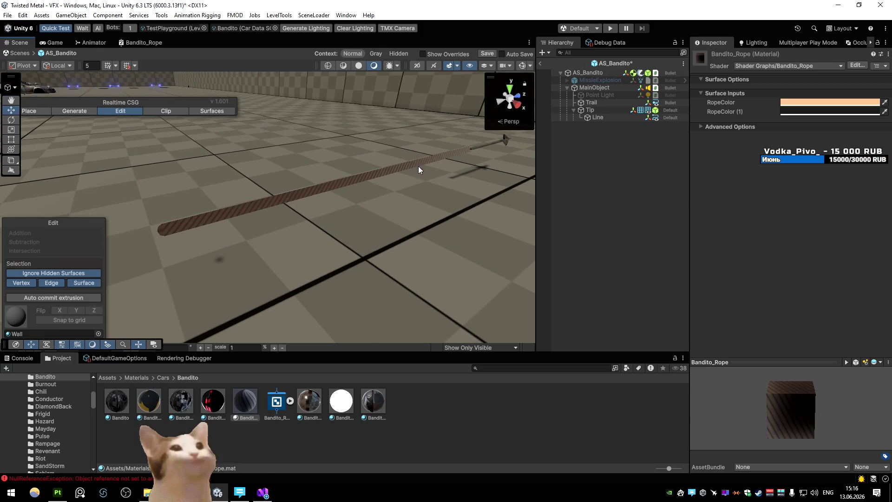
pyautogui.doubleClick(140, 42)
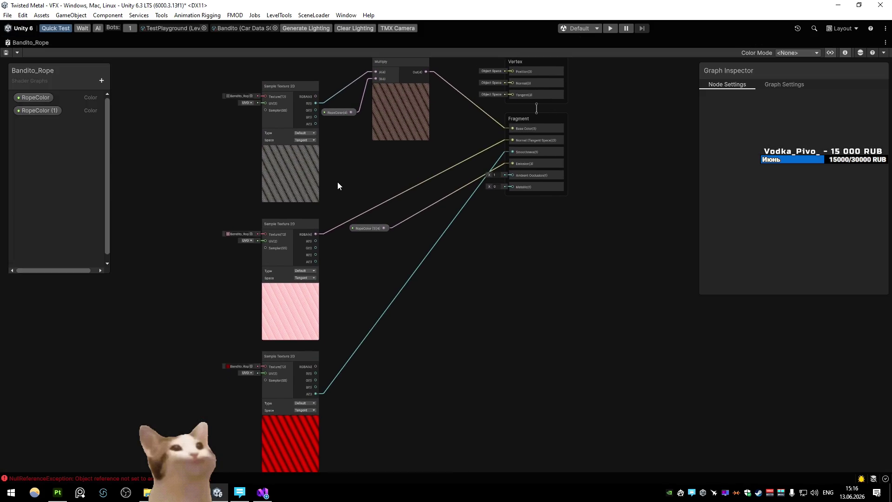
# - Assign Bandito_Rope_Normal to the middle Sample Texture 2D and set its Type to Normal
pyautogui.scroll(2, 336, 184)
pyautogui.scroll(-3, 336, 188)
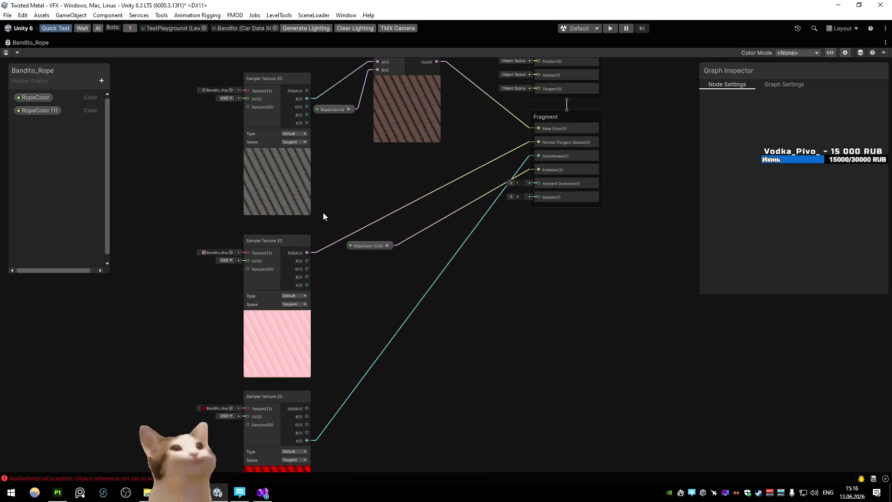
pyautogui.hotkey('shift', 'space')
pyautogui.click(213, 252)
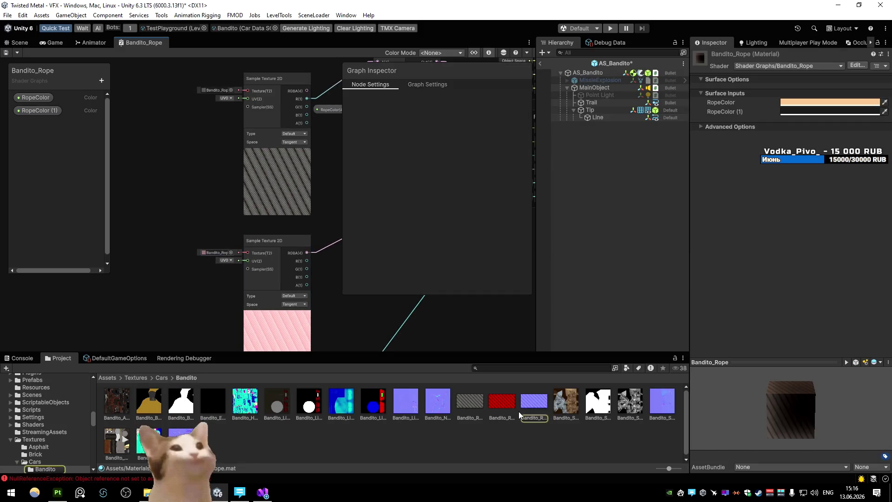
pyautogui.click(522, 408)
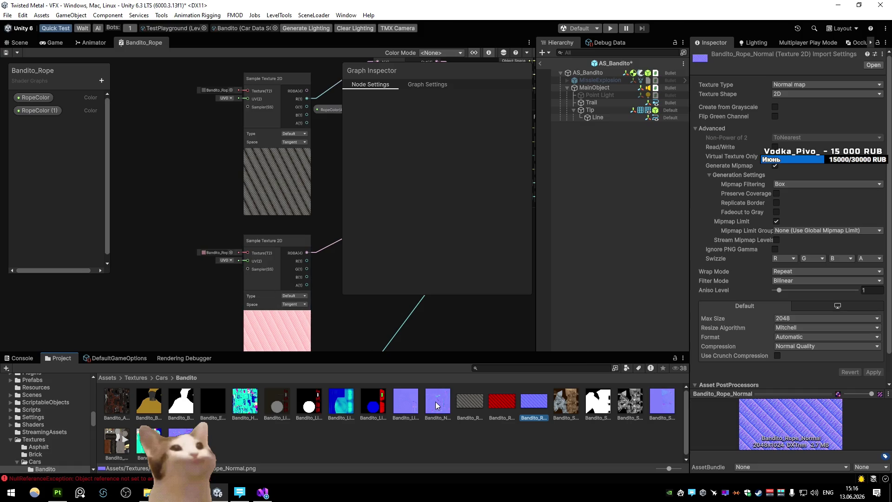
pyautogui.moveTo(530, 399); pyautogui.dragTo(217, 256)
pyautogui.click(300, 298)
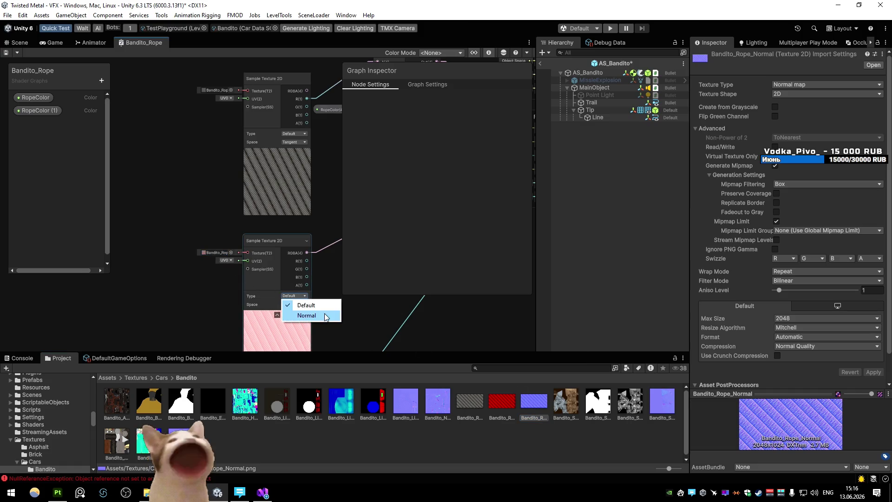
pyautogui.click(297, 314)
pyautogui.click(19, 44)
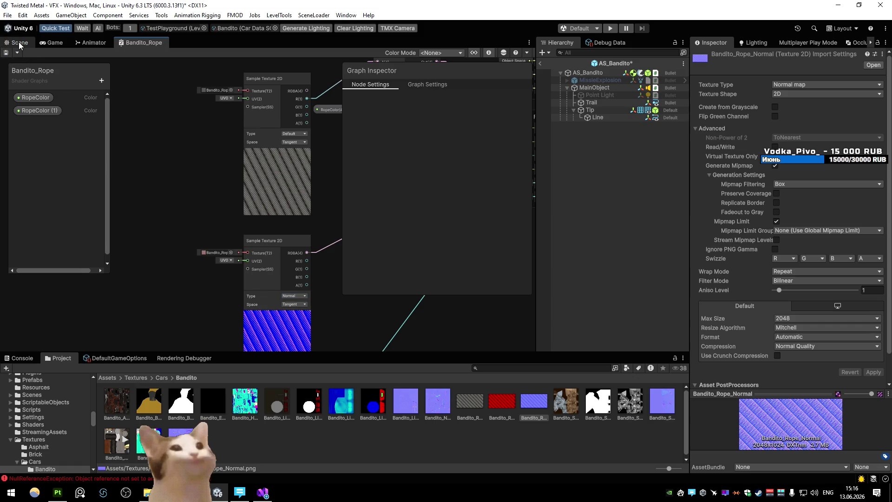
pyautogui.moveTo(333, 158)
pyautogui.mouseDown()
pyautogui.moveTo(208, 156)
pyautogui.moveTo(400, 151)
pyautogui.moveTo(327, 138)
pyautogui.moveTo(340, 133)
pyautogui.mouseUp()
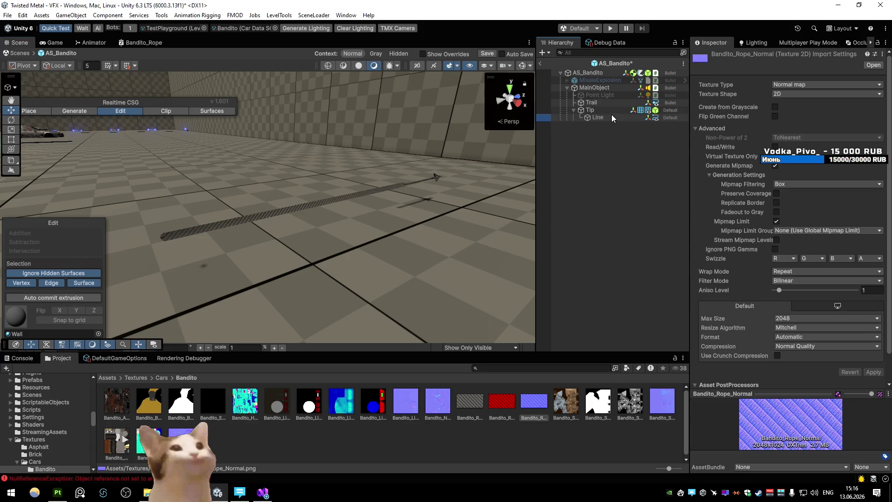
pyautogui.click(794, 282)
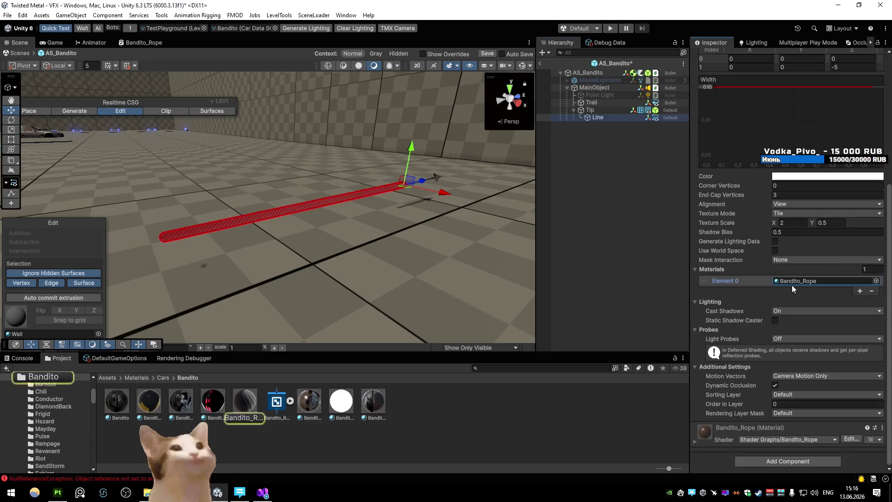
# - Set the Bandito_Rope material's RopeColor to bright orange and review the graph's Fragment node
pyautogui.click(245, 400)
pyautogui.click(804, 113)
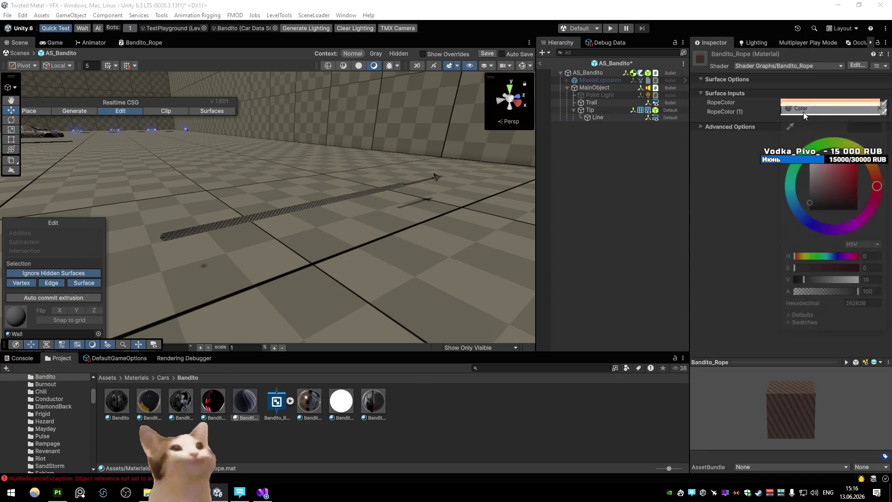
pyautogui.click(882, 105)
pyautogui.click(883, 111)
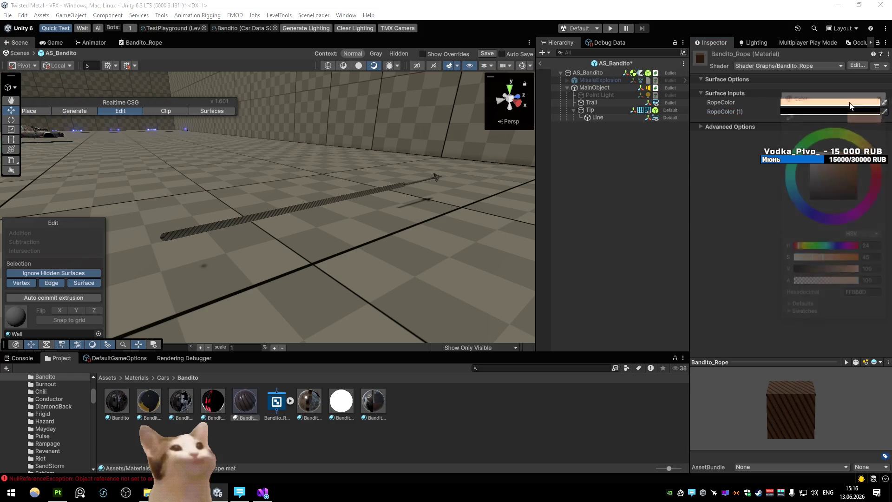
pyautogui.moveTo(512, 190)
pyautogui.mouseDown()
pyautogui.moveTo(172, 170)
pyautogui.moveTo(404, 168)
pyautogui.mouseUp()
pyautogui.doubleClick(132, 42)
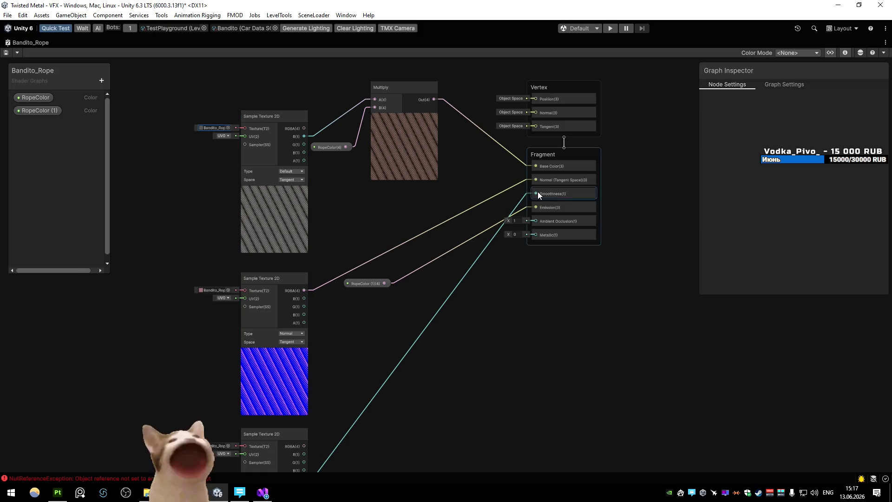
pyautogui.scroll(-5, 537, 191)
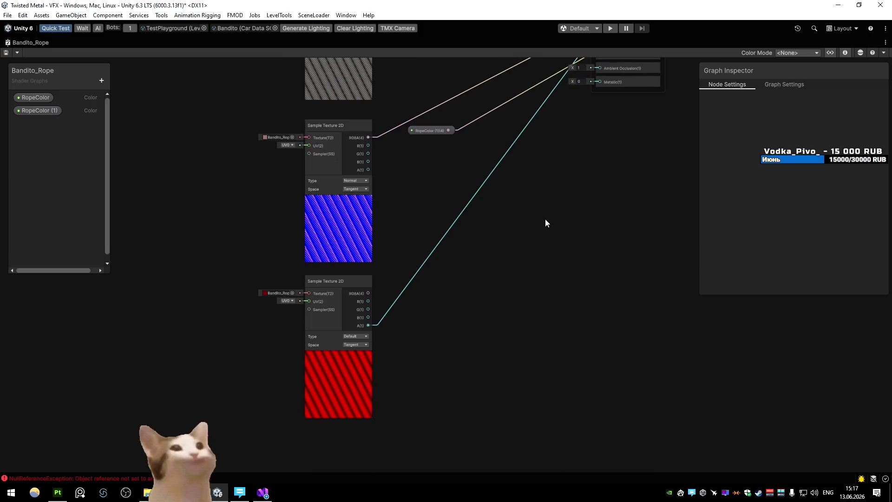
pyautogui.moveTo(526, 232); pyautogui.dragTo(505, 297)
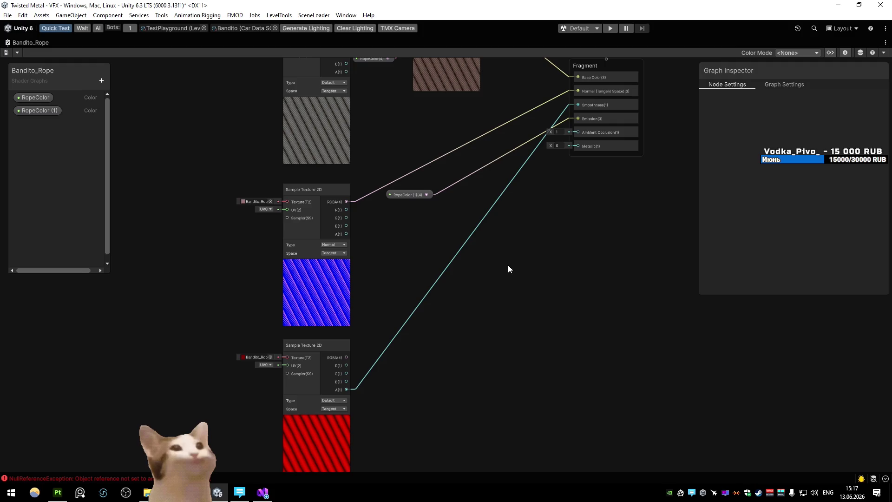
pyautogui.hotkey('shift', 'space')
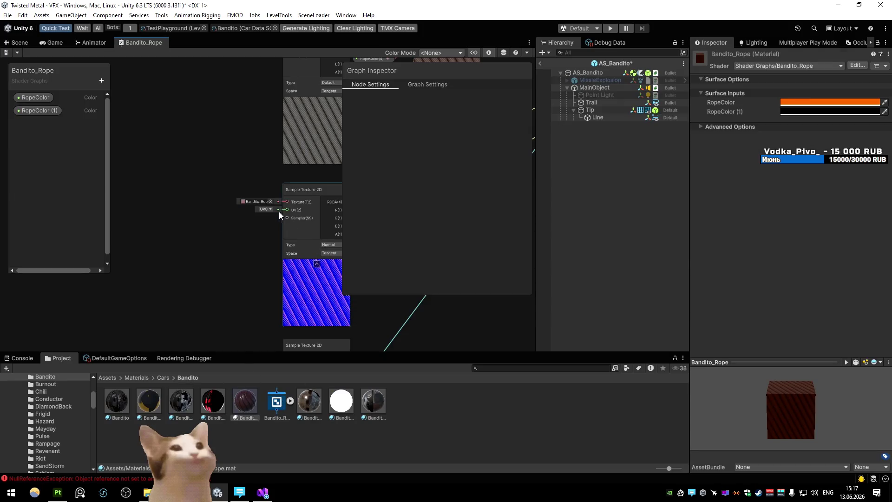
# - Preview the alpha channel of the Bandito_Rope_HDRP texture's import settings
pyautogui.click(279, 211)
pyautogui.click(528, 409)
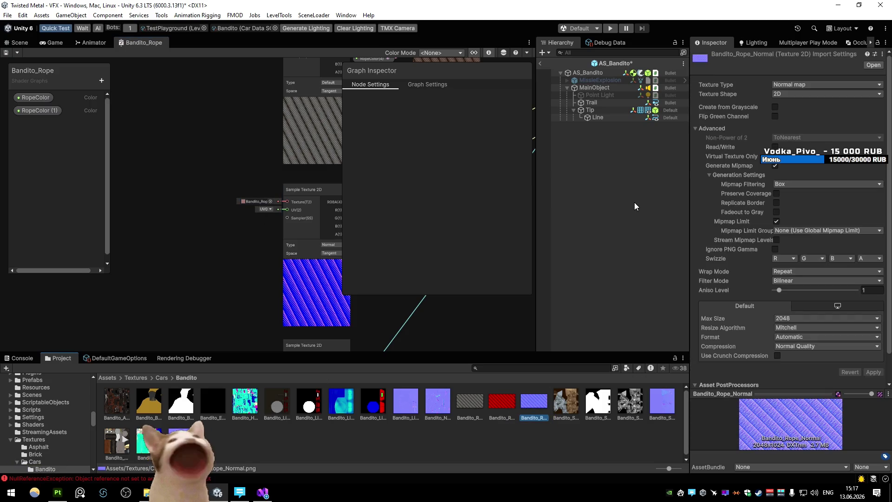
pyautogui.click(495, 398)
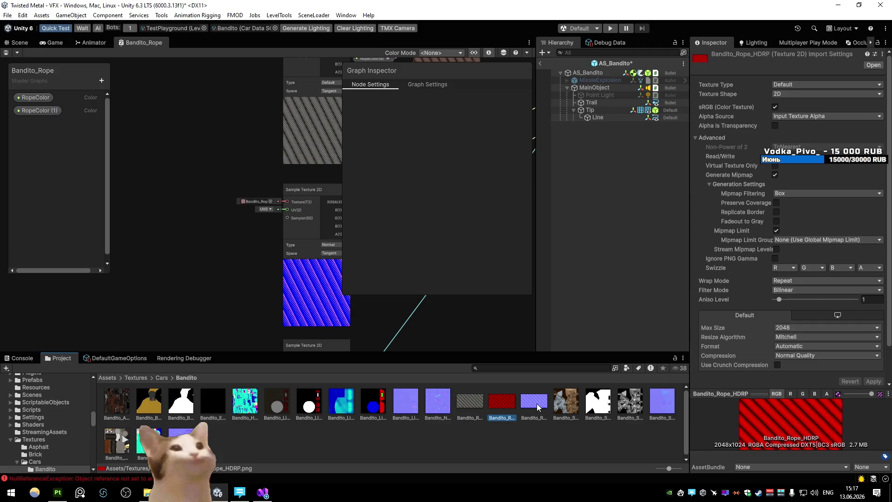
pyautogui.click(798, 395)
pyautogui.click(826, 395)
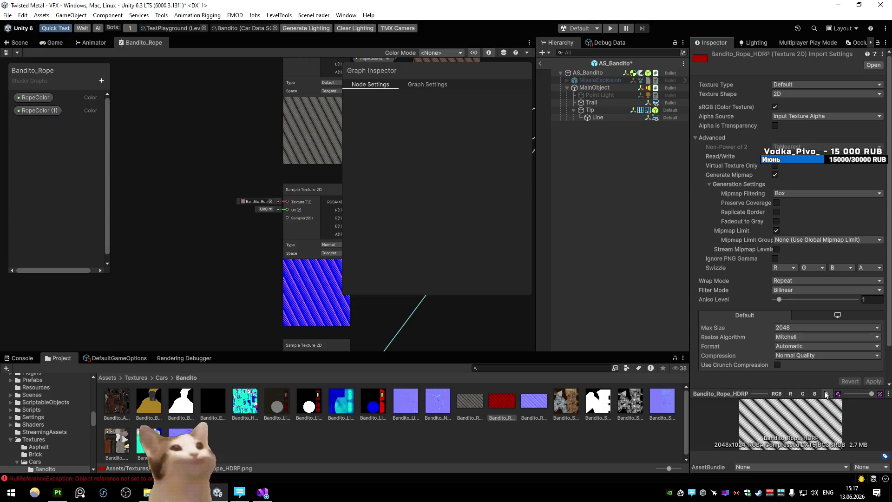
pyautogui.click(23, 42)
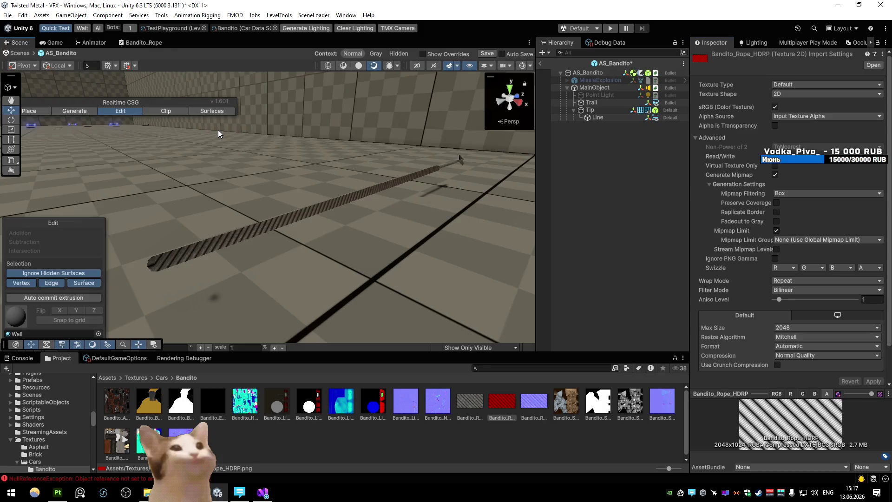
# - Set the Bandito_Rope material's RopeColor (1) to black
pyautogui.click(599, 117)
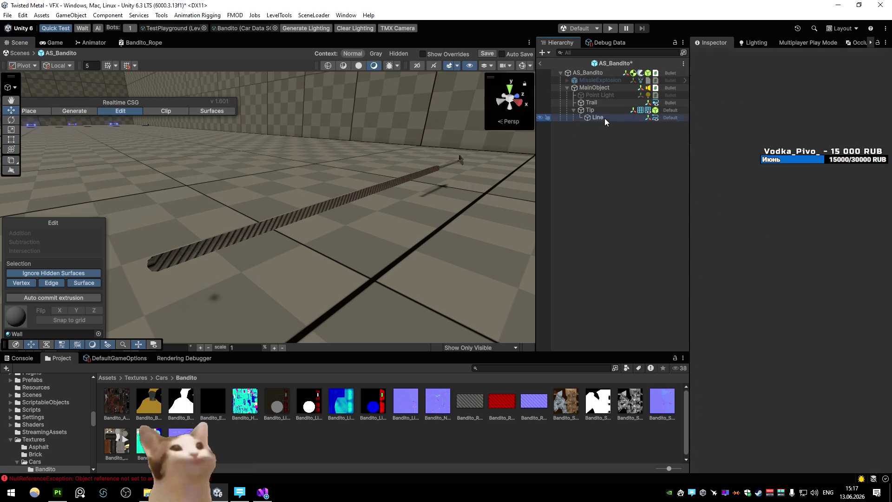
pyautogui.scroll(-5, 816, 279)
pyautogui.click(805, 325)
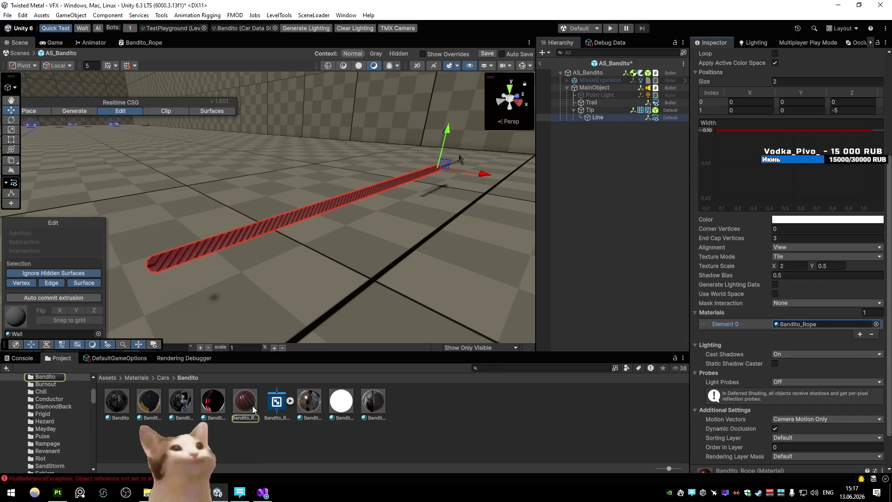
pyautogui.click(252, 404)
pyautogui.click(796, 112)
pyautogui.moveTo(811, 165)
pyautogui.mouseDown()
pyautogui.moveTo(776, 190)
pyautogui.moveTo(765, 233)
pyautogui.moveTo(881, 133)
pyautogui.mouseUp()
pyautogui.moveTo(464, 152)
pyautogui.mouseDown()
pyautogui.moveTo(284, 160)
pyautogui.moveTo(406, 141)
pyautogui.moveTo(494, 143)
pyautogui.moveTo(461, 147)
pyautogui.mouseUp()
pyautogui.scroll(-3, 461, 146)
pyautogui.scroll(-3, 462, 146)
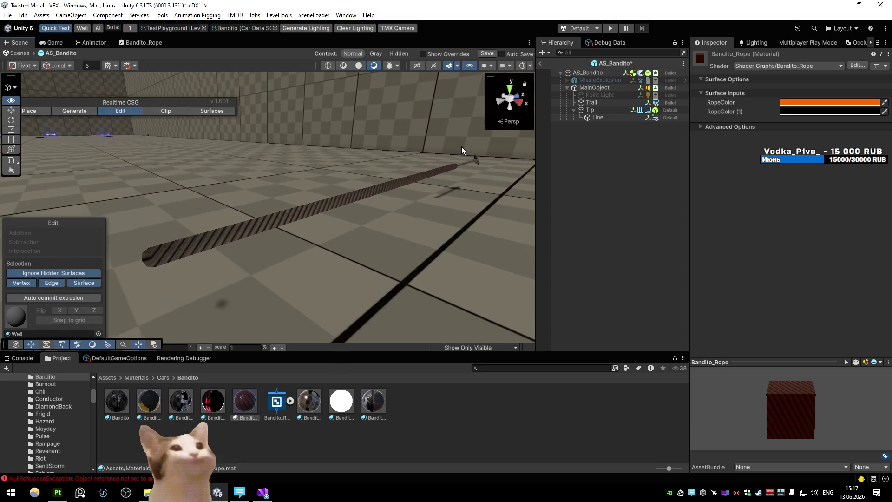
# - Compare the shader graph with the scene rope and select the Line object
pyautogui.click(145, 43)
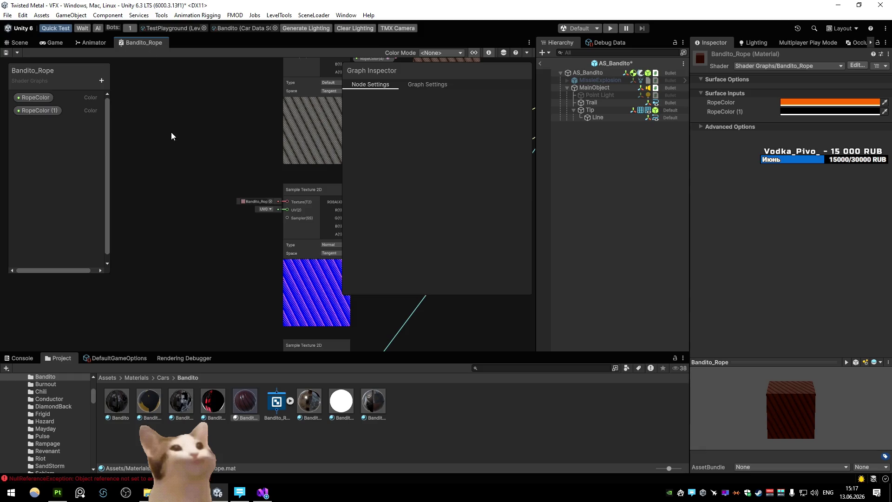
pyautogui.click(18, 42)
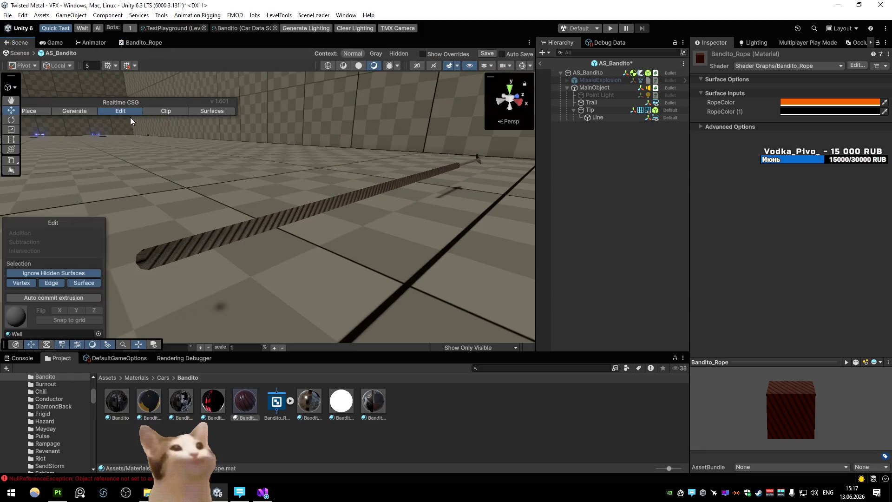
pyautogui.moveTo(172, 129)
pyautogui.mouseDown()
pyautogui.moveTo(294, 163)
pyautogui.moveTo(164, 161)
pyautogui.moveTo(313, 161)
pyautogui.mouseUp()
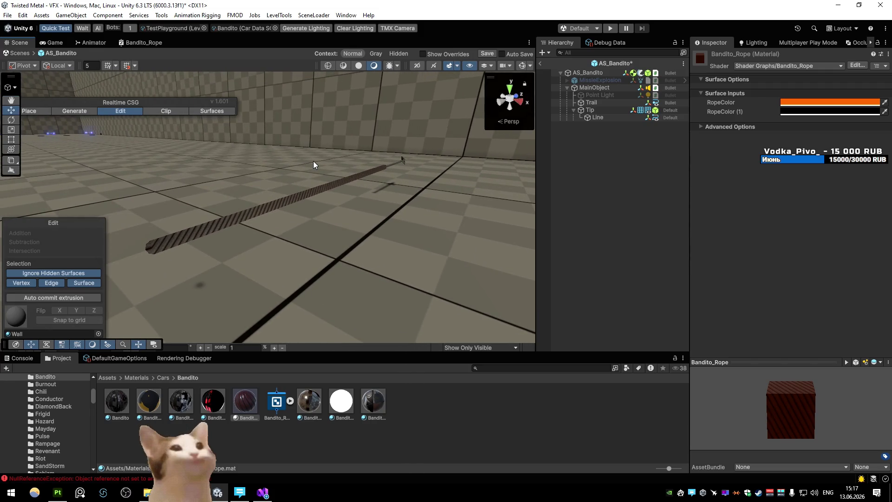
pyautogui.click(597, 117)
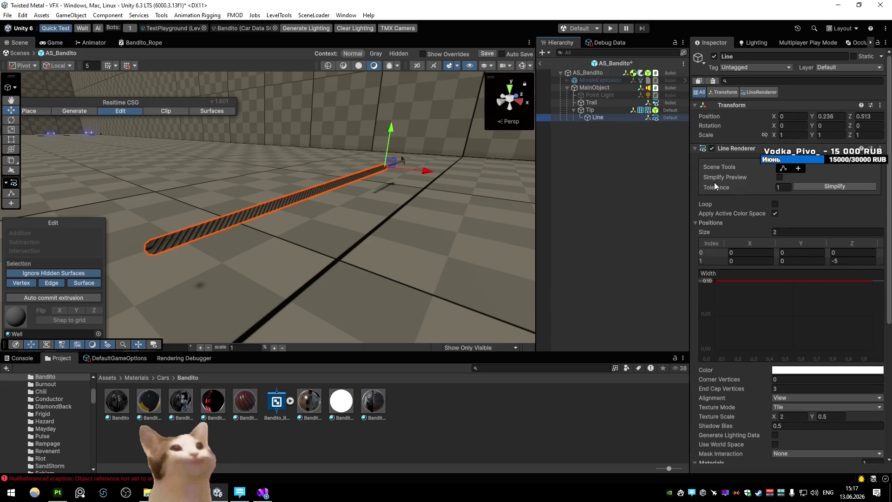
# - Set the Line Renderer's End Cap Vertices to 0, keeping Cast Shadows On
pyautogui.scroll(-5, 785, 253)
pyautogui.click(795, 238)
pyautogui.write('0')
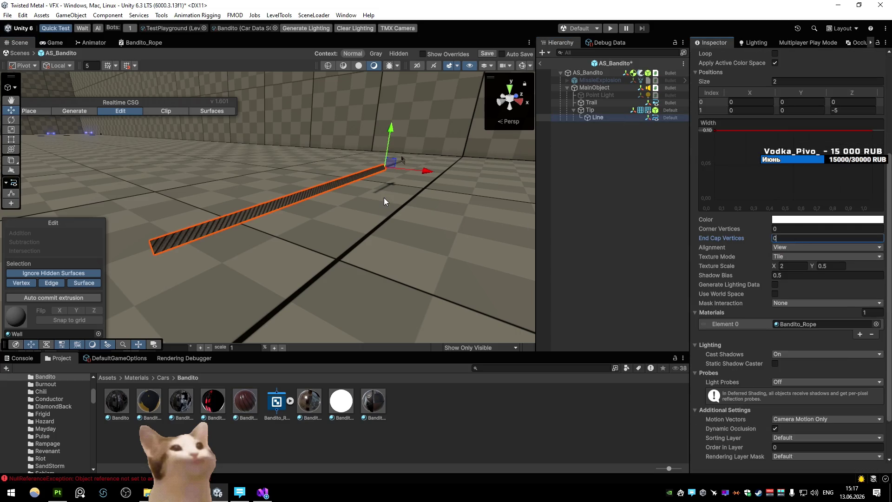
pyautogui.scroll(-3, 732, 253)
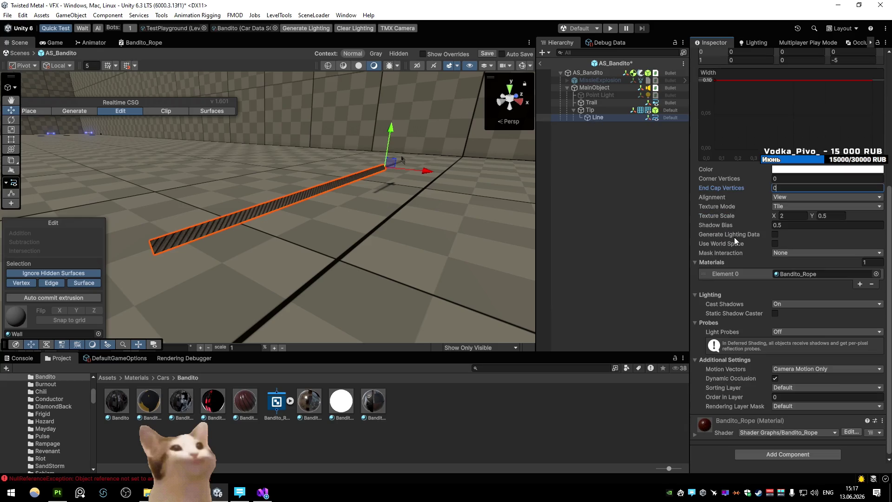
pyautogui.click(772, 305)
pyautogui.click(790, 323)
pyautogui.click(799, 311)
pyautogui.click(790, 330)
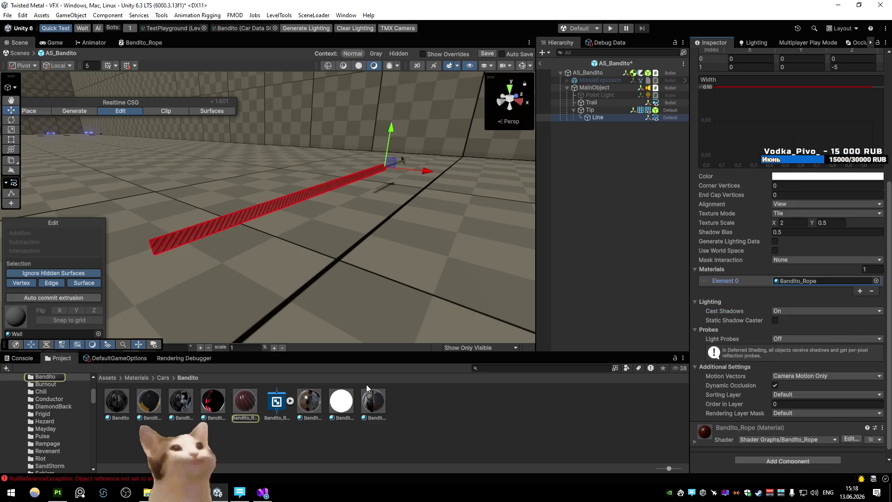
pyautogui.click(248, 405)
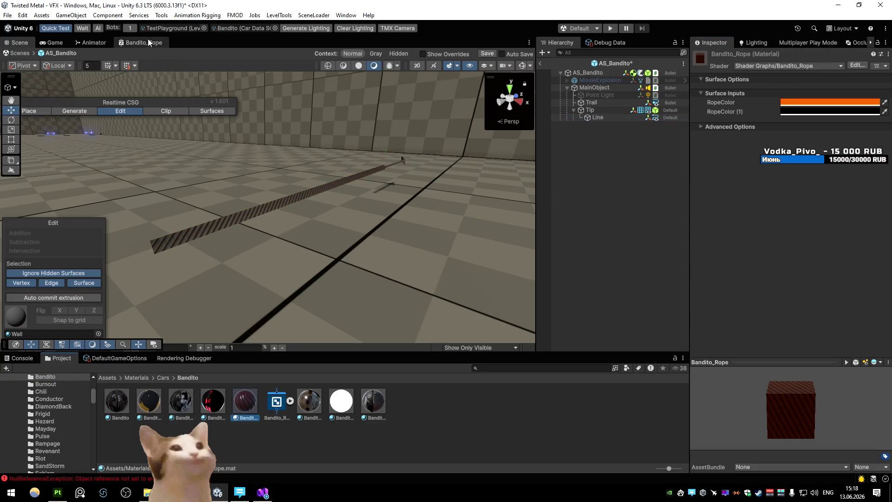
# - Inspect the graph settings and normal map sample node in the maximized Bandito_Rope graph
pyautogui.doubleClick(148, 42)
pyautogui.click(772, 86)
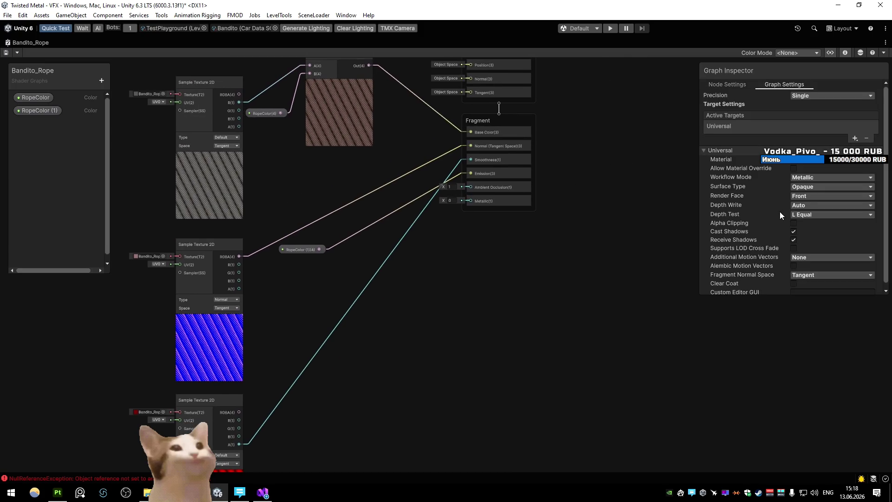
pyautogui.scroll(-1, 802, 230)
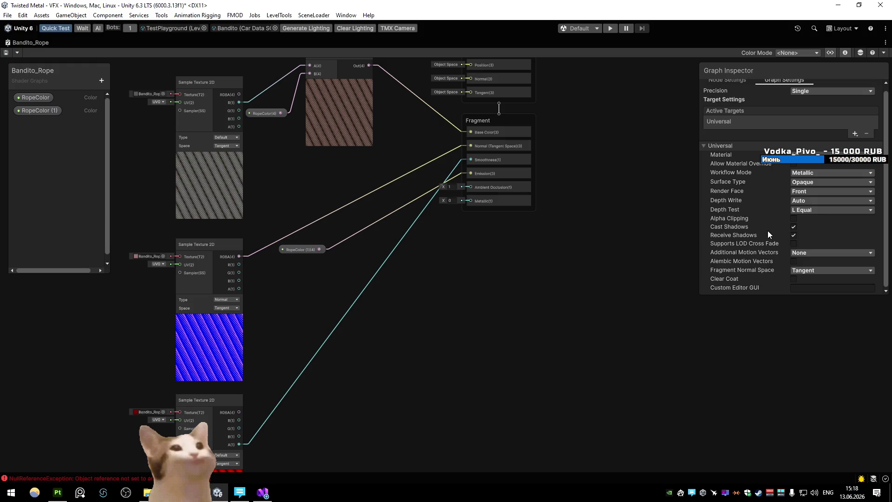
pyautogui.press('a')
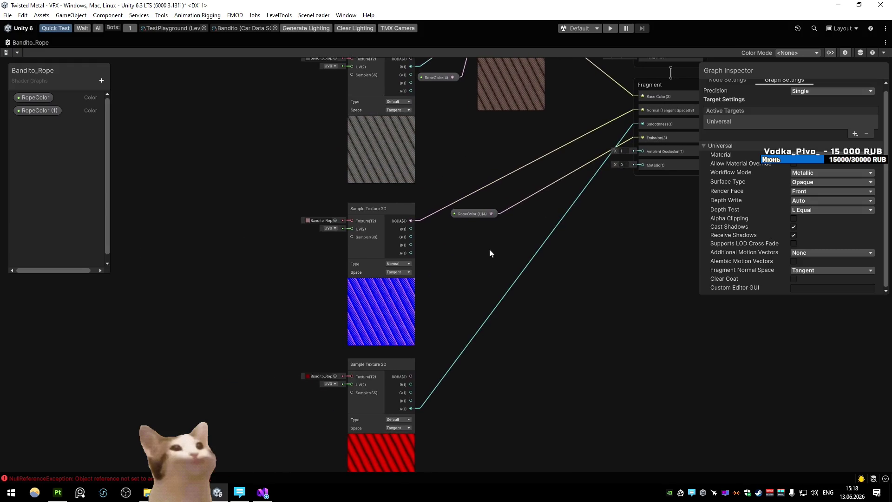
pyautogui.scroll(2, 386, 294)
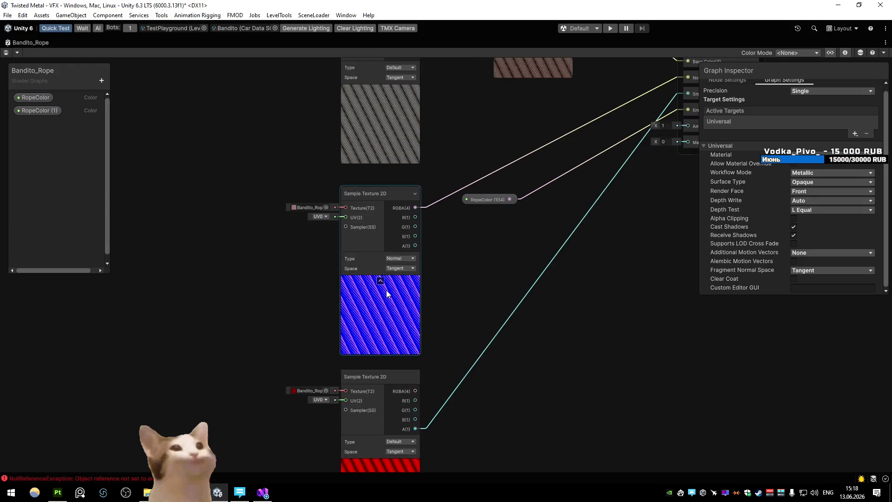
pyautogui.scroll(5, 378, 308)
pyautogui.scroll(-5, 376, 307)
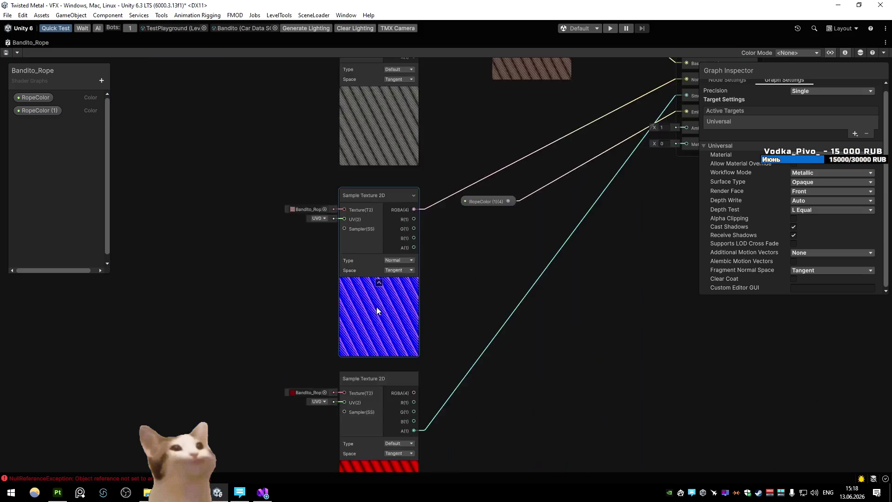
pyautogui.hotkey('shift', 'space')
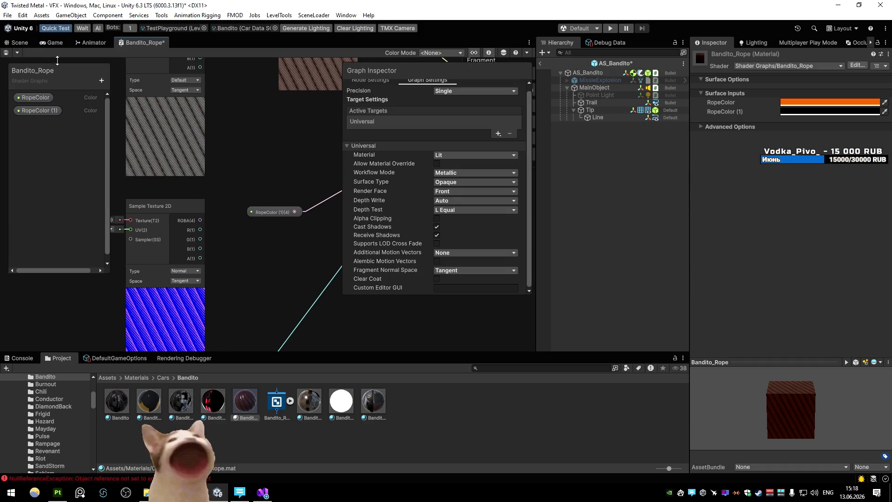
# - Save the Bandito_Rope shader graph and orbit the scene around the striped rope
pyautogui.hotkey('ctrl', 's')
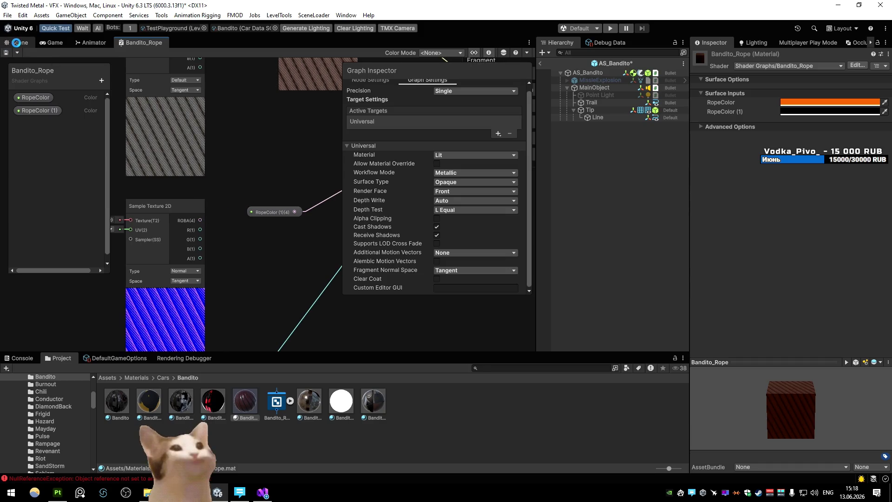
pyautogui.click(16, 43)
pyautogui.moveTo(366, 136)
pyautogui.mouseDown()
pyautogui.moveTo(271, 154)
pyautogui.moveTo(390, 148)
pyautogui.mouseUp()
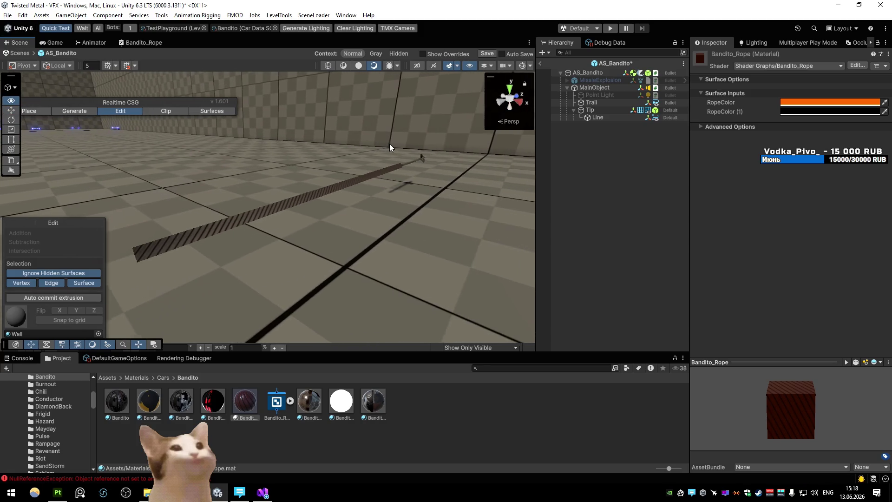
# - Set RopeColor to pure red FF0000 and check the rope in the graph and scene
pyautogui.click(821, 102)
pyautogui.moveTo(859, 245); pyautogui.dragTo(772, 244)
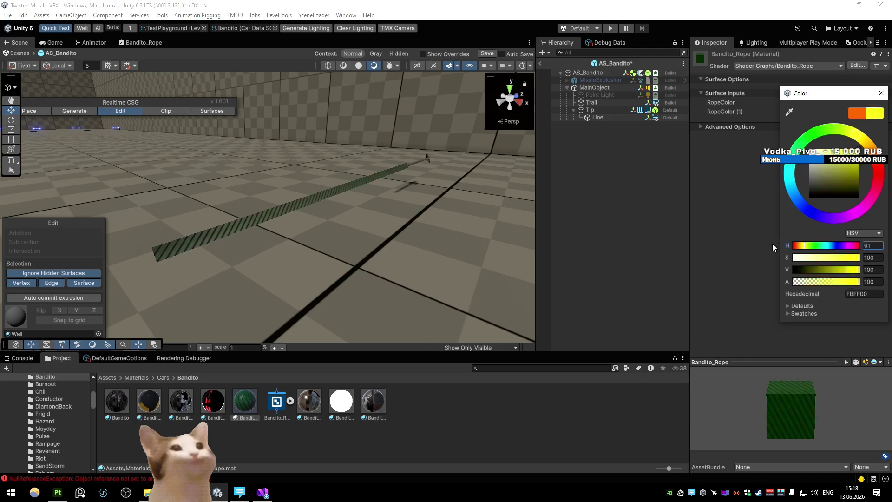
pyautogui.click(605, 245)
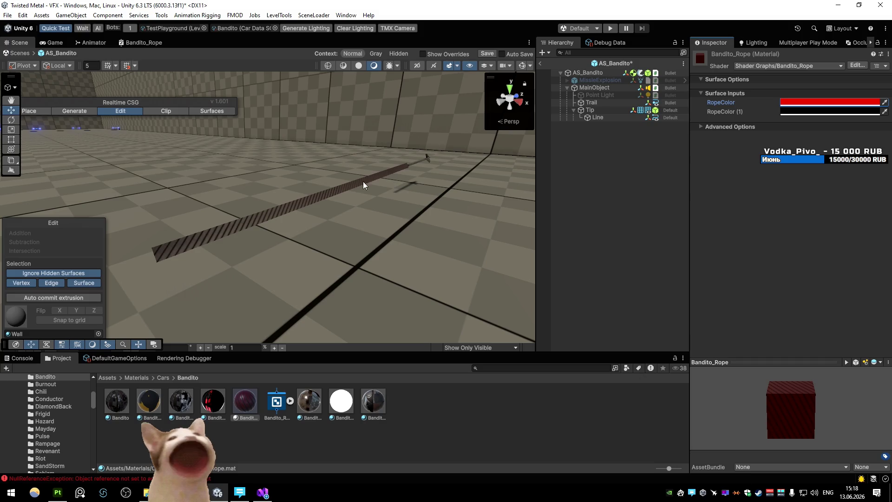
pyautogui.click(133, 41)
pyautogui.hotkey('shift', 'space')
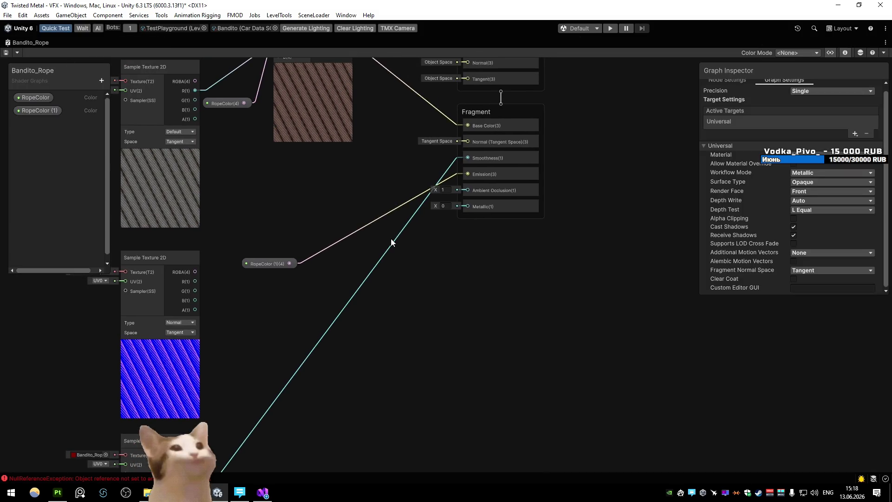
pyautogui.press('a')
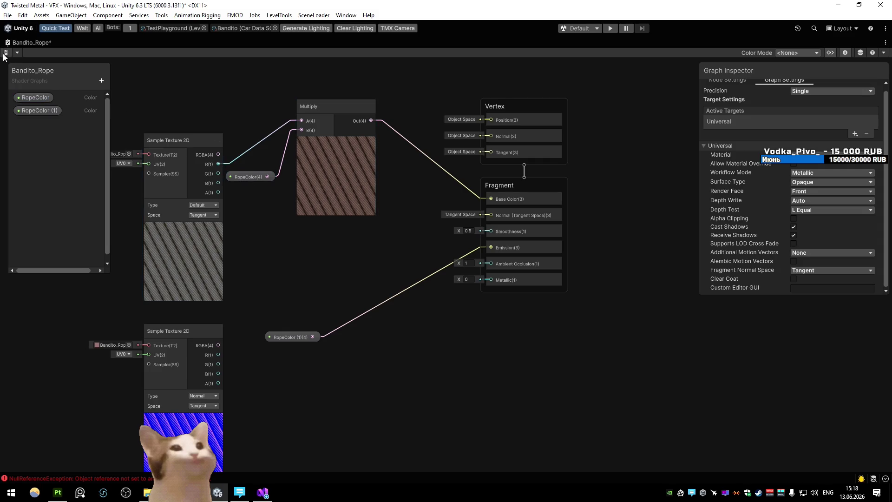
pyautogui.hotkey('shift', 'space')
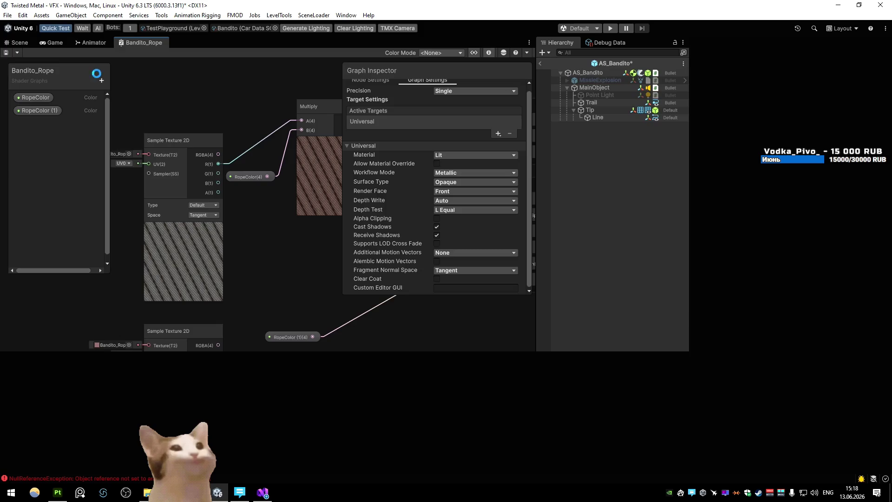
pyautogui.click(15, 42)
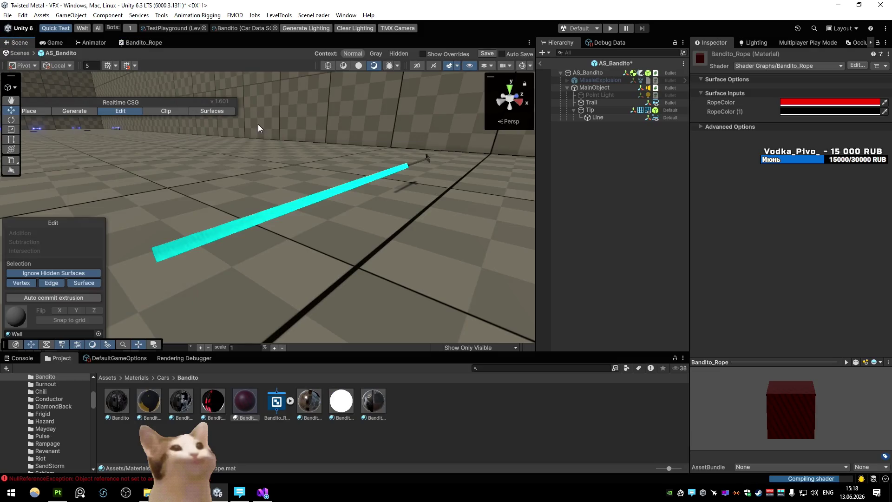
pyautogui.moveTo(256, 118)
pyautogui.mouseDown()
pyautogui.moveTo(377, 177)
pyautogui.moveTo(296, 175)
pyautogui.moveTo(364, 188)
pyautogui.mouseUp()
pyautogui.scroll(-5, 364, 188)
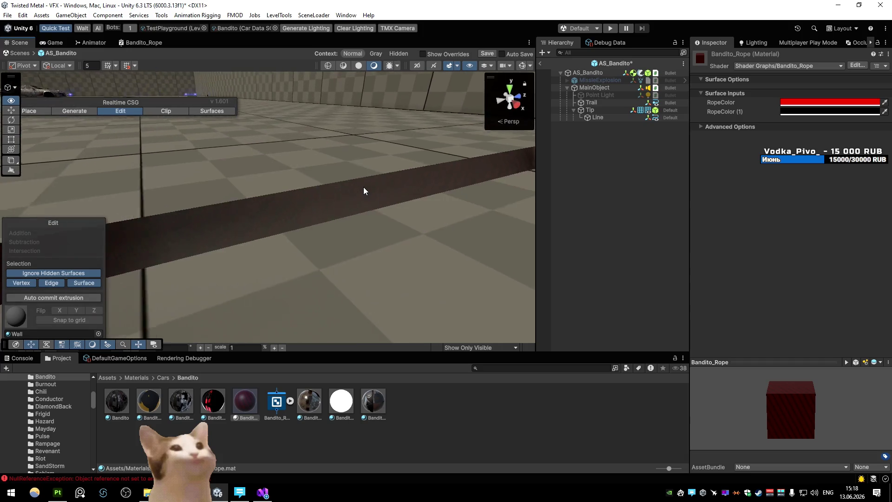
pyautogui.scroll(-8, 362, 186)
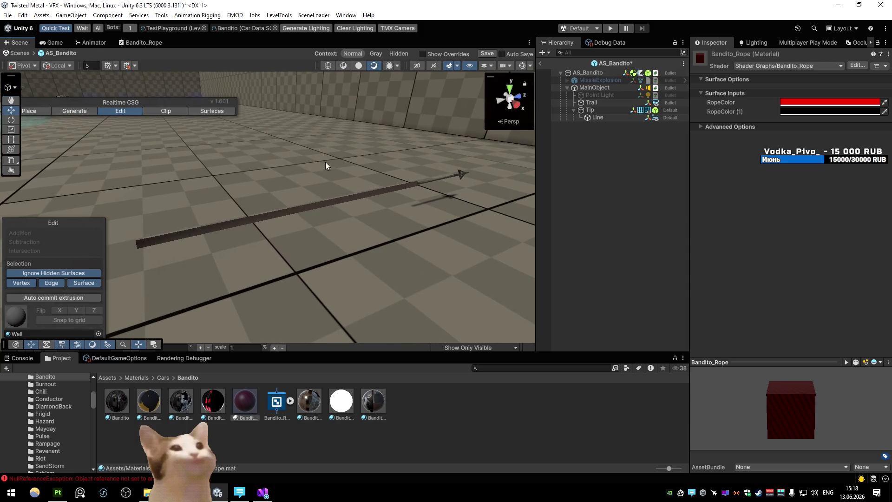
# - Try the graph's Ambient Occlusion at 0, restore it to 1, and open the Rendering Debugger
pyautogui.doubleClick(142, 42)
pyautogui.click(466, 263)
pyautogui.write('0')
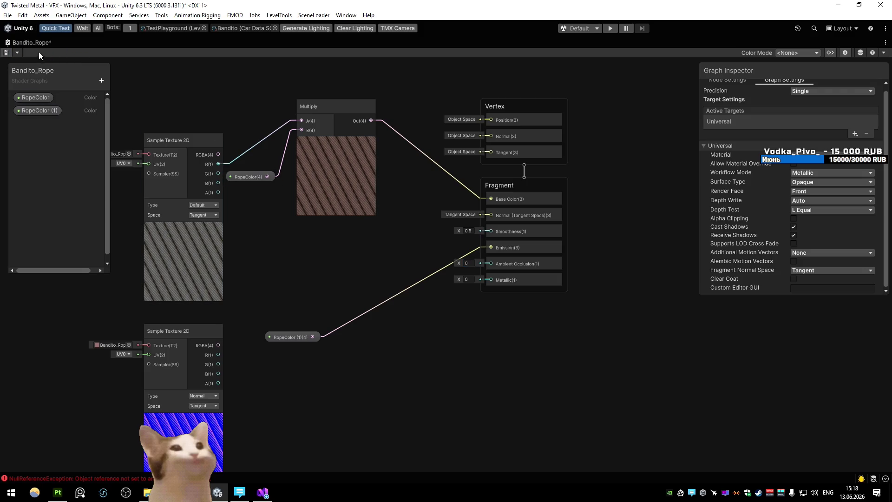
pyautogui.doubleClick(15, 40)
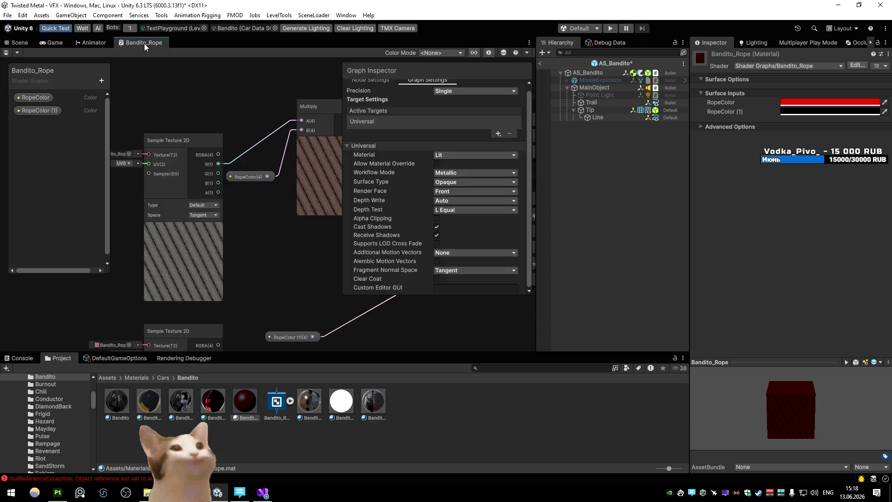
pyautogui.doubleClick(144, 43)
pyautogui.click(468, 263)
pyautogui.write('1')
pyautogui.press('Return')
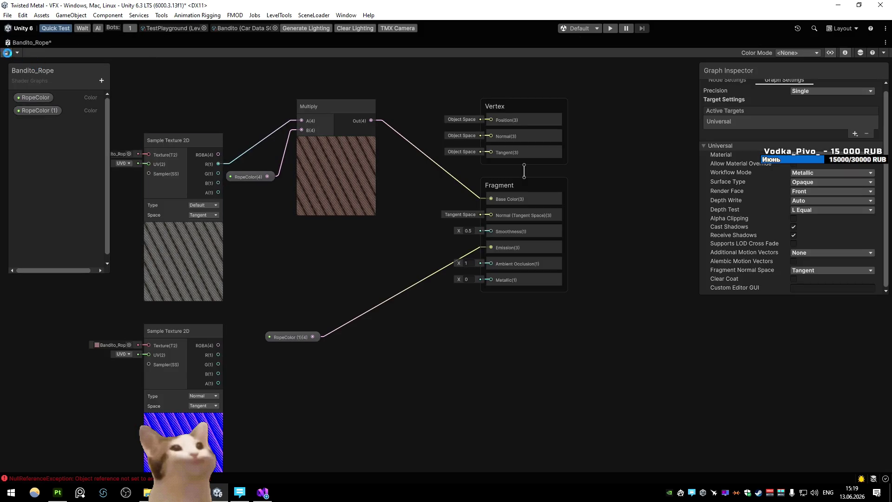
pyautogui.doubleClick(9, 45)
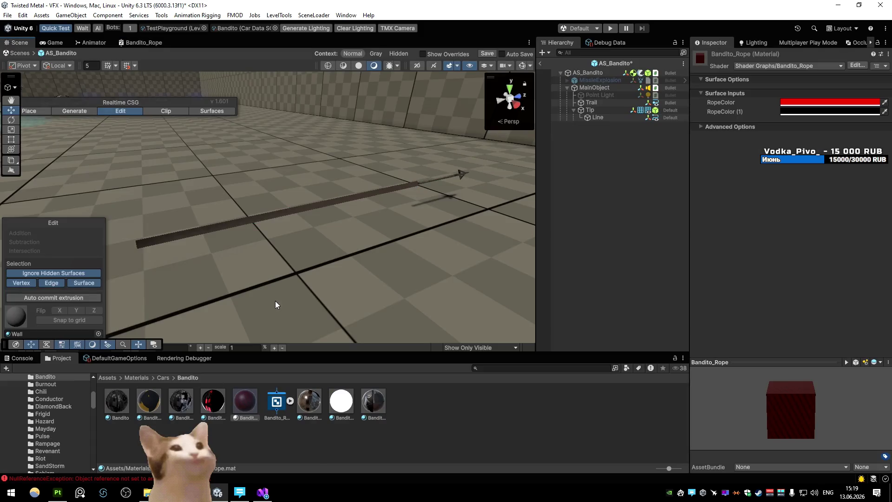
pyautogui.click(184, 359)
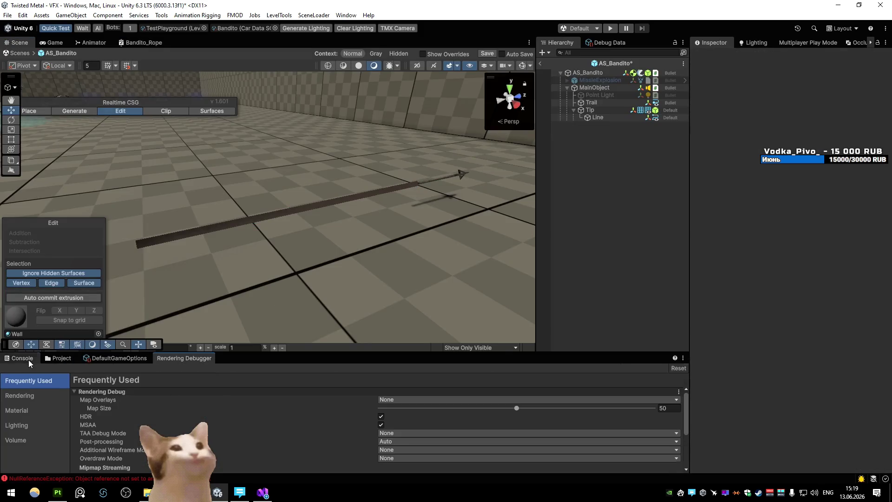
# - Toggle screen space ambient occlusion on the ForwardRenderer several times to compare the rope
pyautogui.click(58, 358)
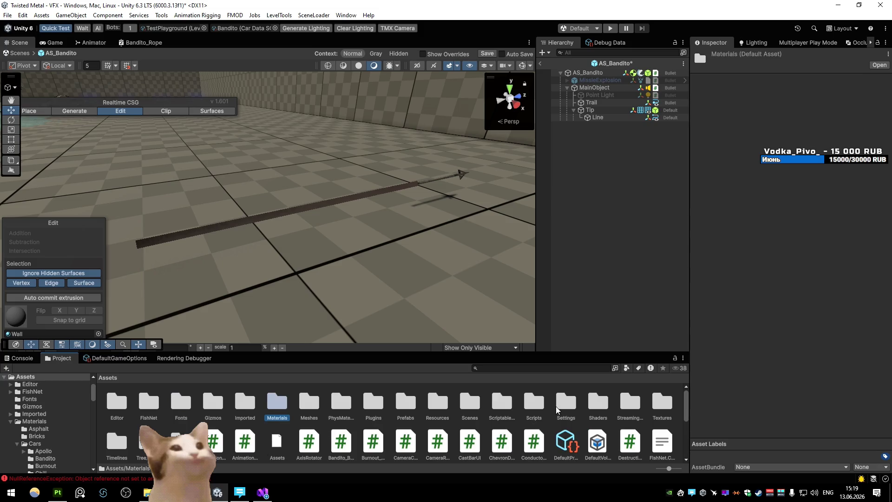
pyautogui.doubleClick(566, 401)
pyautogui.click(213, 402)
pyautogui.scroll(-3, 723, 269)
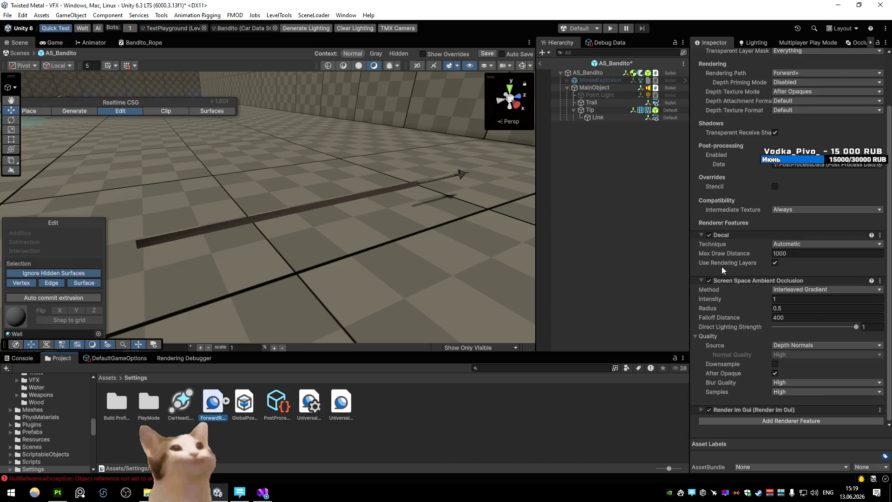
pyautogui.click(709, 281)
pyautogui.click(709, 281)
pyautogui.click(710, 281)
pyautogui.click(710, 281)
pyautogui.click(710, 281)
pyautogui.click(710, 281)
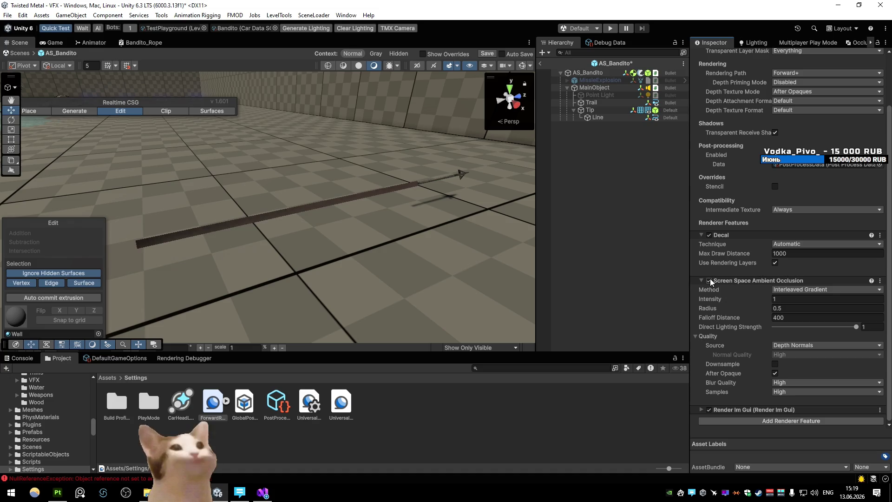
# - Select the rope Line and preview its Albedo in the Rendering Debugger's Material Override
pyautogui.click(611, 117)
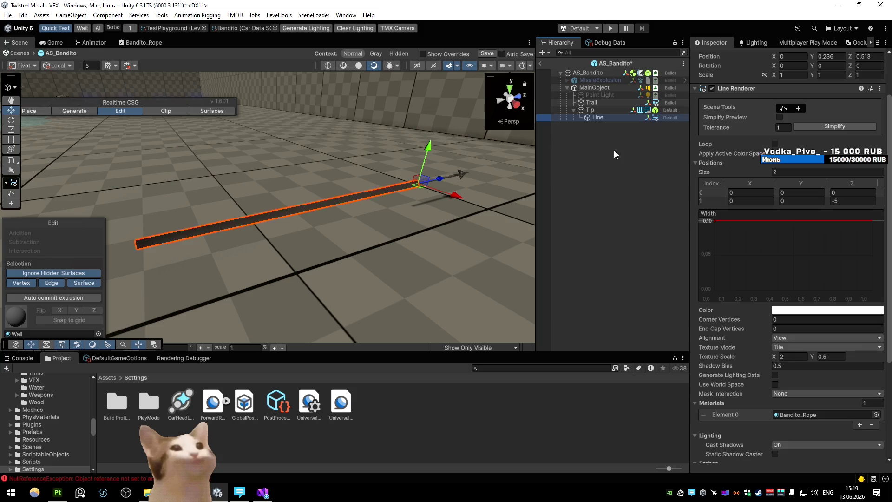
pyautogui.scroll(-5, 711, 194)
pyautogui.click(829, 289)
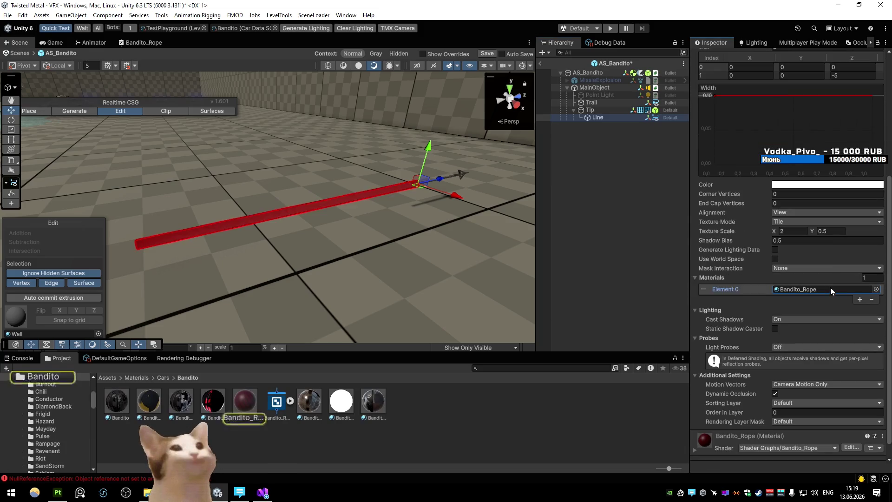
pyautogui.click(196, 358)
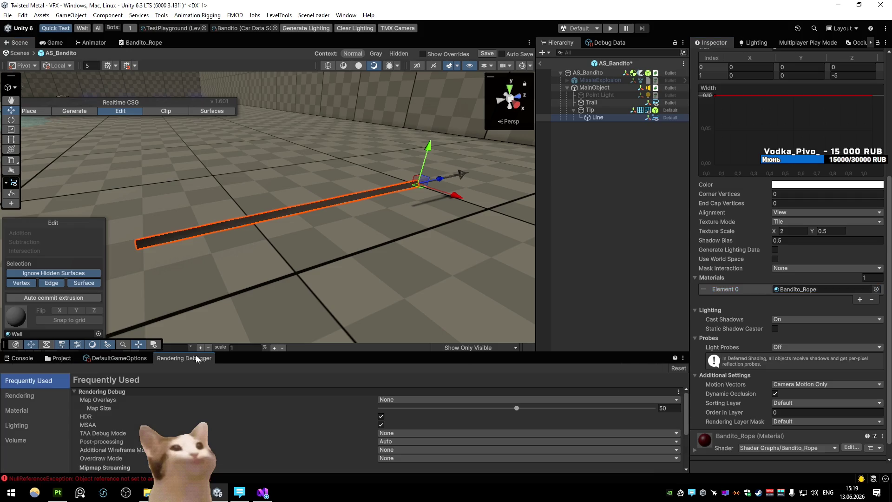
pyautogui.click(40, 395)
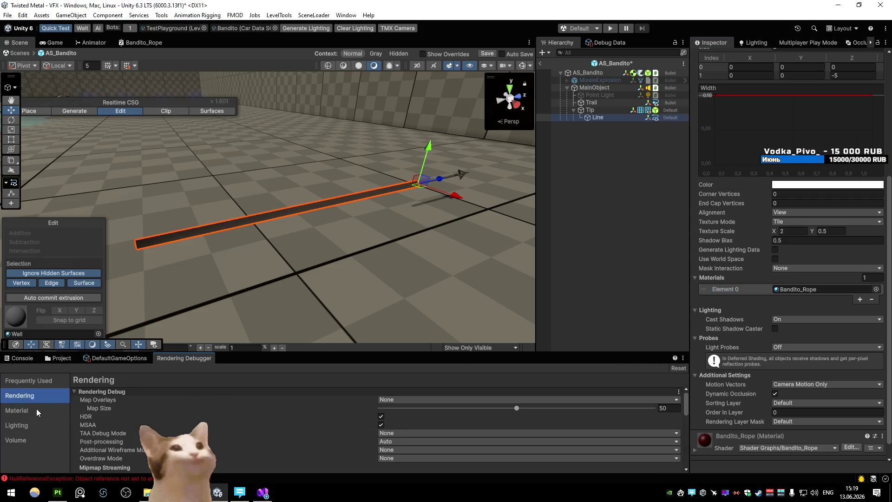
pyautogui.click(37, 410)
pyautogui.click(400, 399)
pyautogui.click(423, 284)
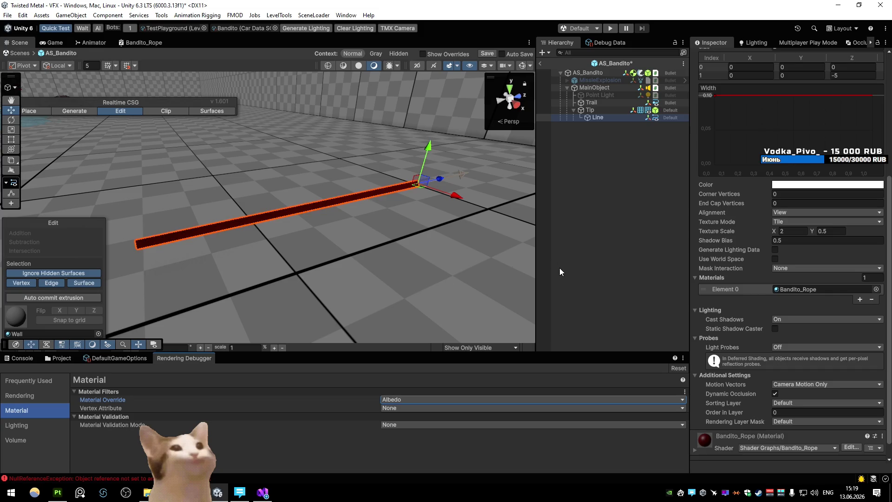
# - Cycle the Material Override through Specular, Smoothness and Ambient Occlusion views
pyautogui.click(416, 399)
pyautogui.click(409, 400)
pyautogui.click(406, 400)
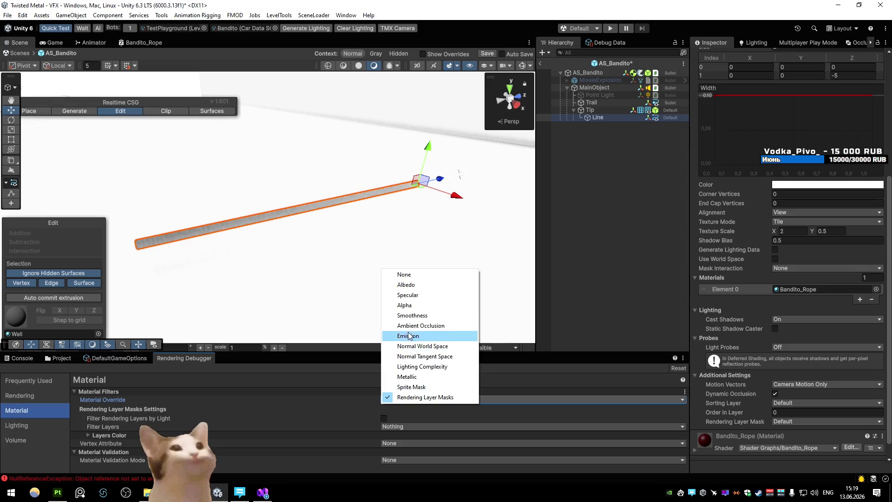
pyautogui.click(415, 296)
pyautogui.click(407, 399)
pyautogui.click(409, 316)
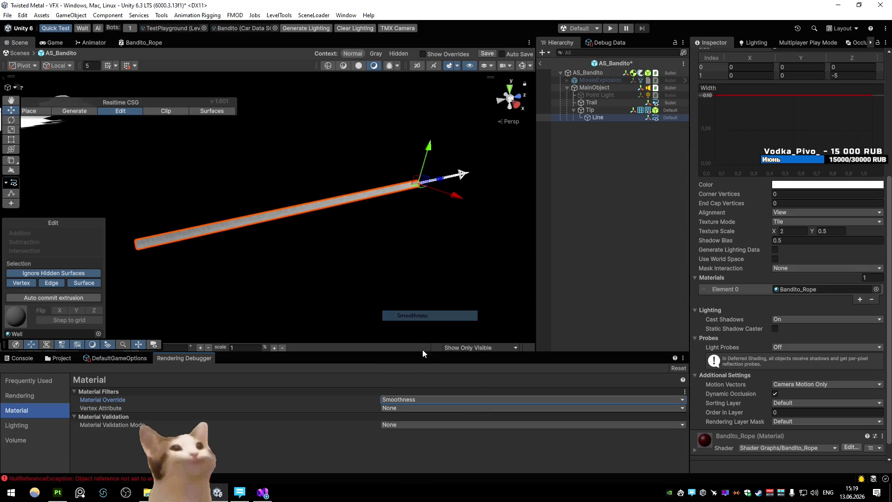
pyautogui.click(419, 399)
pyautogui.click(409, 323)
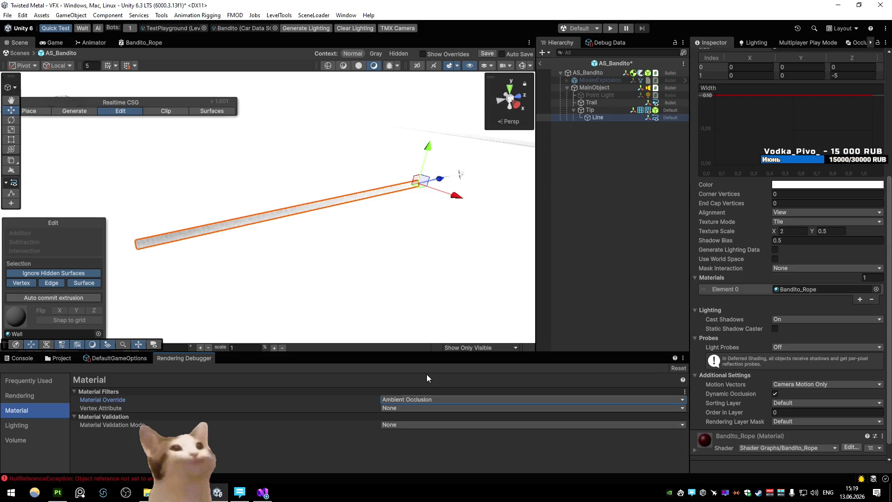
# - Preview Lighting Complexity and Metallic, then set Material Override back to None
pyautogui.click(422, 401)
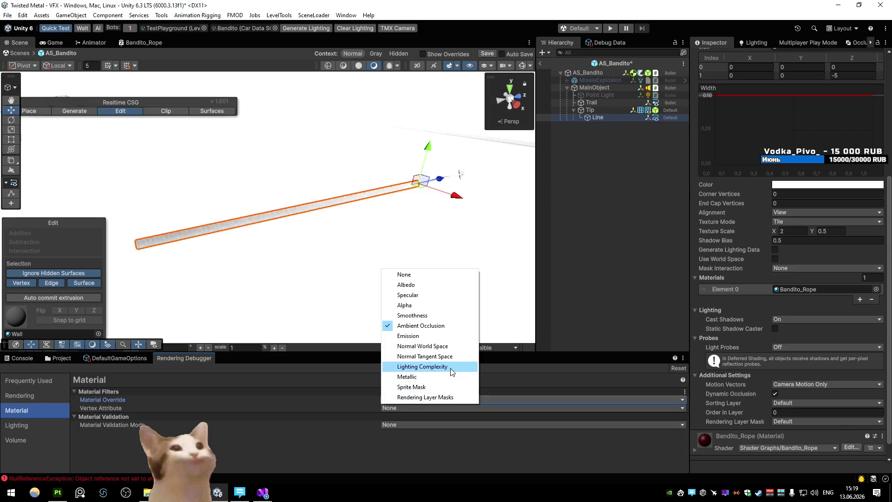
pyautogui.click(421, 366)
pyautogui.click(428, 392)
pyautogui.click(419, 392)
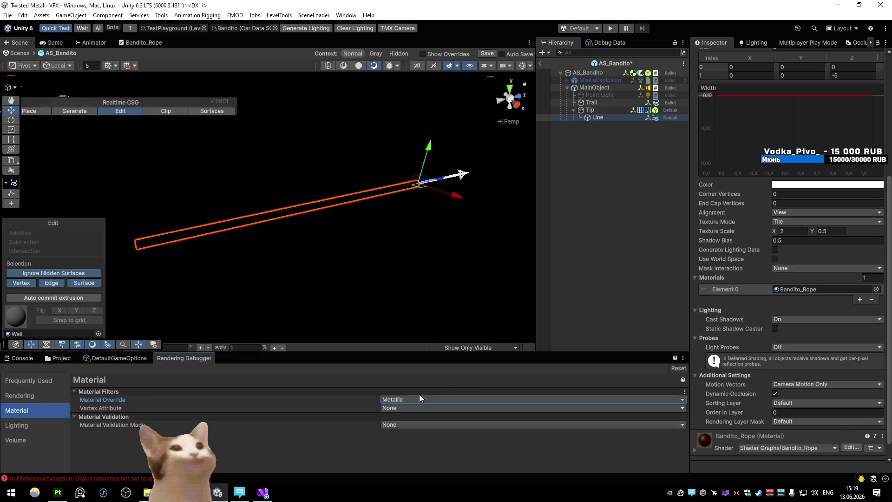
pyautogui.click(419, 400)
pyautogui.click(404, 274)
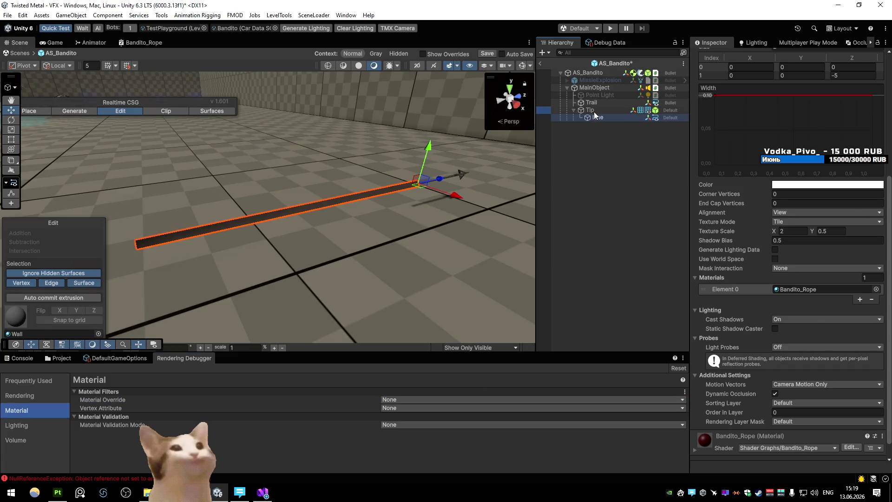
# - Set the rope Line Renderer's Texture Mode from Tile to Distribute Per Segment
pyautogui.click(599, 118)
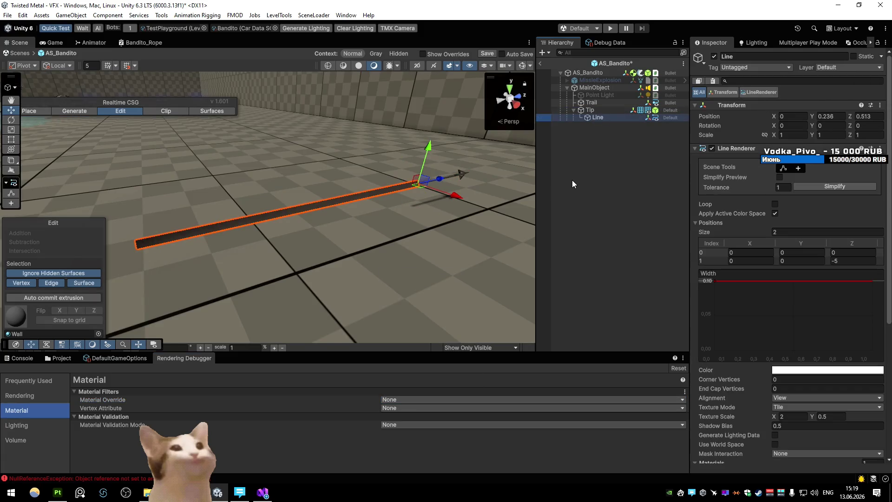
pyautogui.click(775, 214)
pyautogui.scroll(-5, 776, 213)
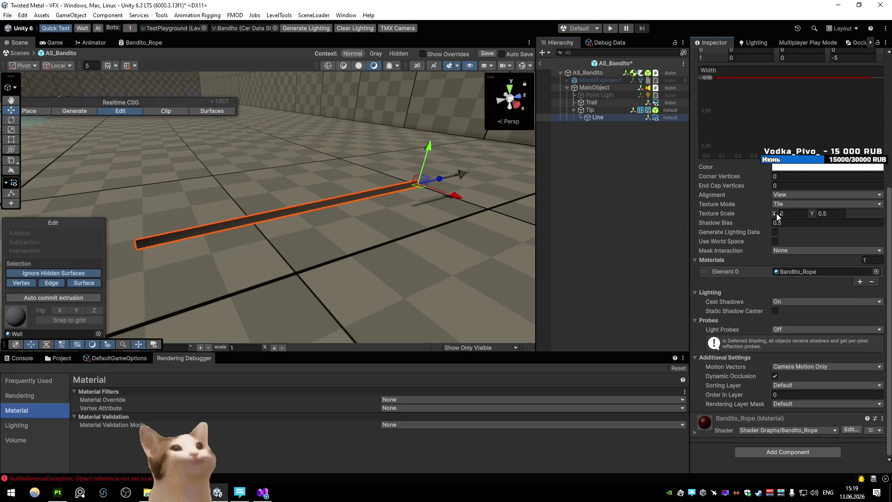
pyautogui.click(794, 223)
pyautogui.click(790, 205)
pyautogui.click(796, 234)
# - Confirm Distribute Per Segment and expand the Bandito_Rope material's surface settings
pyautogui.click(792, 204)
pyautogui.click(793, 223)
pyautogui.click(791, 204)
pyautogui.click(794, 230)
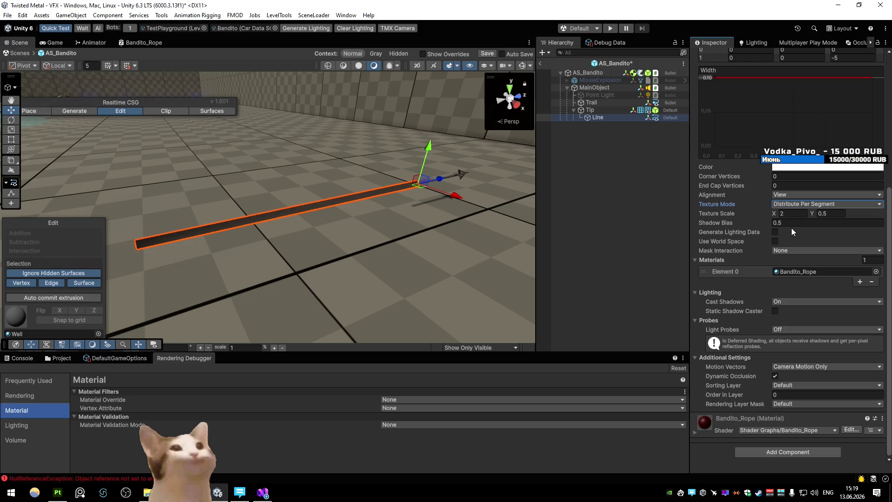
pyautogui.click(693, 423)
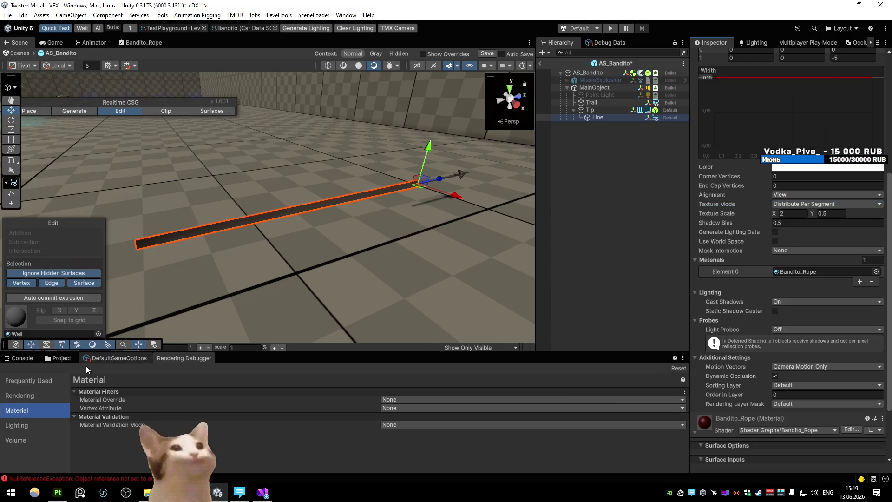
pyautogui.click(60, 357)
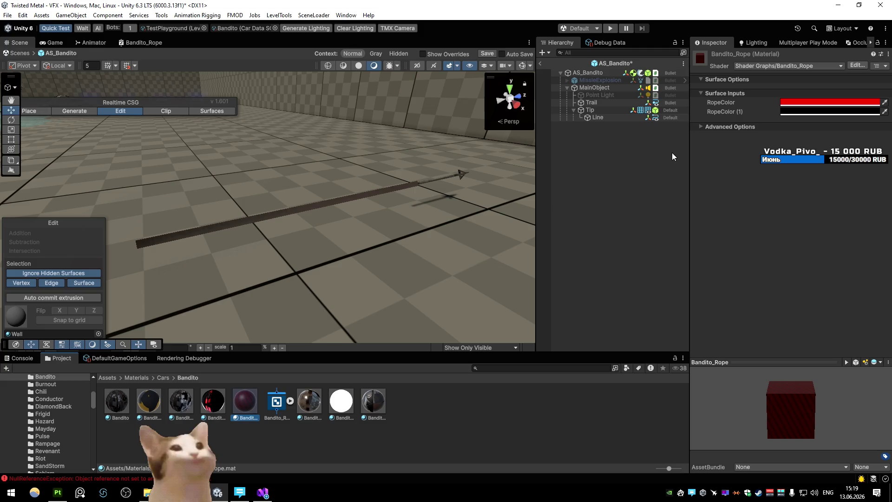
# - Select the Bandito_Rope material and darken its RopeColor to black
pyautogui.click(605, 116)
pyautogui.scroll(-5, 766, 209)
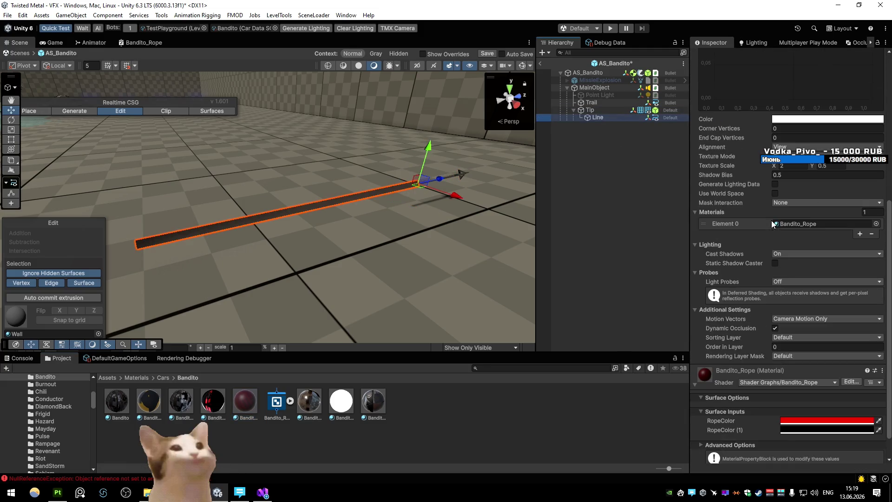
pyautogui.click(255, 402)
pyautogui.click(830, 102)
pyautogui.moveTo(883, 133)
pyautogui.mouseDown()
pyautogui.moveTo(735, 108)
pyautogui.moveTo(712, 267)
pyautogui.moveTo(679, 99)
pyautogui.moveTo(629, 278)
pyautogui.mouseUp()
pyautogui.moveTo(530, 233)
pyautogui.mouseDown()
pyautogui.moveTo(227, 185)
pyautogui.moveTo(333, 211)
pyautogui.moveTo(213, 179)
pyautogui.moveTo(448, 173)
pyautogui.mouseUp()
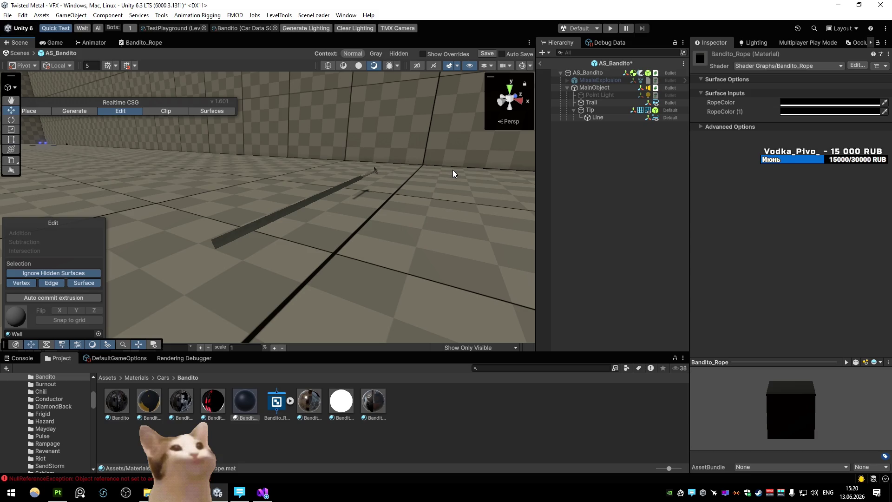
# - Set the Bandito_Rope shader graph's Render Face to Both
pyautogui.click(858, 65)
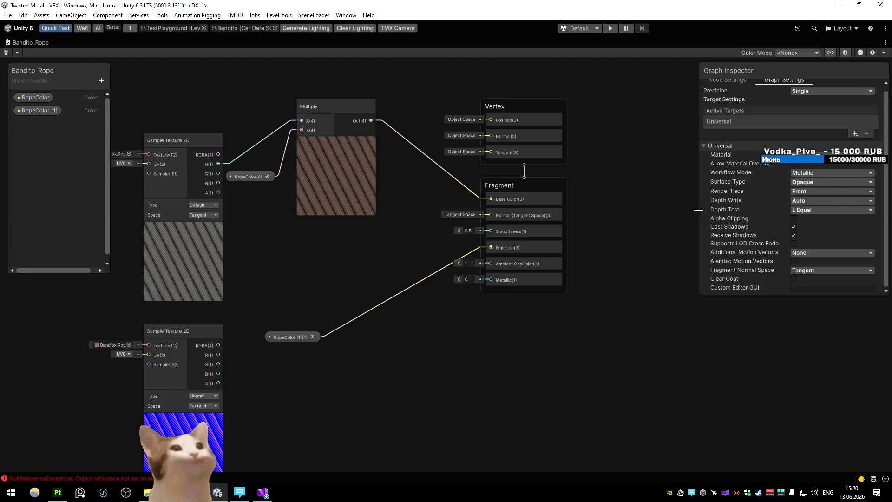
pyautogui.click(824, 190)
pyautogui.click(815, 222)
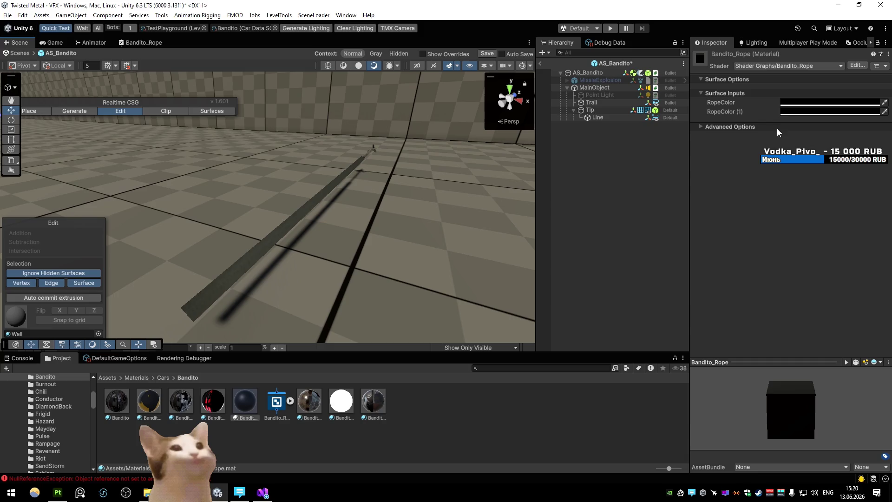
# - Set RopeColor back to red and inspect the rope in an enlarged scene view
pyautogui.click(829, 103)
pyautogui.click(874, 177)
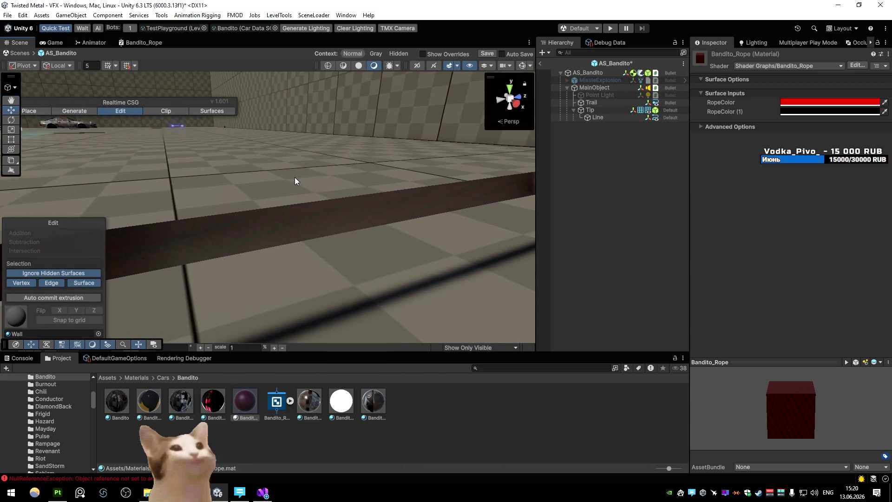
pyautogui.hotkey('shift', 'space')
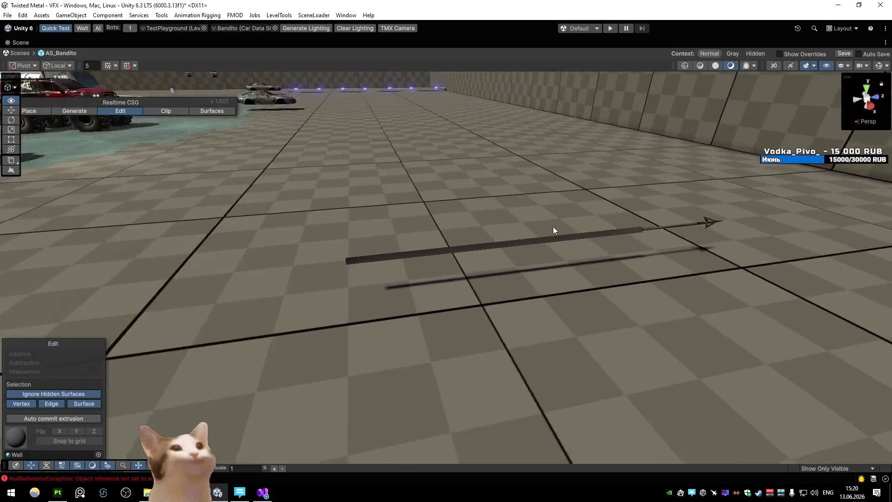
pyautogui.moveTo(553, 227); pyautogui.dragTo(595, 227)
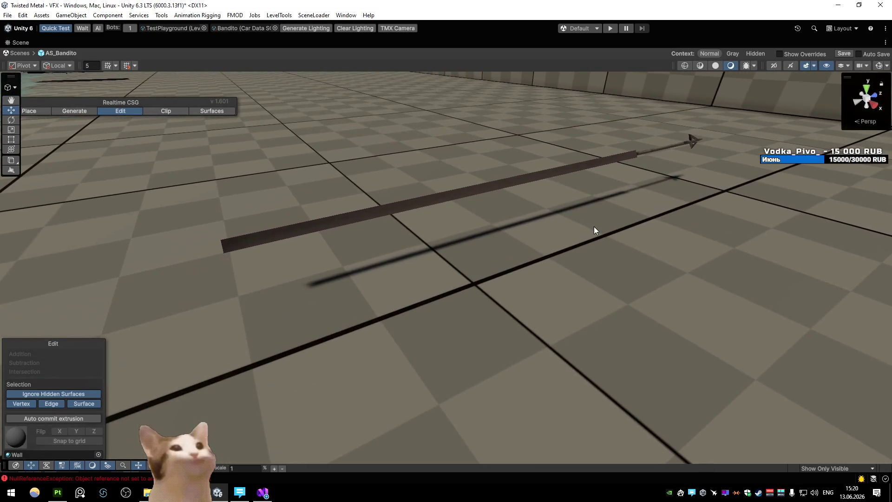
pyautogui.hotkey('shift', 'space')
# - Return the Project browser to the top-level Assets folder
pyautogui.click(189, 361)
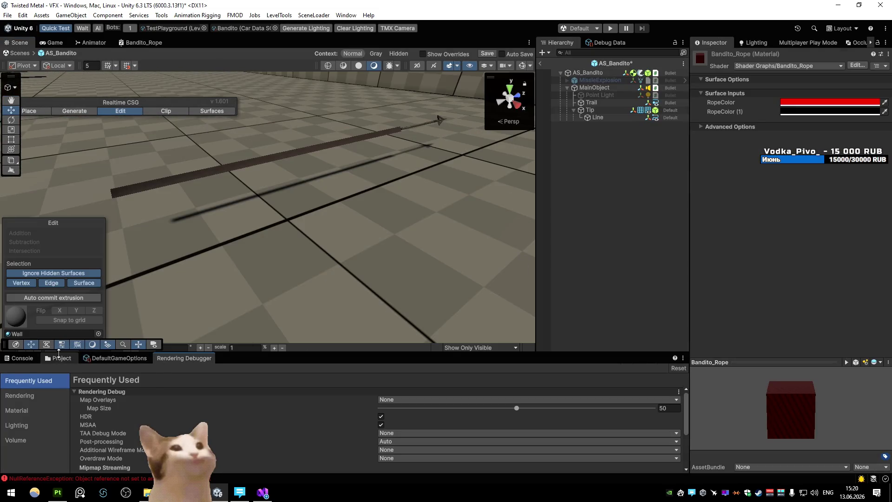
pyautogui.click(61, 361)
pyautogui.click(108, 378)
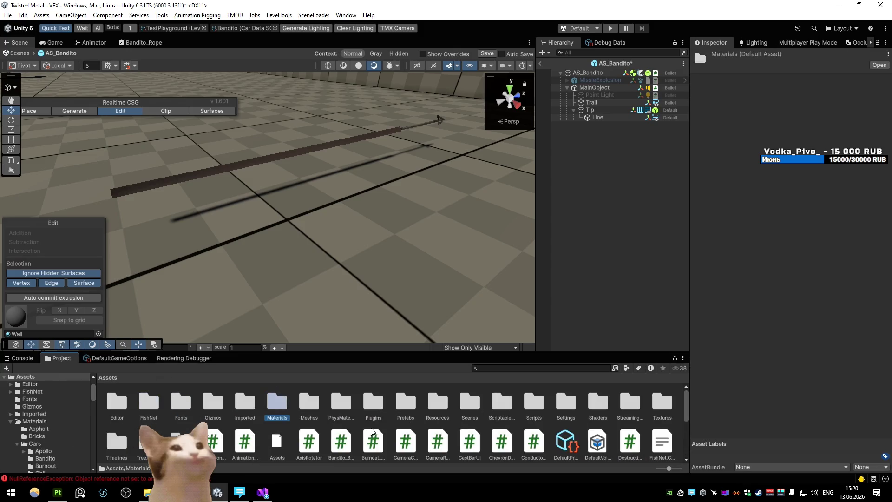
# - Toggle SSAO off and on in the ForwardRenderer, leaving it enabled
pyautogui.doubleClick(566, 402)
pyautogui.click(213, 402)
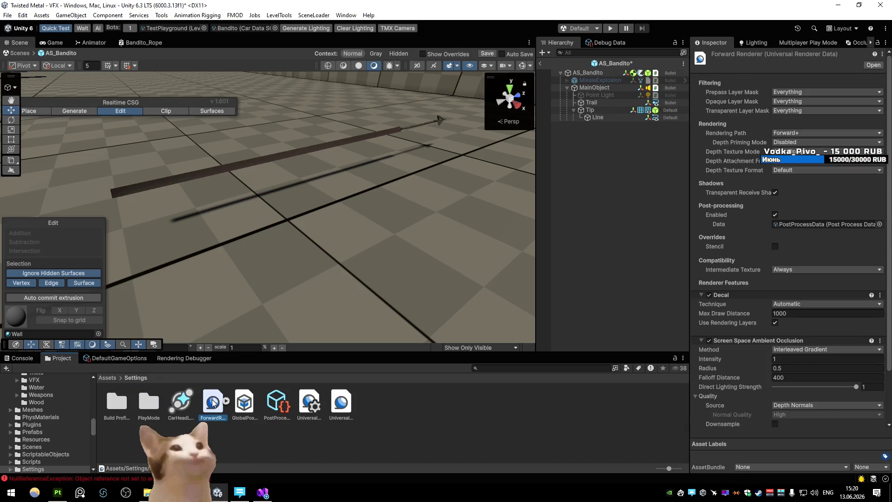
pyautogui.scroll(-3, 849, 251)
pyautogui.click(709, 281)
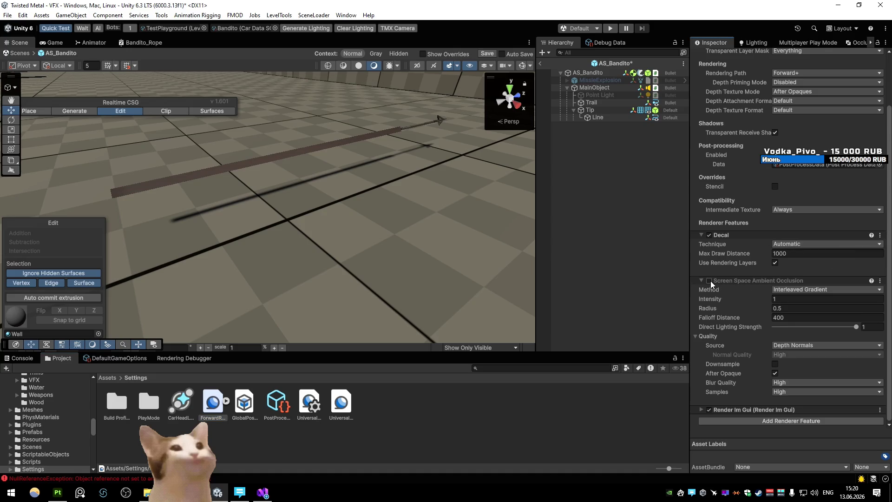
pyautogui.click(709, 280)
pyautogui.click(709, 280)
pyautogui.click(710, 281)
# - Save the modified AS_Bandito prefab and reopen it for editing
pyautogui.click(598, 117)
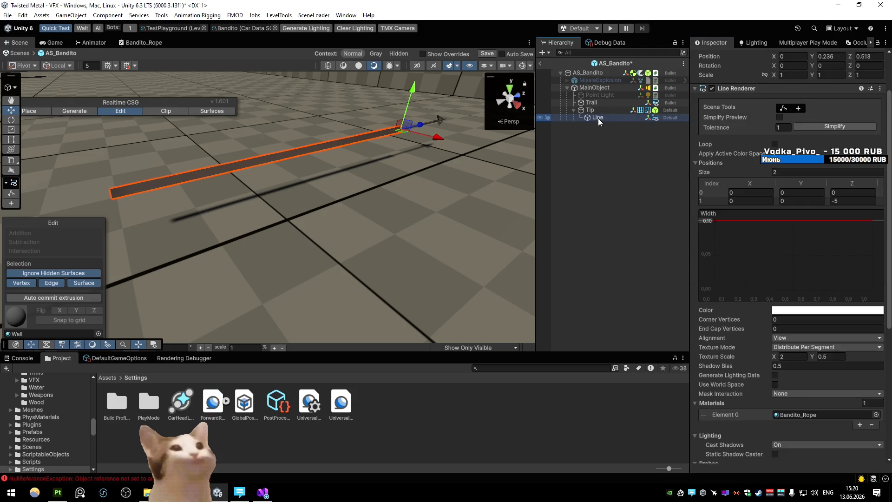
pyautogui.click(540, 63)
pyautogui.click(408, 261)
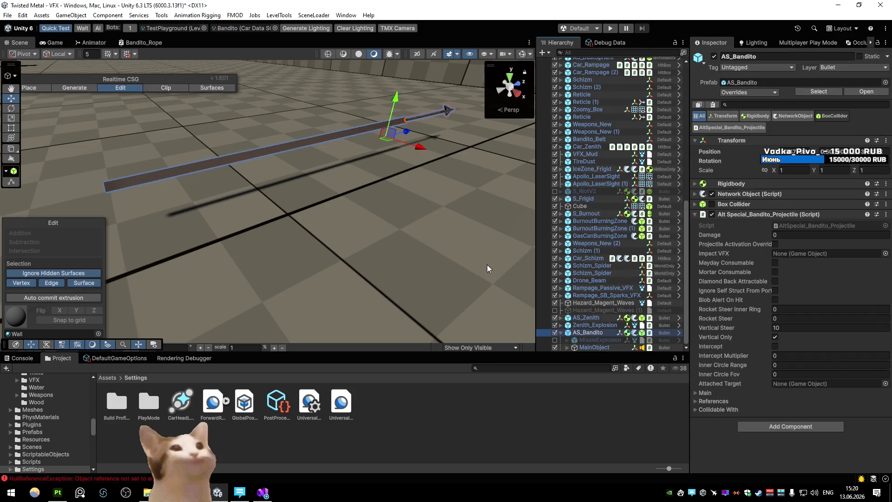
pyautogui.click(866, 92)
# - Select the rope Line, enable the Simplify preview and edit its horizontal texture scale
pyautogui.click(595, 118)
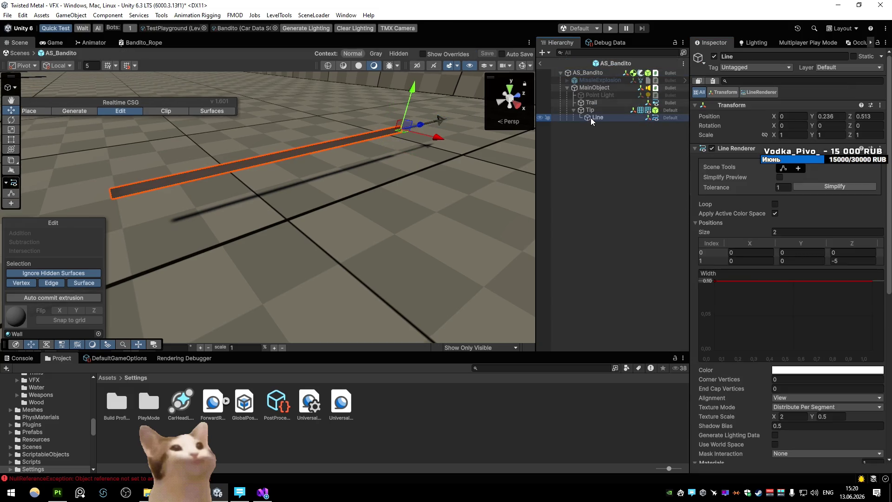
pyautogui.click(780, 177)
pyautogui.scroll(-15, 782, 180)
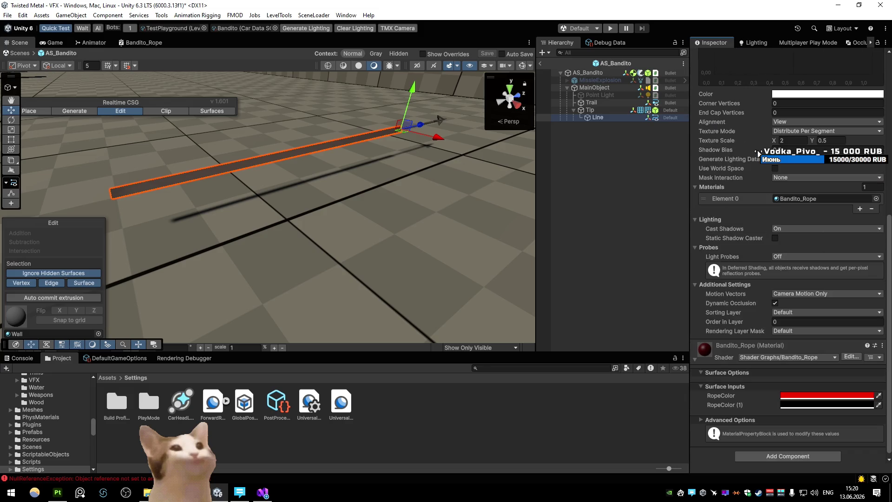
pyautogui.moveTo(354, 140); pyautogui.dragTo(347, 123)
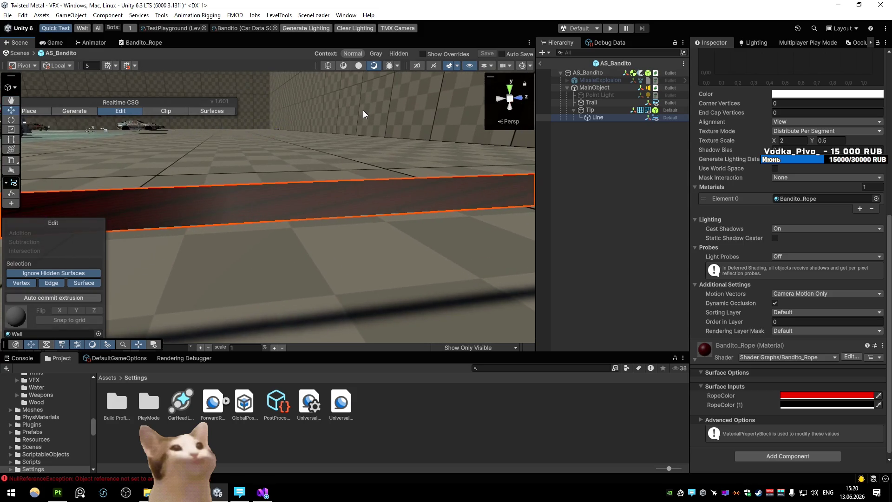
pyautogui.press('f')
pyautogui.click(794, 141)
pyautogui.write('4')
pyautogui.write('8')
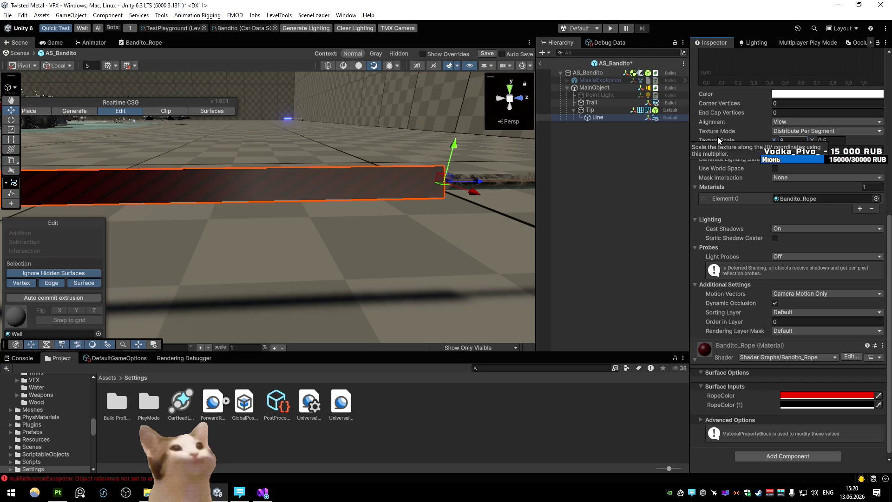
pyautogui.moveTo(420, 158)
pyautogui.mouseDown()
pyautogui.moveTo(411, 147)
pyautogui.moveTo(432, 154)
pyautogui.moveTo(436, 138)
pyautogui.mouseUp()
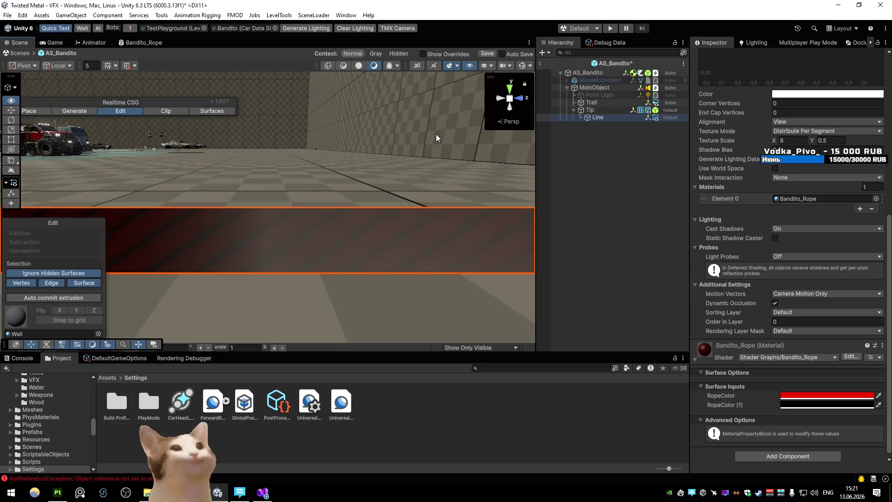
# - Set Texture Mode back to Tile with Texture Scale X 2, then bring up the Bandito_Rope shader graph
pyautogui.click(790, 131)
pyautogui.click(785, 149)
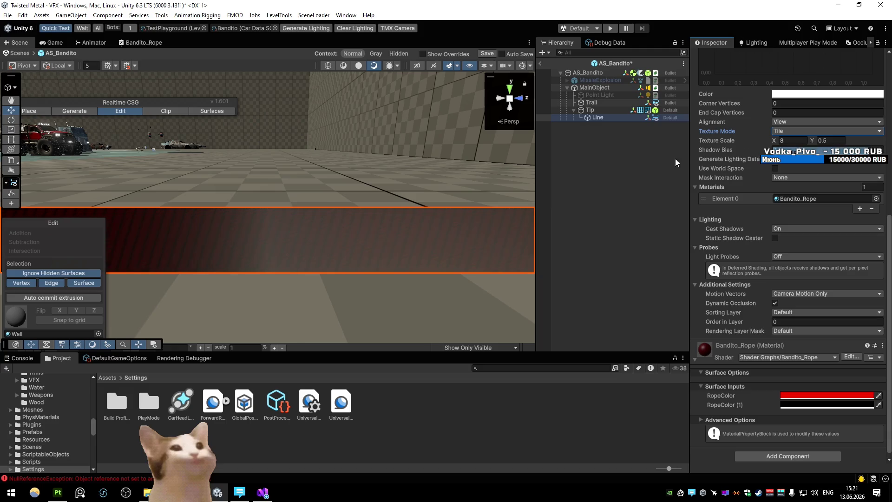
pyautogui.click(797, 140)
pyautogui.write('2')
pyautogui.moveTo(483, 154)
pyautogui.mouseDown()
pyautogui.moveTo(472, 139)
pyautogui.moveTo(465, 146)
pyautogui.mouseUp()
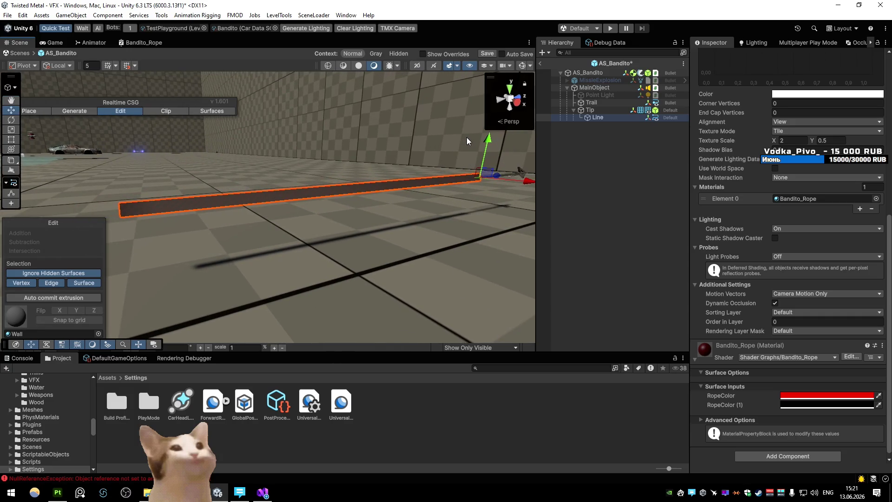
pyautogui.doubleClick(142, 42)
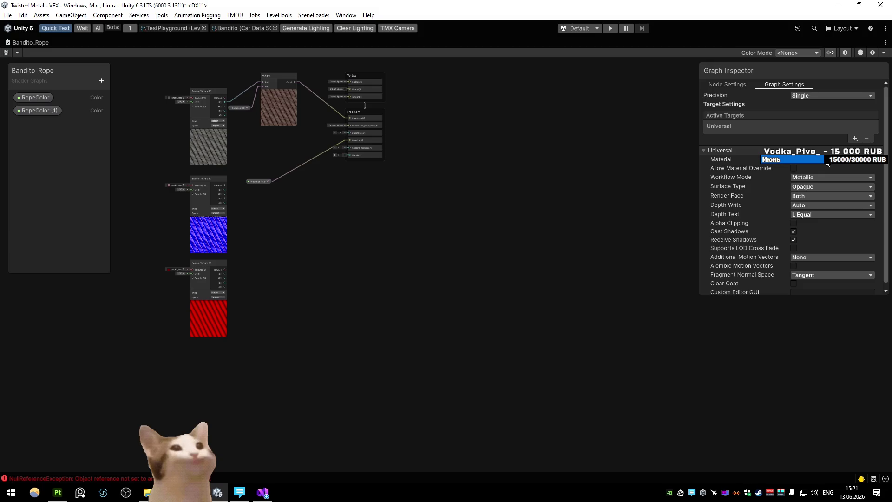
# - Try Render Face Front and Back in Graph Settings, settling on Front
pyautogui.scroll(-1, 827, 163)
pyautogui.click(832, 191)
pyautogui.click(811, 201)
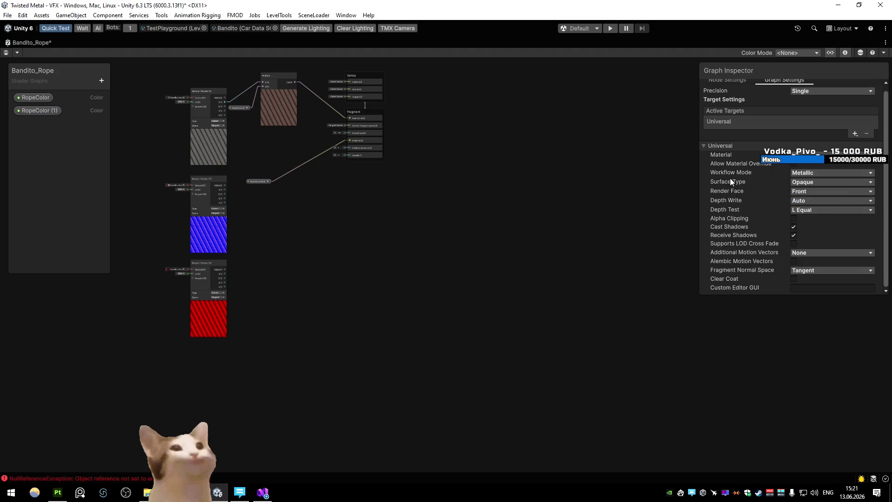
pyautogui.click(806, 192)
pyautogui.click(811, 211)
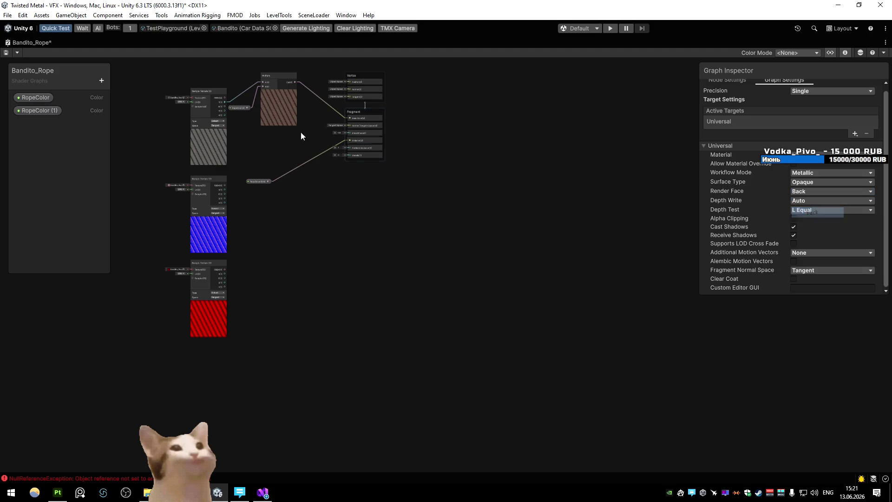
pyautogui.doubleClick(17, 42)
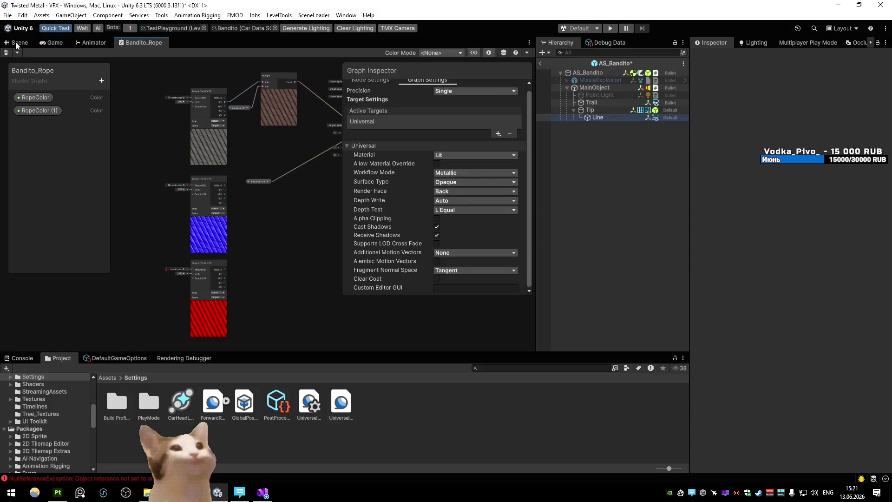
pyautogui.click(19, 42)
pyautogui.doubleClick(139, 42)
pyautogui.click(818, 191)
pyautogui.click(795, 192)
pyautogui.click(795, 192)
pyautogui.click(810, 201)
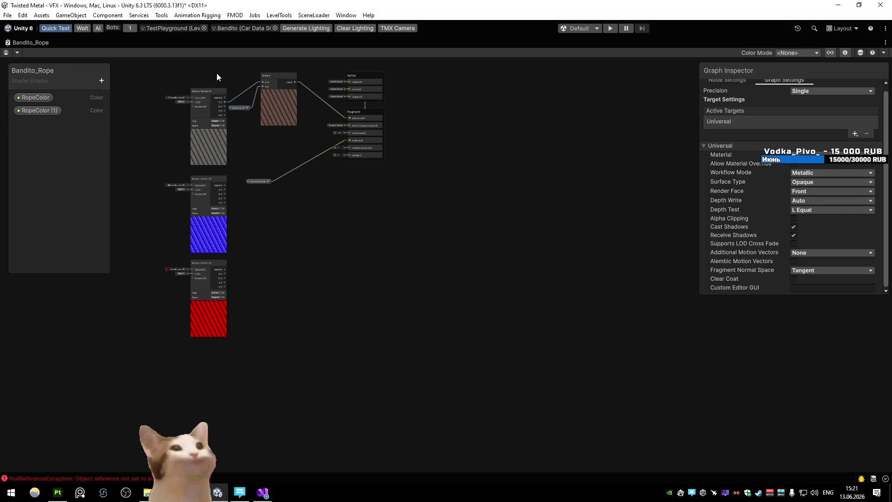
# - Connect RopeColor directly to the Fragment Base Color and save the graph
pyautogui.scroll(8, 348, 177)
pyautogui.scroll(-2, 349, 177)
pyautogui.scroll(-1, 349, 178)
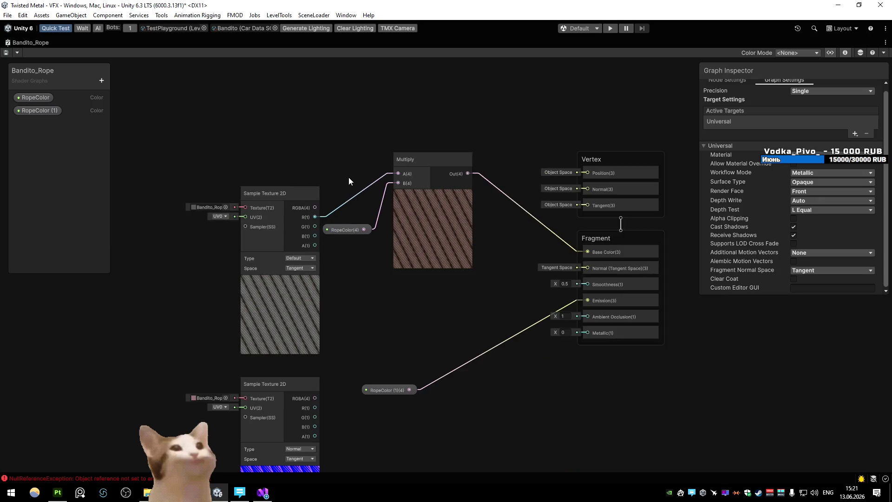
pyautogui.moveTo(364, 229)
pyautogui.mouseDown()
pyautogui.moveTo(575, 261)
pyautogui.moveTo(587, 251)
pyautogui.mouseUp()
pyautogui.click(7, 53)
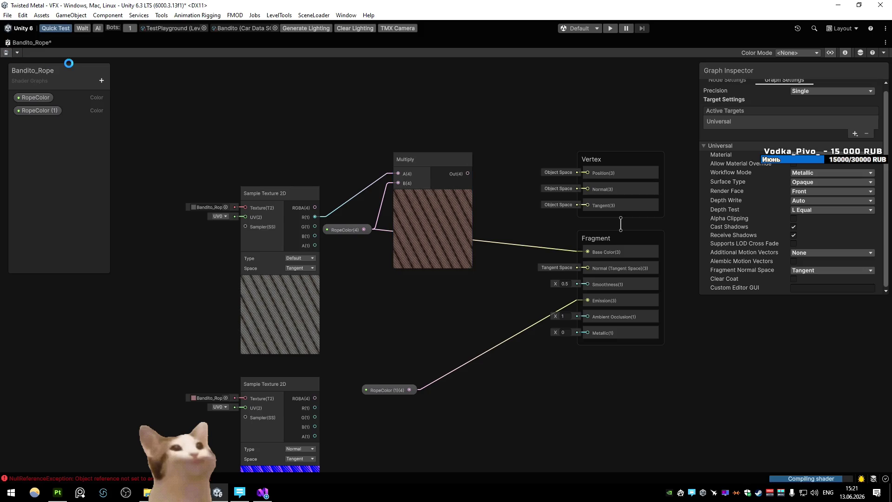
# - Return to the Scene view and orbit around the now orange-red rope
pyautogui.doubleClick(18, 41)
pyautogui.click(18, 41)
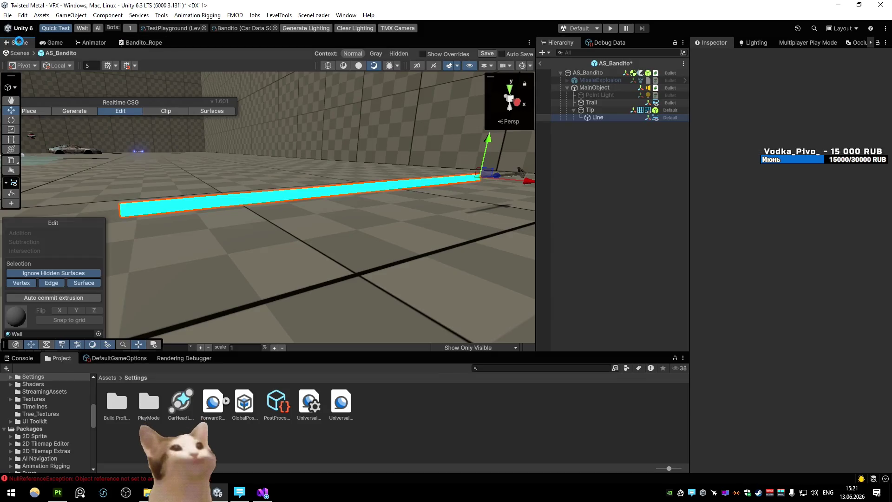
pyautogui.moveTo(195, 137); pyautogui.dragTo(285, 168)
pyautogui.scroll(-5, 789, 266)
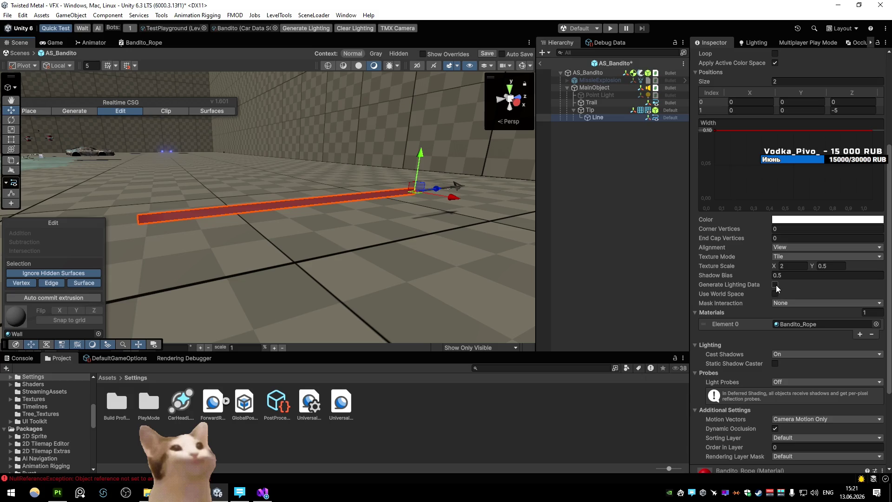
# - Toggle the Line's colour space setting and remove the right key from its colour gradient
pyautogui.scroll(-2, 777, 295)
pyautogui.scroll(7, 739, 181)
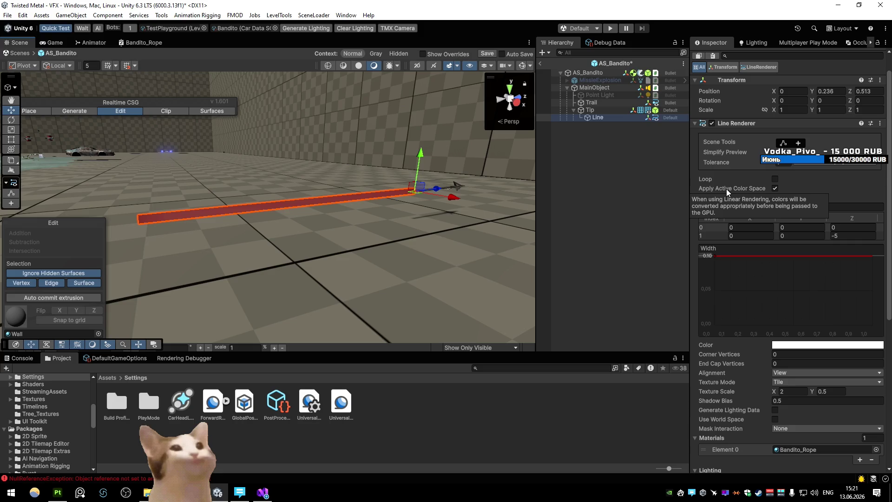
pyautogui.click(775, 189)
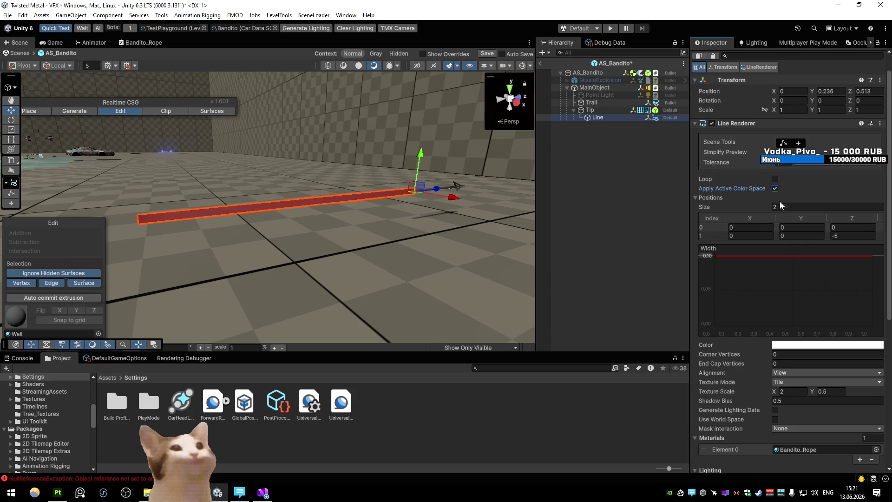
pyautogui.scroll(-3, 780, 205)
pyautogui.click(785, 219)
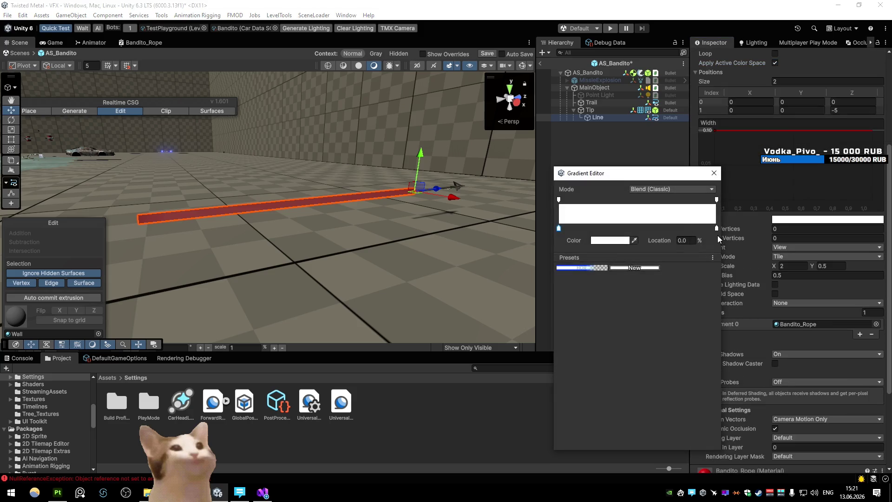
pyautogui.moveTo(717, 236); pyautogui.dragTo(711, 239)
pyautogui.click(560, 230)
pyautogui.click(601, 240)
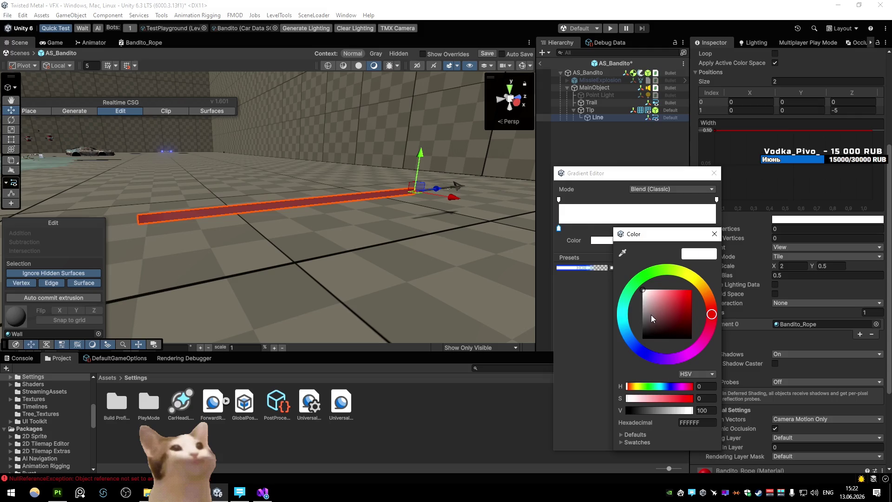
pyautogui.click(715, 234)
pyautogui.click(715, 173)
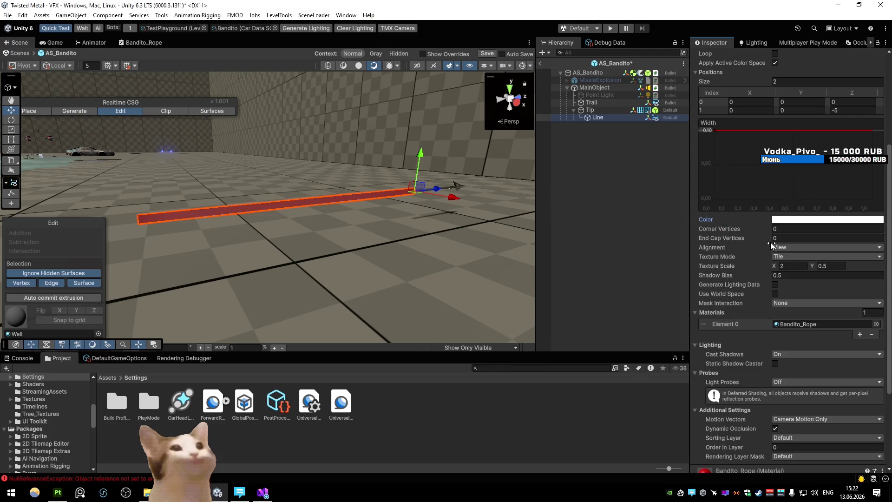
# - Turn the Line's Cast Shadows off and then back on
pyautogui.scroll(-2, 773, 250)
pyautogui.click(789, 254)
pyautogui.click(792, 264)
pyautogui.click(791, 253)
pyautogui.click(791, 274)
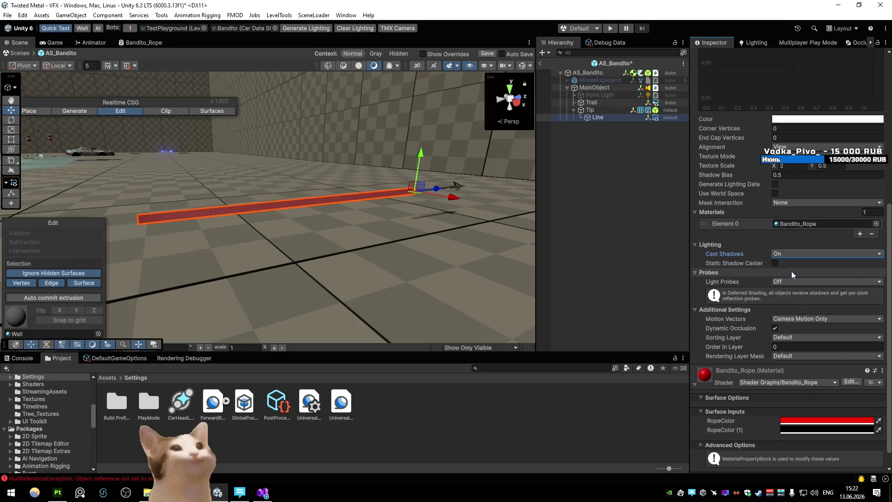
# - Locate the Element 0 Bandito_Rope material in the Project and open its shader graph
pyautogui.scroll(-1, 792, 274)
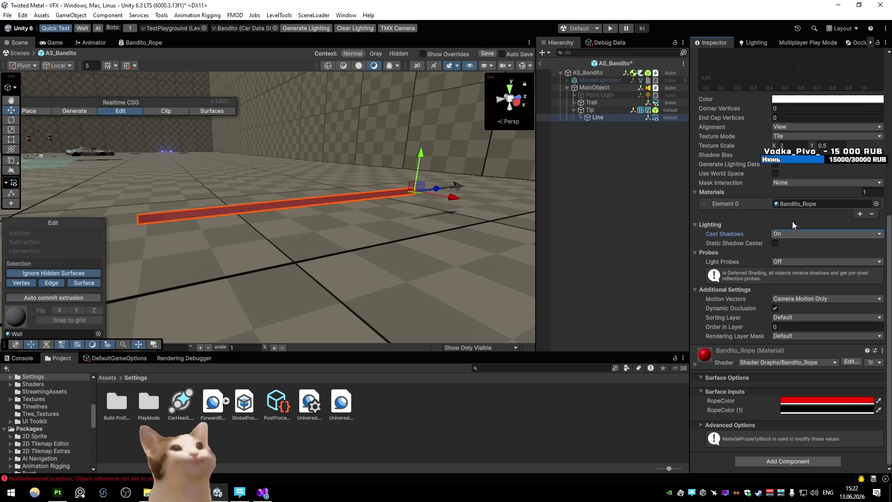
pyautogui.click(799, 204)
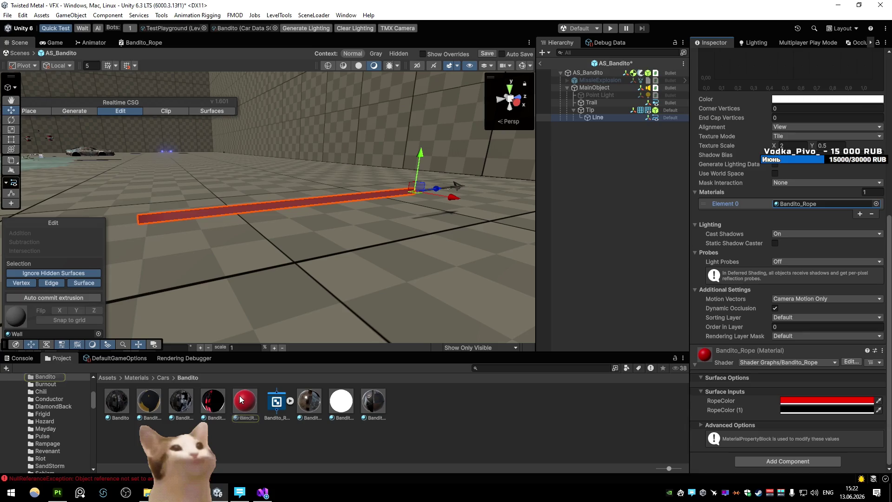
pyautogui.click(243, 401)
pyautogui.click(142, 42)
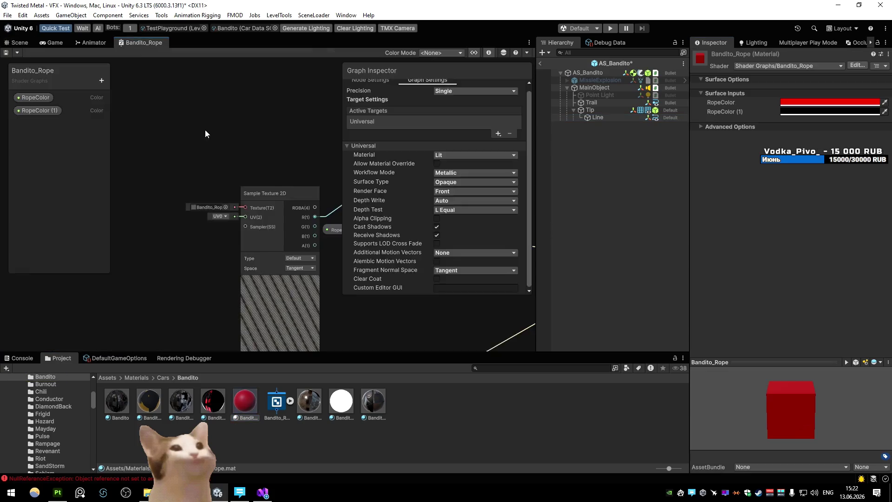
# - Wire the normal texture's RGBA to Normal and the third texture's alpha to Smoothness
pyautogui.hotkey('shift', 'space')
pyautogui.moveTo(315, 398)
pyautogui.mouseDown()
pyautogui.moveTo(570, 267)
pyautogui.moveTo(587, 268)
pyautogui.mouseUp()
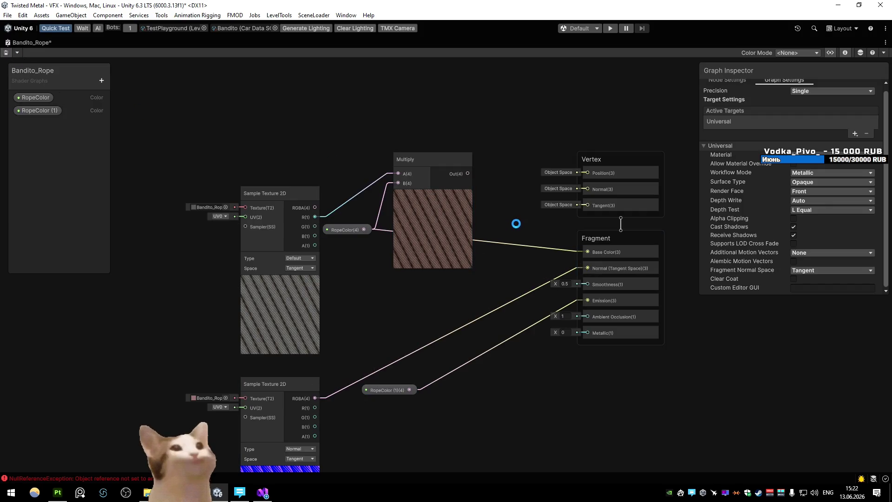
pyautogui.scroll(-5, 384, 324)
pyautogui.scroll(5, 330, 360)
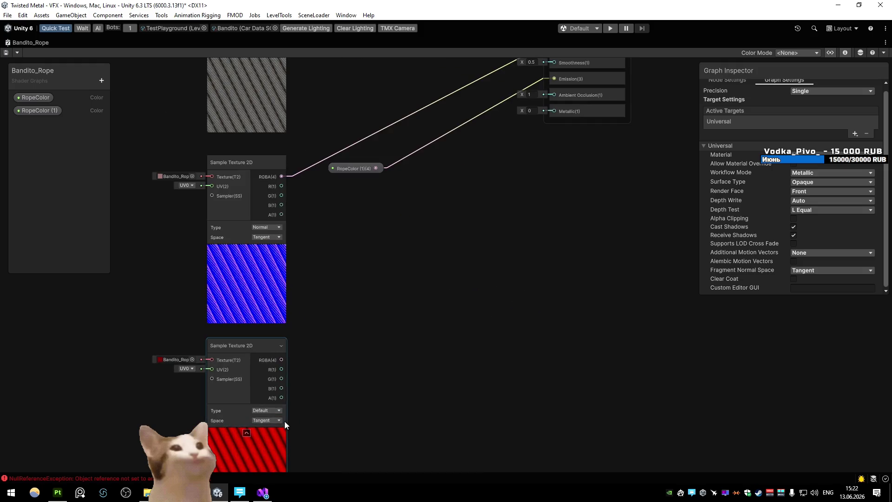
pyautogui.moveTo(367, 297)
pyautogui.mouseDown()
pyautogui.moveTo(550, 65)
pyautogui.moveTo(554, 138)
pyautogui.mouseUp()
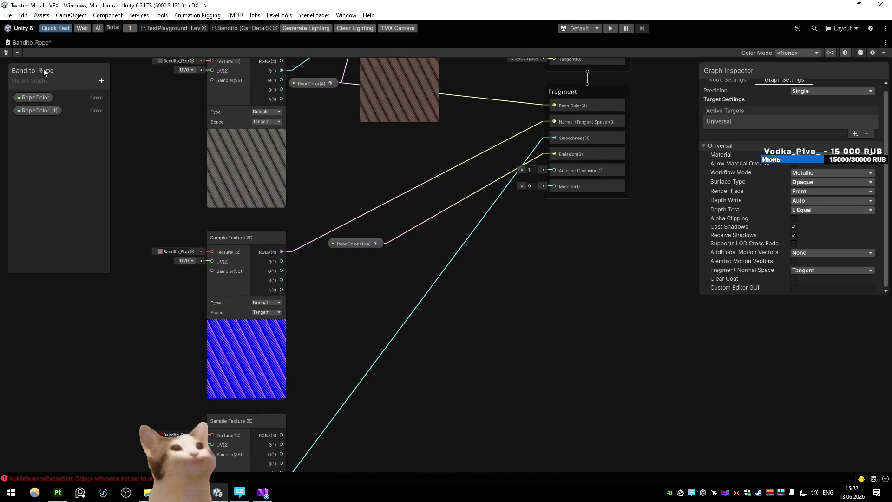
# - Back in the scene, set the material's RopeColor to orange-red FF5428
pyautogui.doubleClick(18, 44)
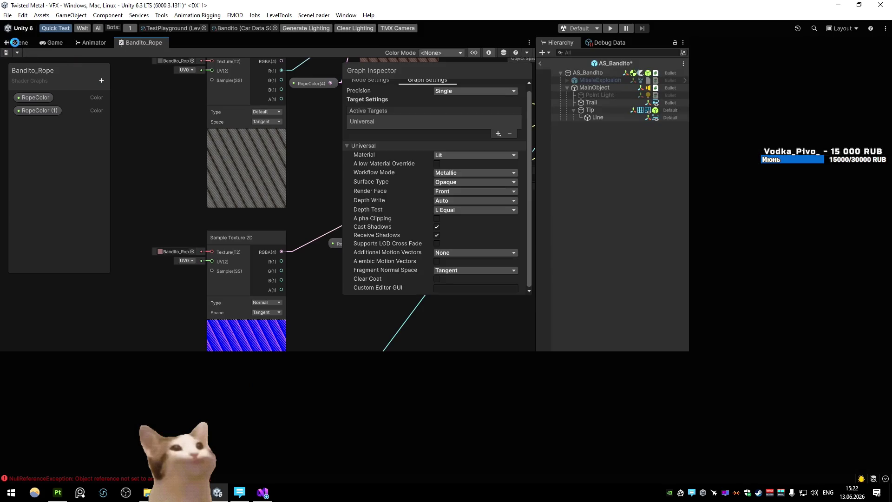
pyautogui.click(15, 43)
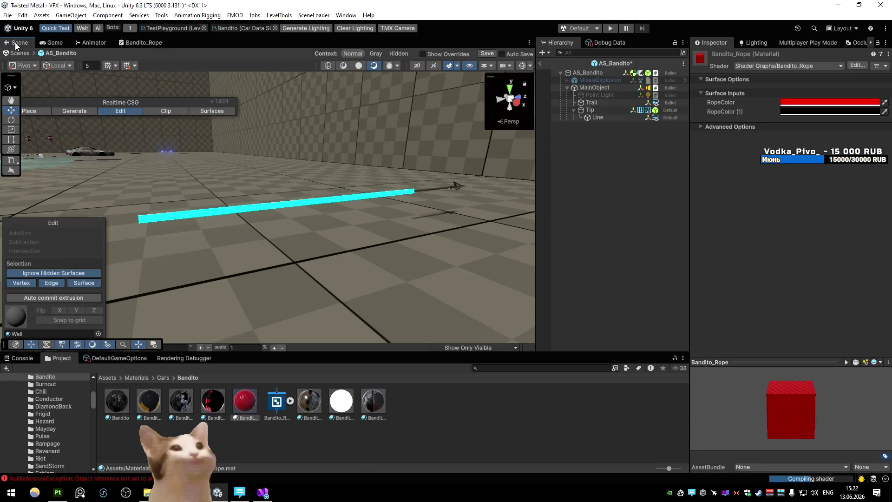
pyautogui.moveTo(210, 124); pyautogui.dragTo(225, 133)
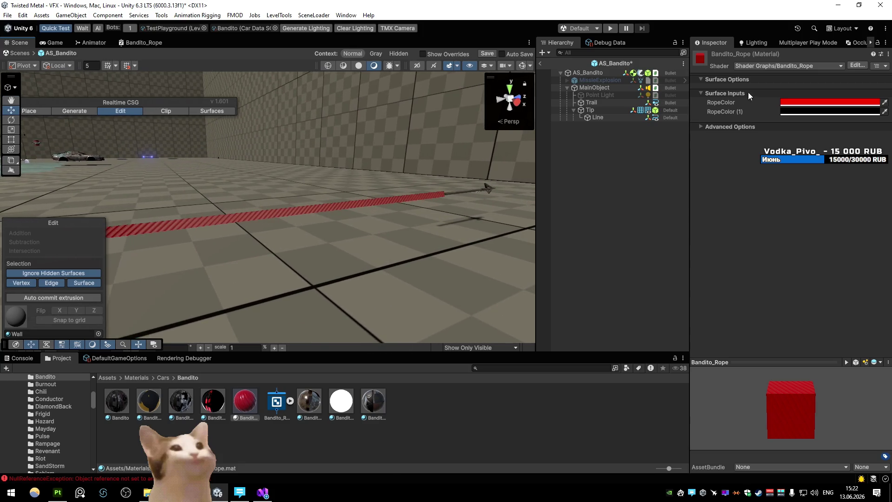
pyautogui.click(829, 103)
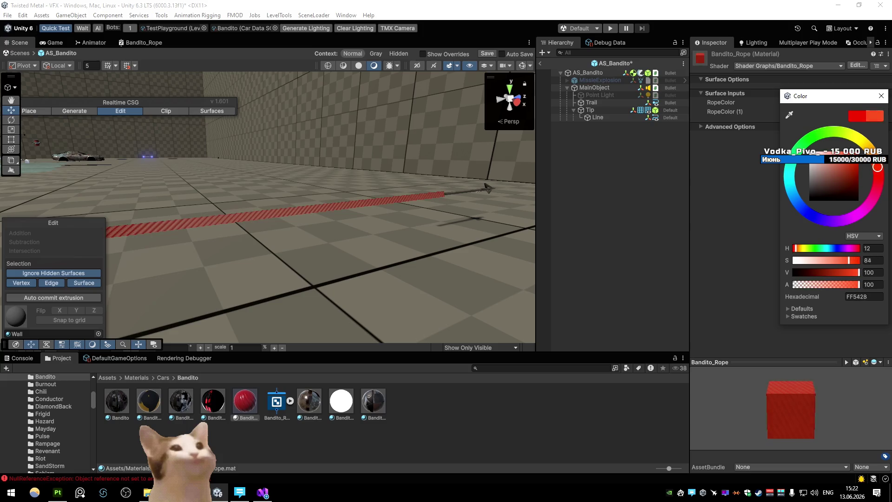
pyautogui.moveTo(418, 179); pyautogui.dragTo(403, 168)
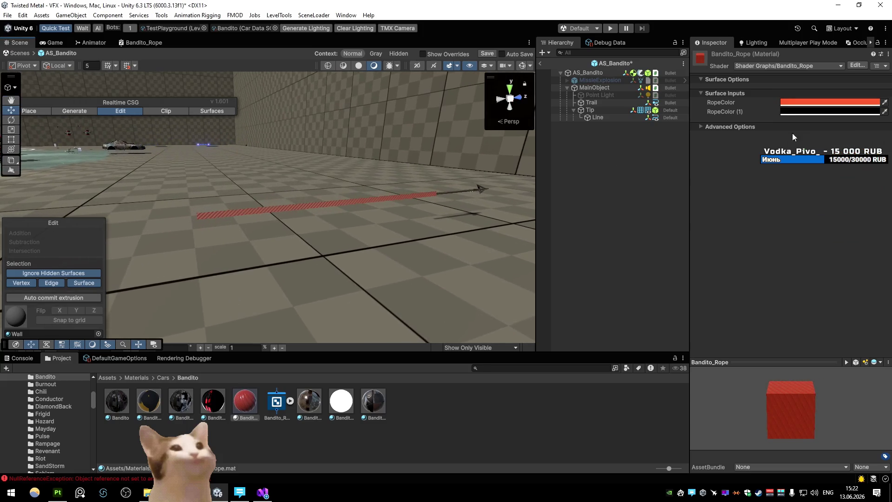
pyautogui.click(830, 111)
pyautogui.click(887, 110)
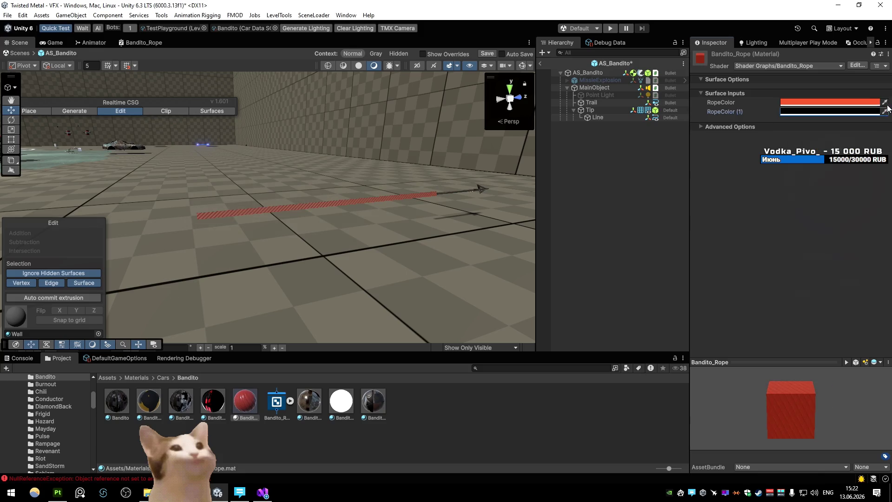
# - Locate the graph's normal texture in the Bandito textures folder
pyautogui.doubleClick(140, 42)
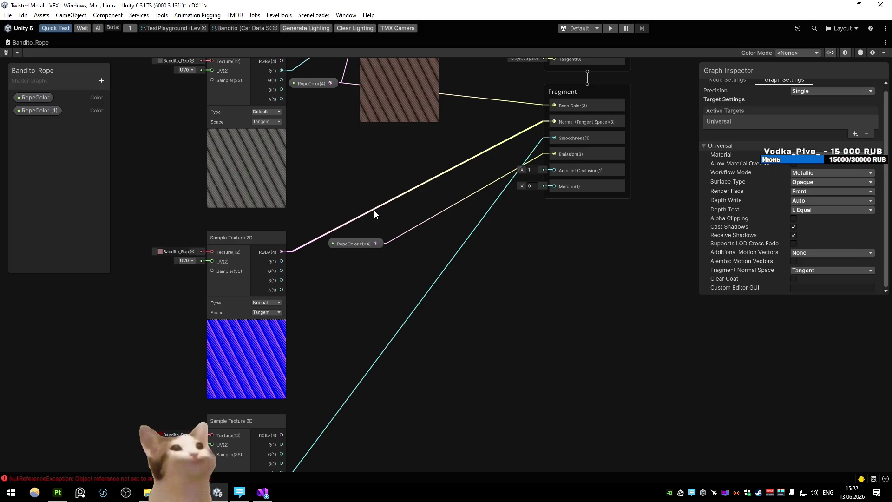
pyautogui.hotkey('shift', 'space')
pyautogui.click(176, 251)
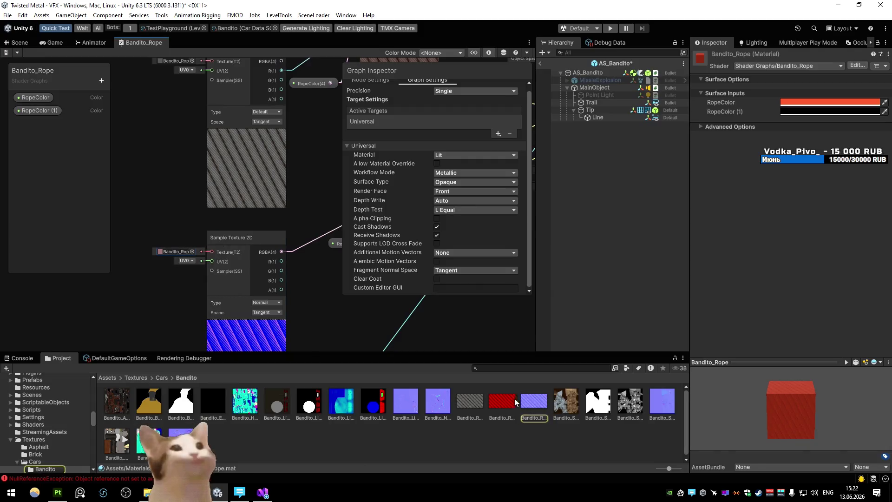
# - Switch the Bandito_Rope_Normal texture's Texture Type to Default and enlarge its preview
pyautogui.click(532, 402)
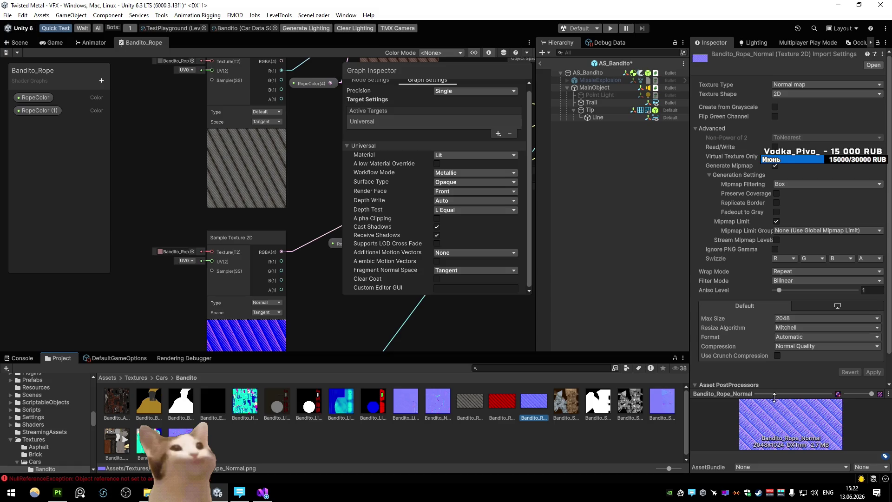
pyautogui.moveTo(774, 396); pyautogui.dragTo(774, 210)
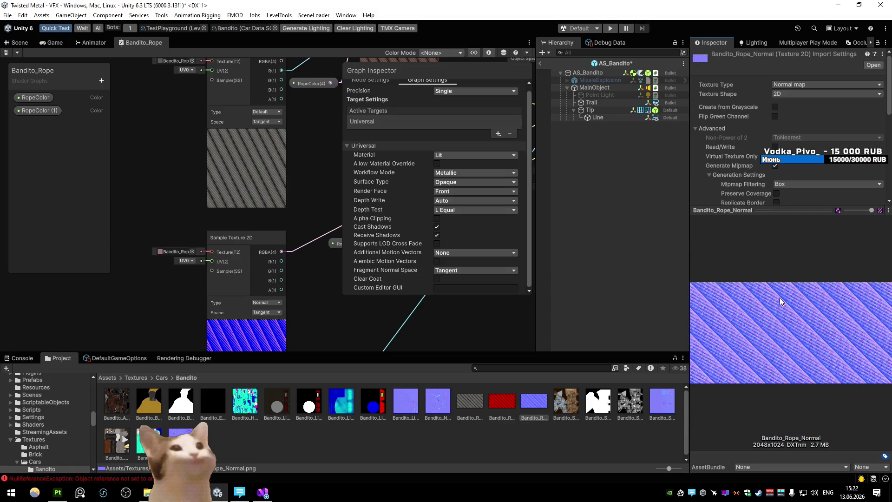
pyautogui.click(826, 85)
pyautogui.click(790, 86)
pyautogui.scroll(-5, 790, 139)
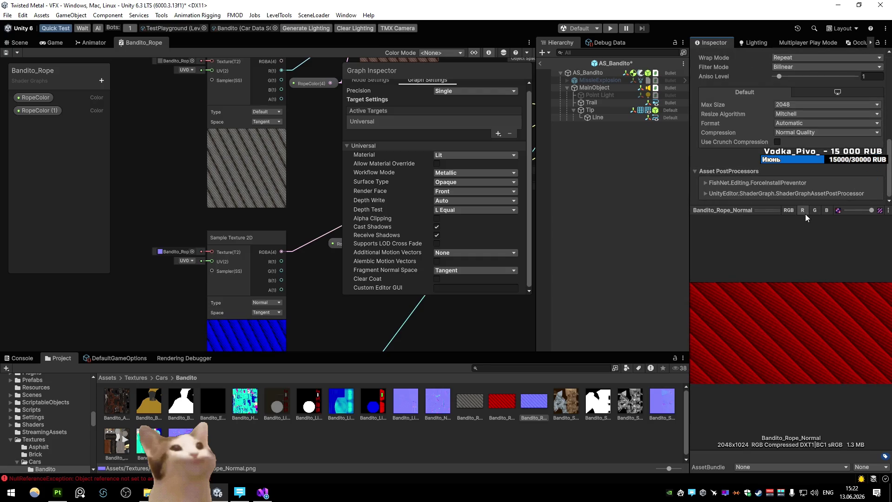
# - Preview the texture's green, blue and red channels individually
pyautogui.click(815, 210)
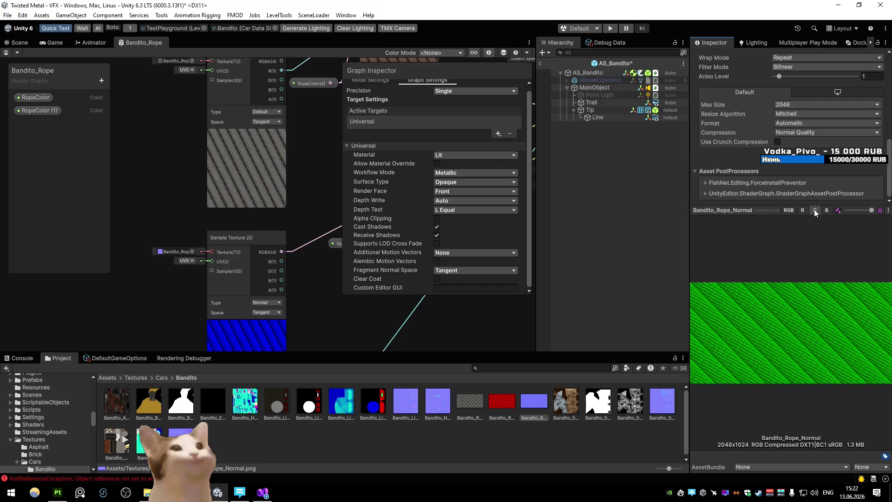
pyautogui.click(827, 210)
pyautogui.click(814, 210)
pyautogui.click(802, 211)
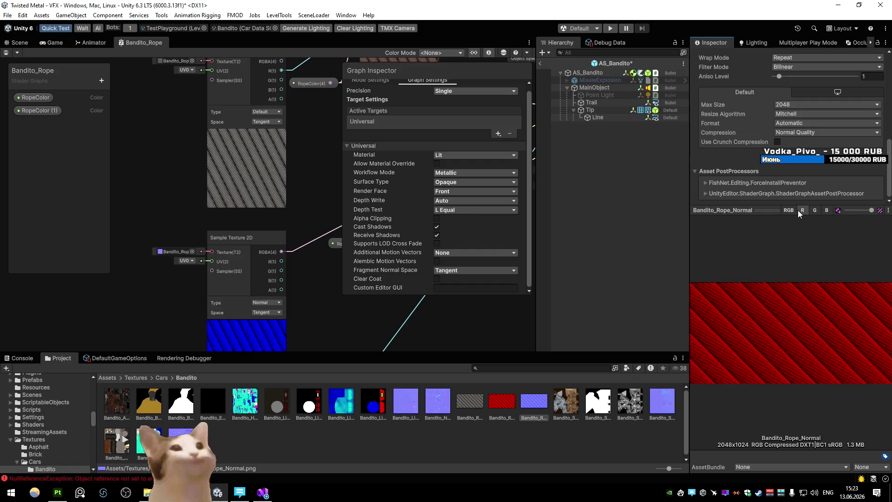
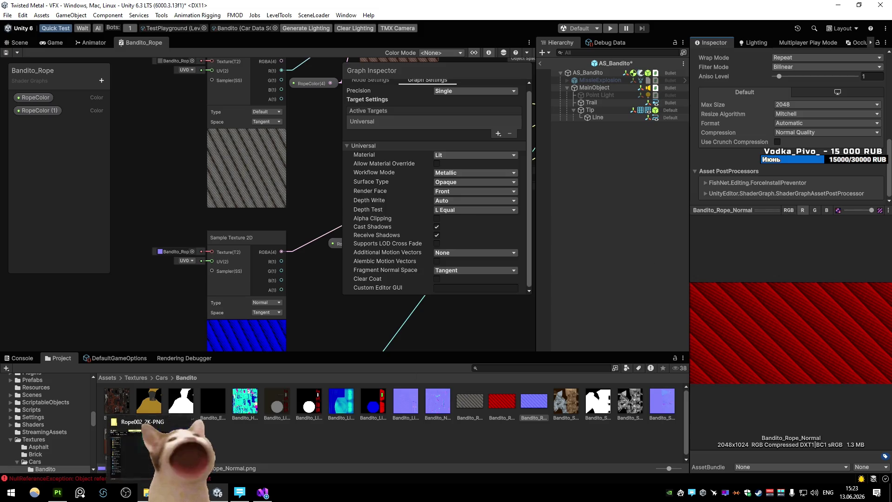
# - Import Bandito_Rope_Normal as a Normal map with green swizzle 1-G and apply
pyautogui.scroll(10, 785, 215)
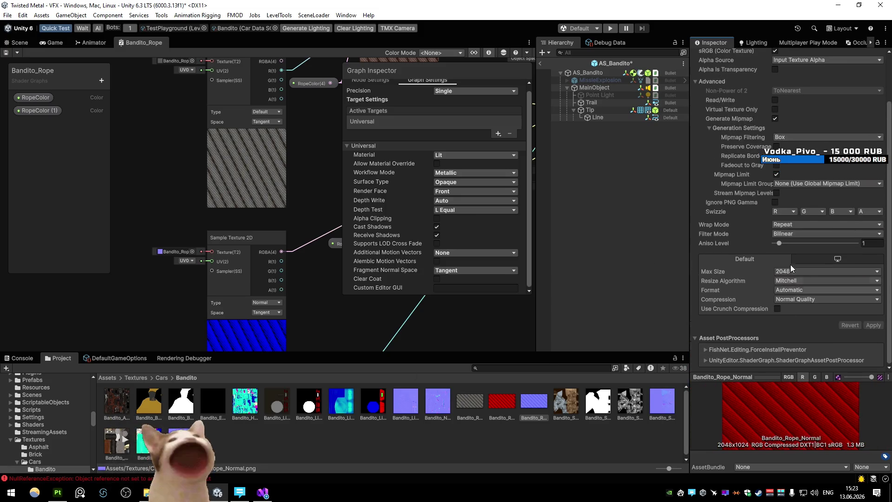
pyautogui.click(828, 85)
pyautogui.click(804, 105)
pyautogui.scroll(-2, 813, 207)
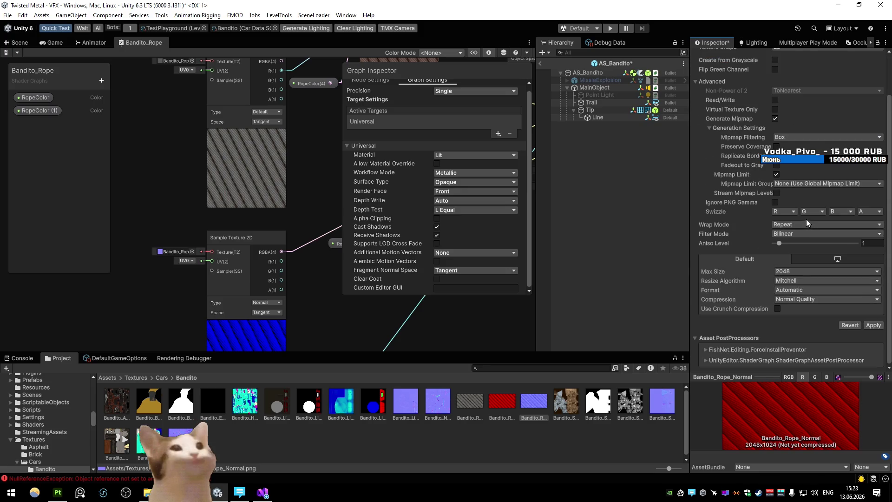
pyautogui.click(813, 212)
pyautogui.click(824, 276)
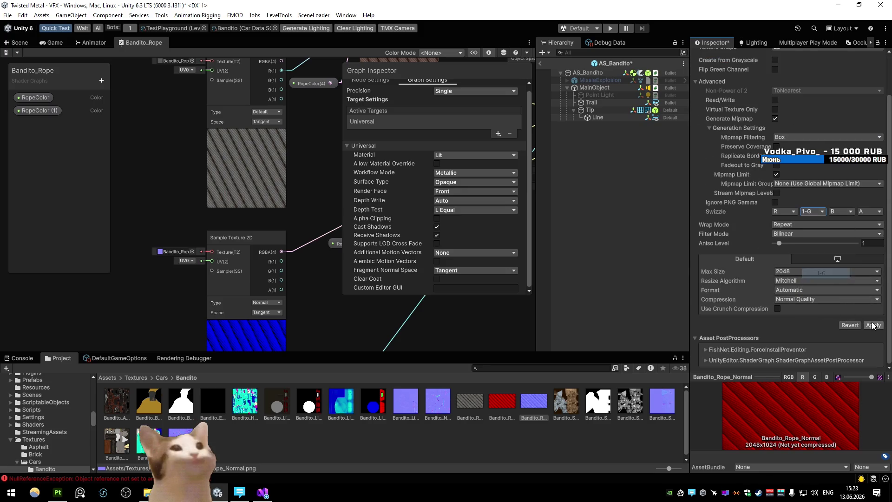
pyautogui.click(874, 325)
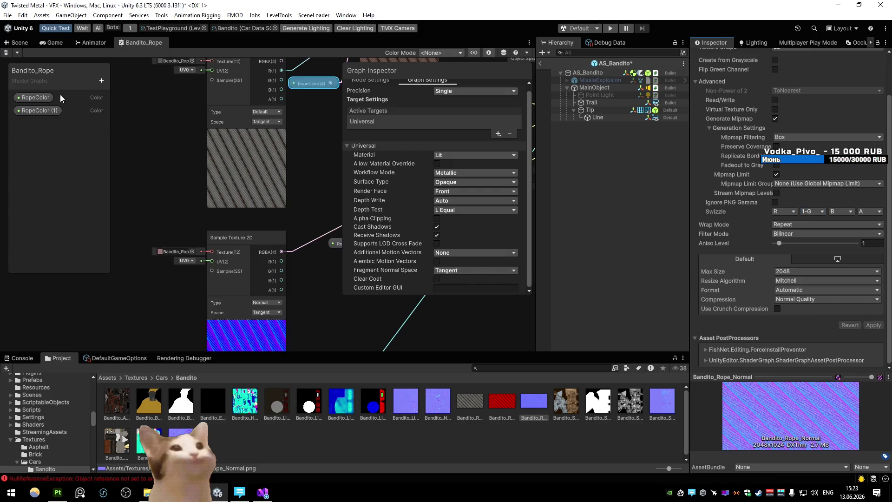
# - Return the green channel swizzle to G and apply the import settings again
pyautogui.click(17, 42)
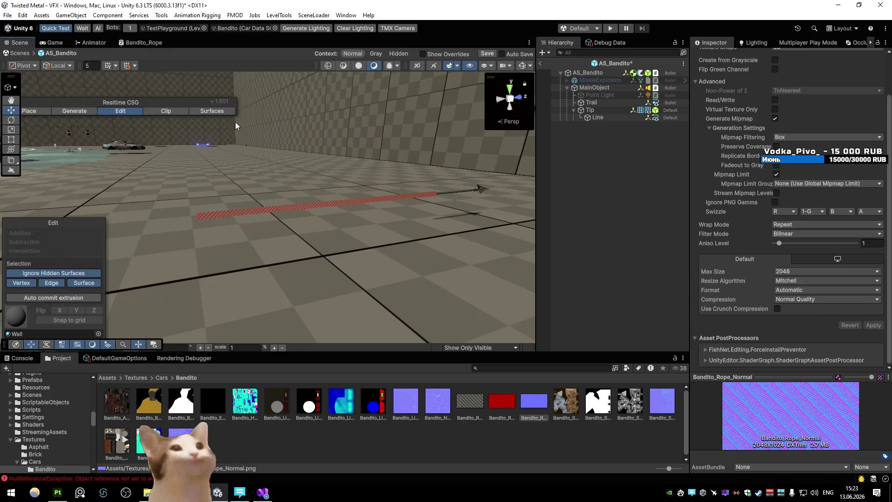
pyautogui.click(813, 212)
pyautogui.click(819, 233)
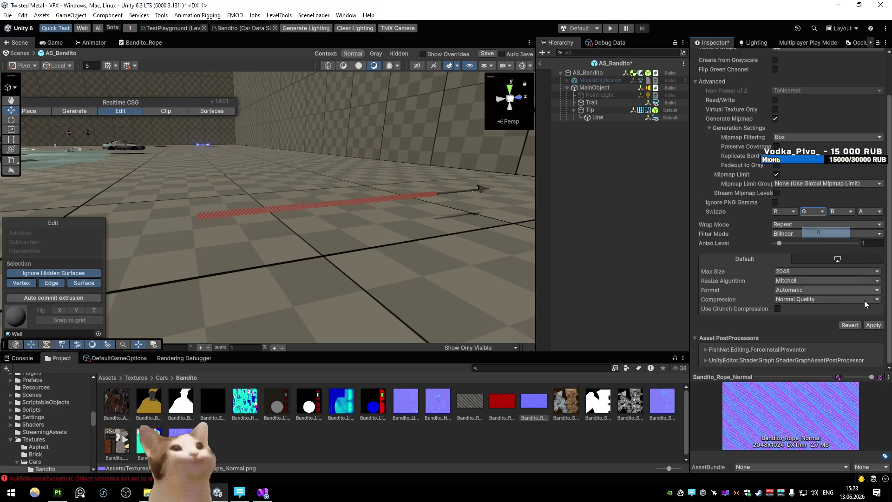
pyautogui.click(874, 326)
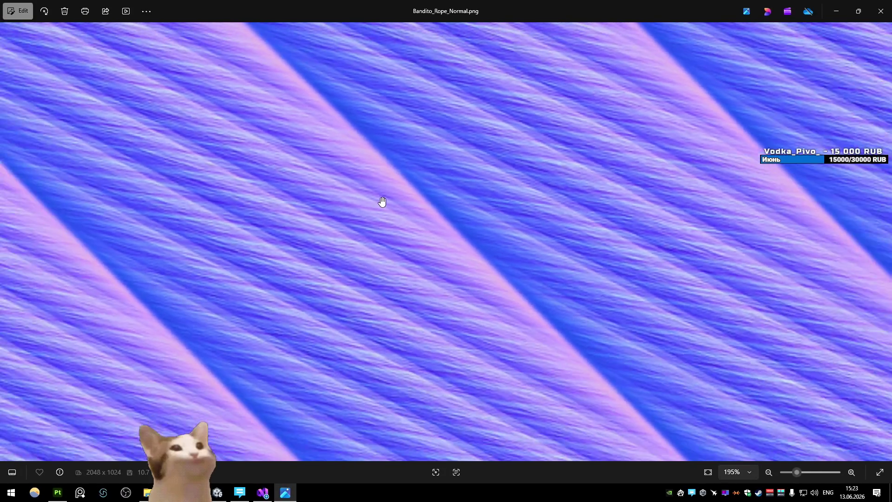
# - Zoom out of Bandito_Rope_Normal.png in Photos and close the viewer
pyautogui.scroll(-3, 382, 201)
pyautogui.hotkey('alt', 'F4')
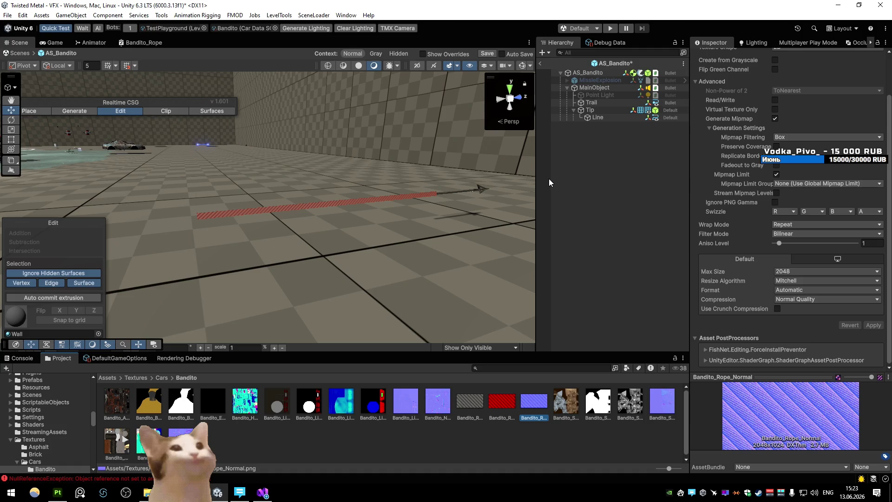
# - Open the Bandito_Rope shader graph from the rope Line's material
pyautogui.click(596, 118)
pyautogui.scroll(-3, 825, 297)
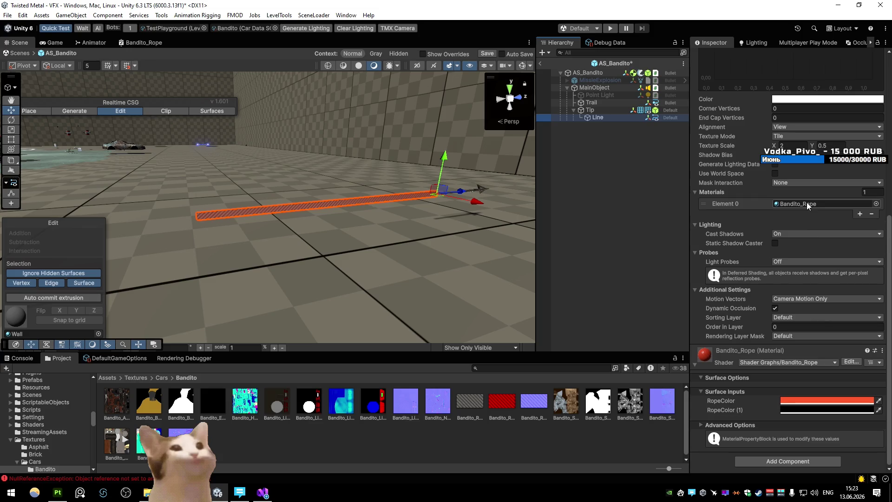
pyautogui.doubleClick(801, 203)
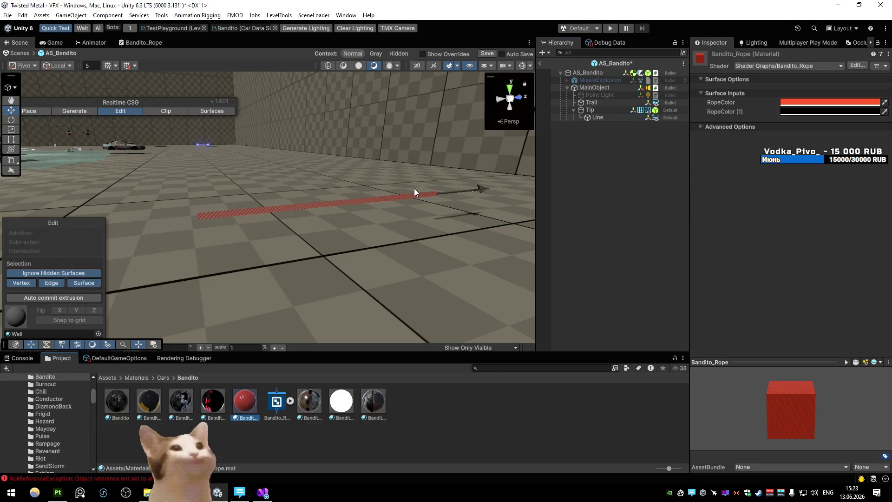
pyautogui.doubleClick(144, 42)
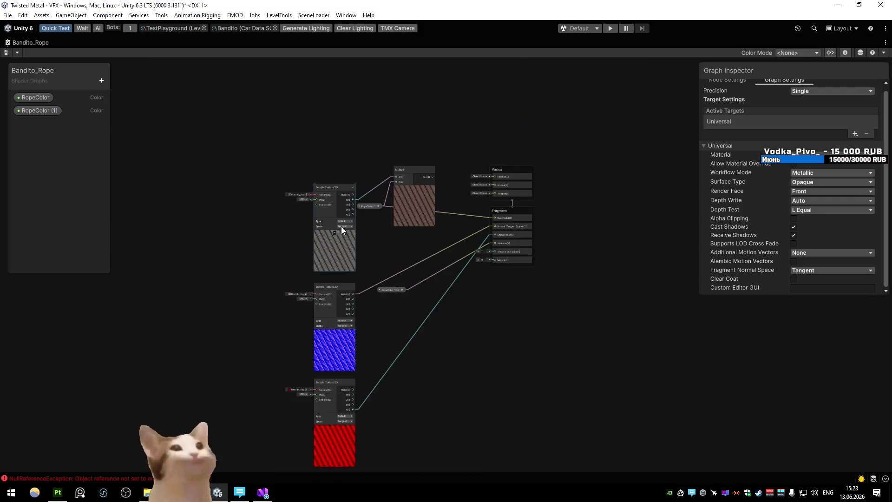
# - Feed the texture's R output through a Normal From Height node into Fragment Normal and save
pyautogui.scroll(4, 341, 227)
pyautogui.moveTo(293, 126)
pyautogui.mouseDown()
pyautogui.moveTo(451, 375)
pyautogui.moveTo(443, 314)
pyautogui.mouseUp()
pyautogui.write('normal')
pyautogui.press('Return')
pyautogui.scroll(5, 437, 348)
pyautogui.scroll(-5, 441, 372)
pyautogui.moveTo(475, 338)
pyautogui.mouseDown()
pyautogui.moveTo(513, 196)
pyautogui.moveTo(527, 185)
pyautogui.mouseUp()
pyautogui.click(6, 52)
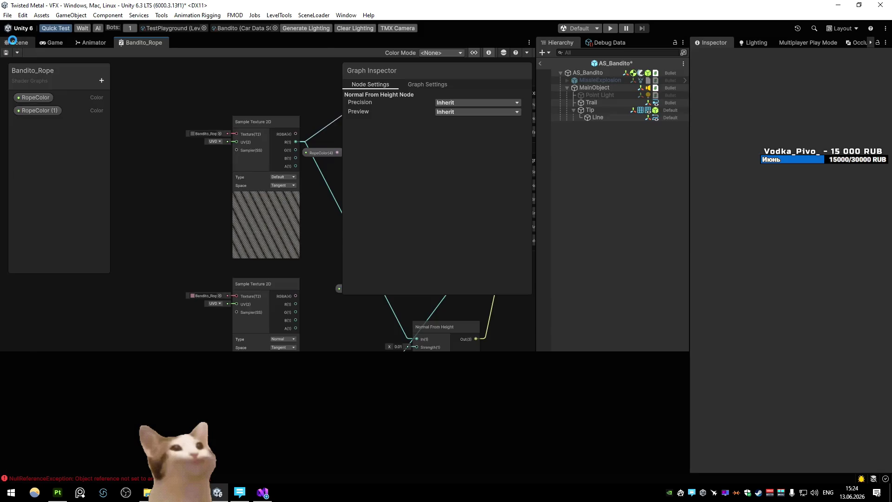
# - Check the rope in the scene, then set Normal From Height to 0.07 with Tangent output
pyautogui.click(13, 41)
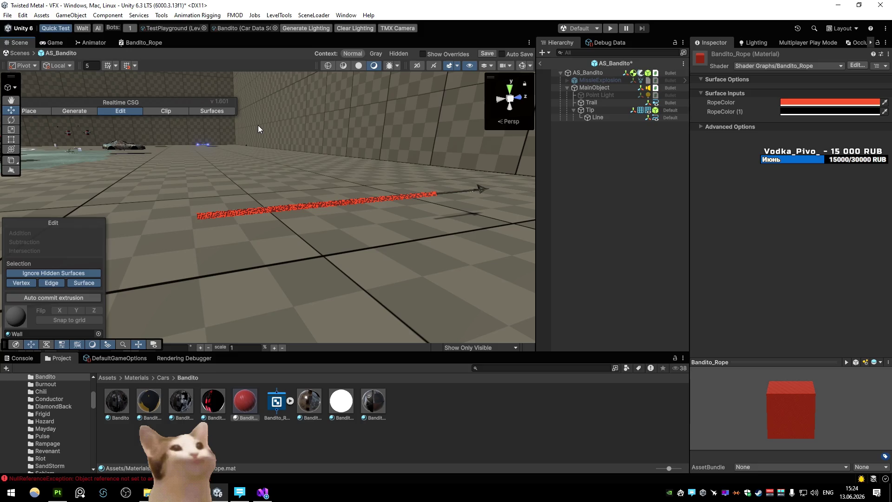
pyautogui.press('w')
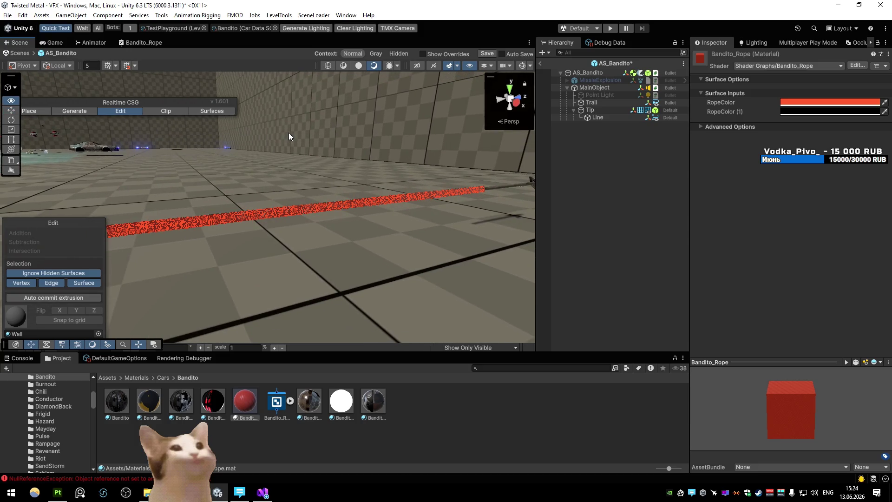
pyautogui.click(144, 42)
pyautogui.hotkey('shift', 'space')
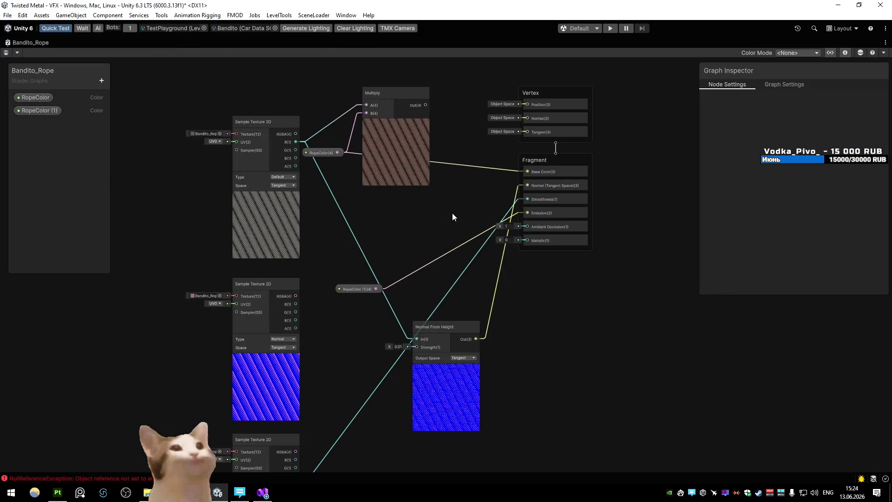
pyautogui.write('0.07')
pyautogui.click(465, 358)
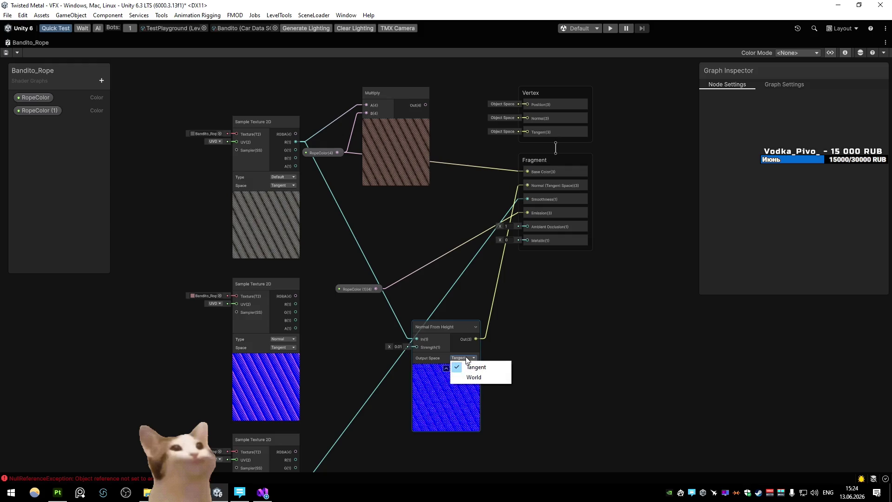
pyautogui.click(464, 339)
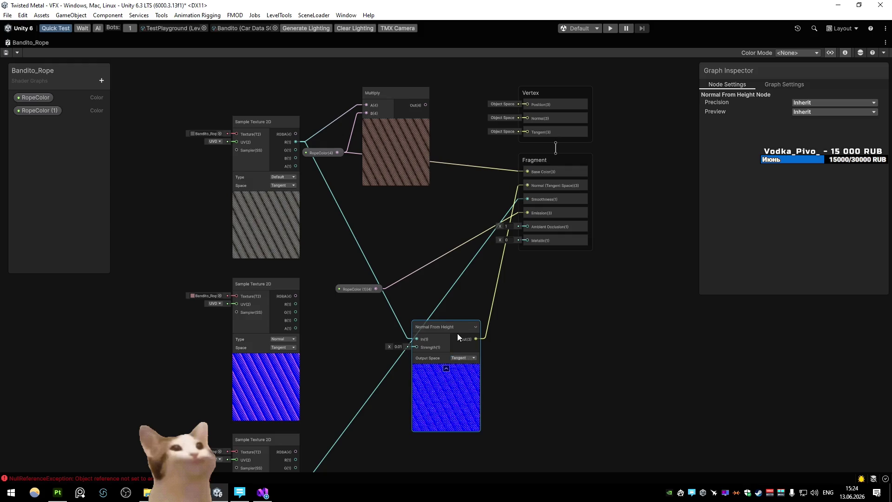
pyautogui.hotkey('shift', 'space')
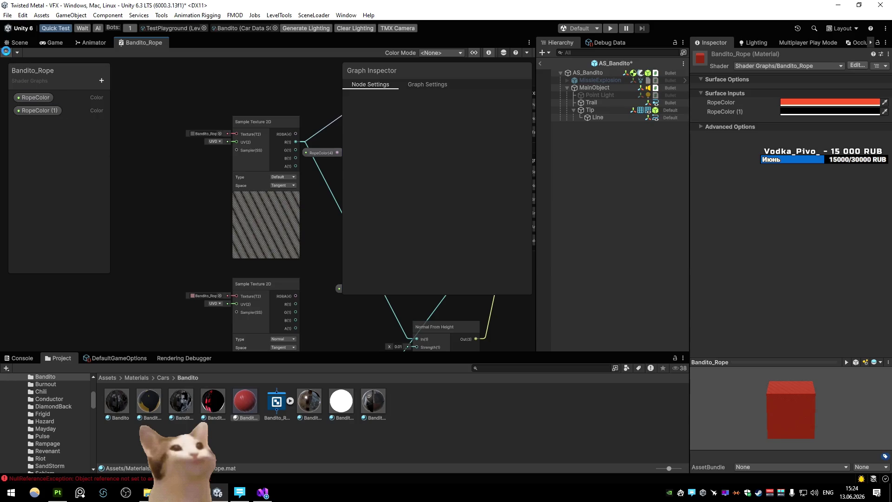
# - Set the rope Line's Texture Scale X to 12
pyautogui.click(14, 43)
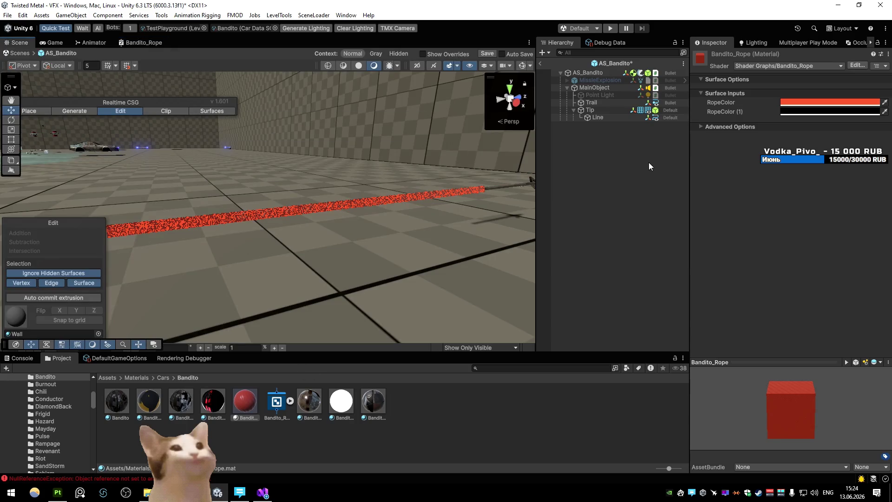
pyautogui.click(595, 118)
pyautogui.click(798, 316)
pyautogui.write('1')
pyautogui.write('2')
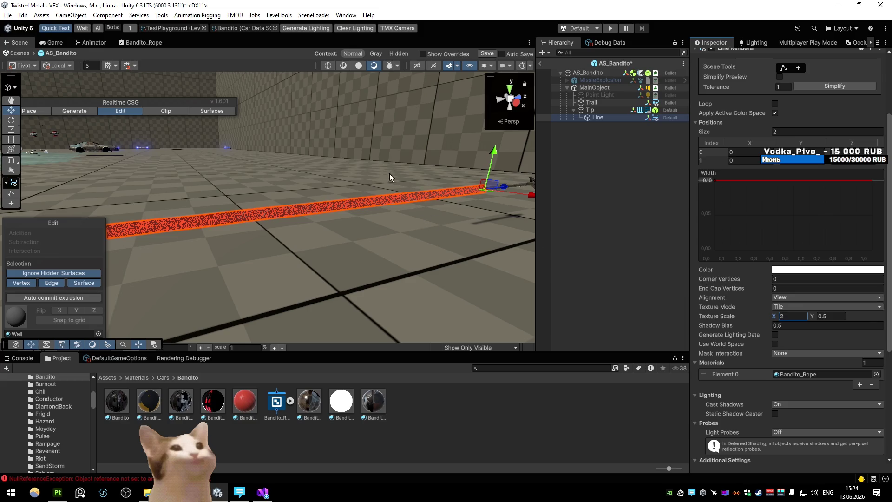
pyautogui.scroll(5, 356, 149)
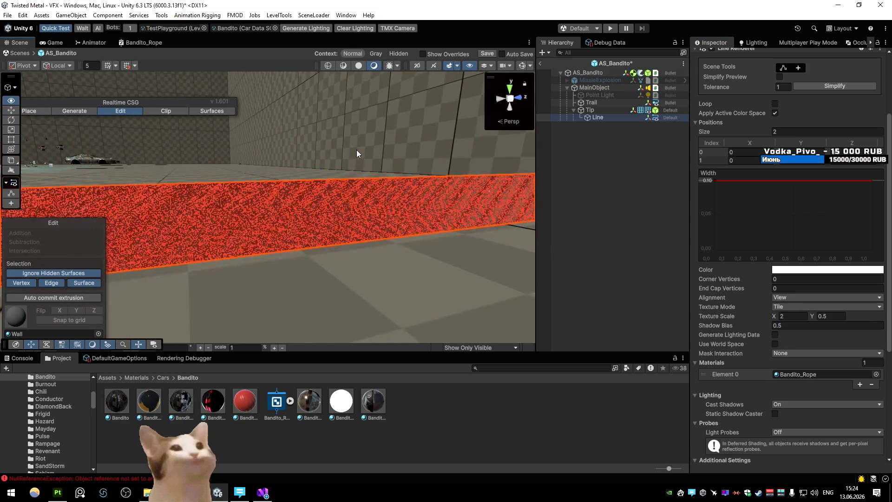
pyautogui.scroll(-5, 356, 149)
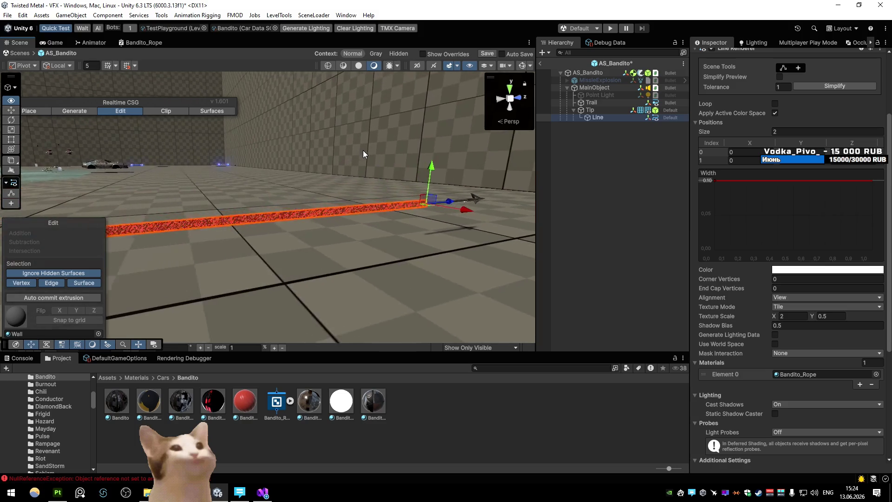
# - Wire the normal-map texture directly into Fragment Normal and delete Normal From Height
pyautogui.doubleClick(155, 42)
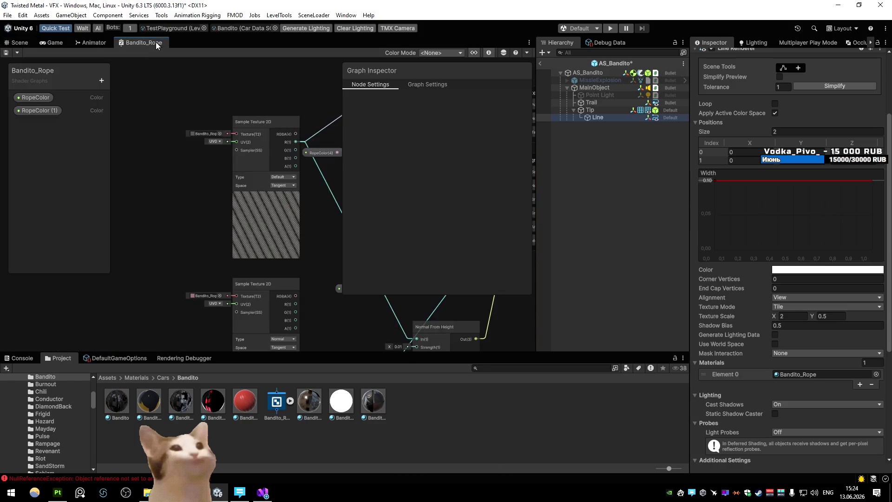
pyautogui.moveTo(268, 267)
pyautogui.mouseDown()
pyautogui.moveTo(515, 152)
pyautogui.moveTo(495, 157)
pyautogui.mouseUp()
pyautogui.click(423, 300)
pyautogui.press('Delete')
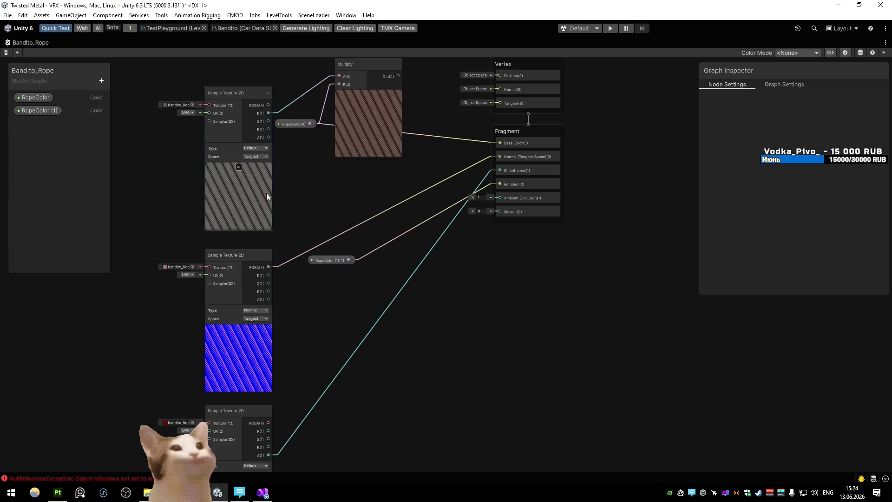
pyautogui.hotkey('shift', 'space')
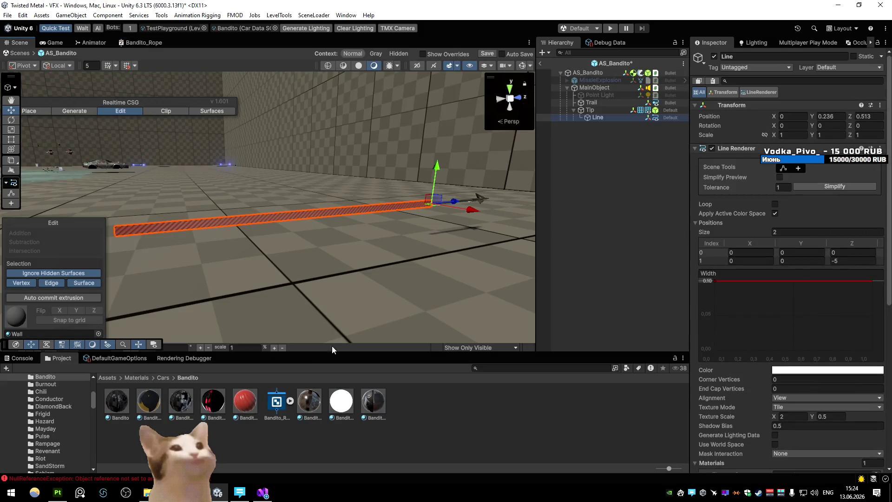
# - Adjust RopeColor's hue and value to a dark reddish brown, hex 400D00
pyautogui.click(786, 112)
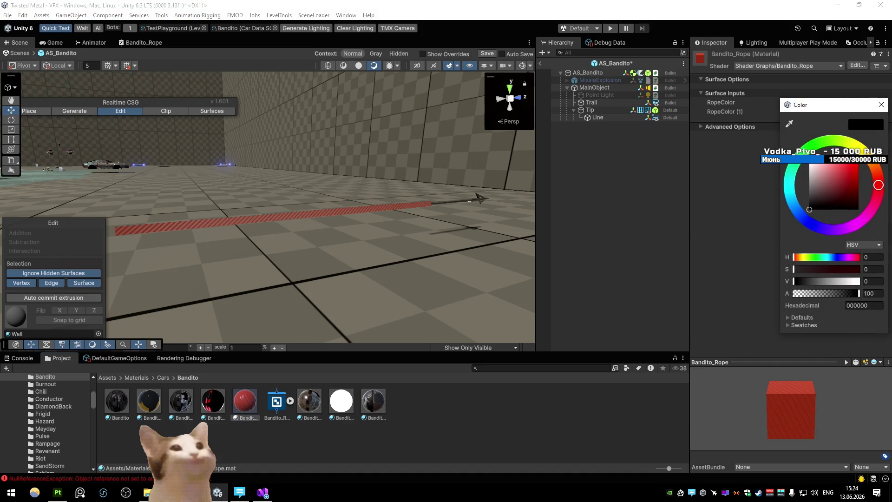
pyautogui.click(879, 108)
pyautogui.click(836, 103)
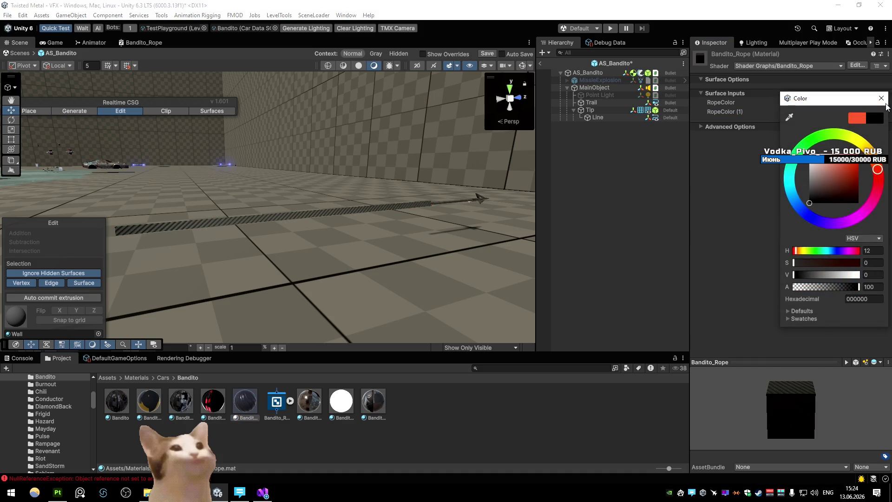
pyautogui.moveTo(858, 164)
pyautogui.mouseDown()
pyautogui.moveTo(837, 164)
pyautogui.moveTo(853, 162)
pyautogui.mouseUp()
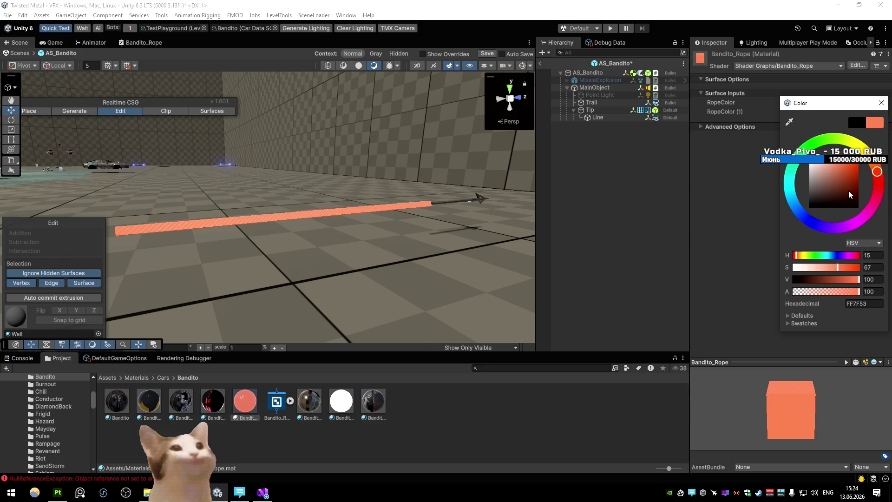
pyautogui.moveTo(848, 166)
pyautogui.mouseDown()
pyautogui.moveTo(843, 197)
pyautogui.moveTo(839, 191)
pyautogui.moveTo(847, 202)
pyautogui.moveTo(853, 195)
pyautogui.mouseUp()
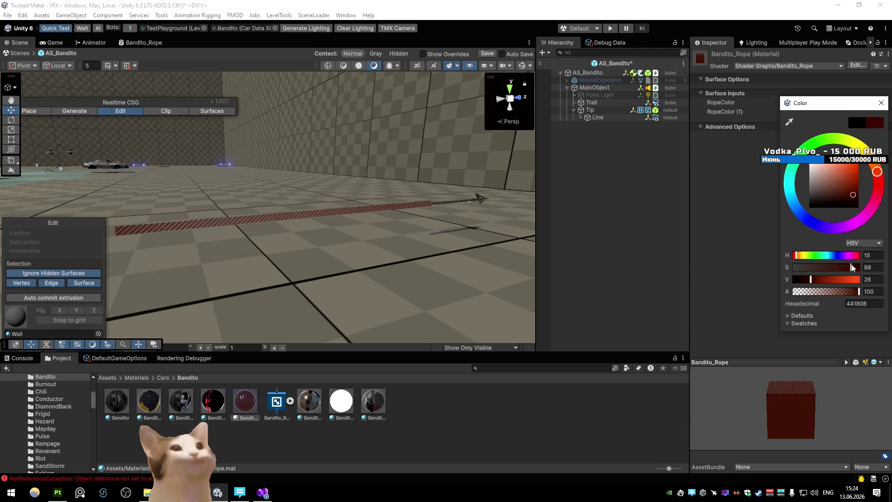
pyautogui.moveTo(798, 255)
pyautogui.mouseDown()
pyautogui.moveTo(817, 281)
pyautogui.moveTo(880, 267)
pyautogui.mouseUp()
pyautogui.moveTo(817, 280); pyautogui.dragTo(812, 282)
pyautogui.moveTo(877, 173); pyautogui.dragTo(877, 165)
# - View the rope lengthwise, then reselect the Line and the Bandito_Rope material
pyautogui.moveTo(302, 165)
pyautogui.mouseDown()
pyautogui.moveTo(520, 176)
pyautogui.moveTo(259, 199)
pyautogui.moveTo(313, 238)
pyautogui.moveTo(375, 224)
pyautogui.mouseUp()
pyautogui.scroll(-2, 375, 224)
pyautogui.scroll(3, 375, 224)
pyautogui.scroll(-3, 376, 224)
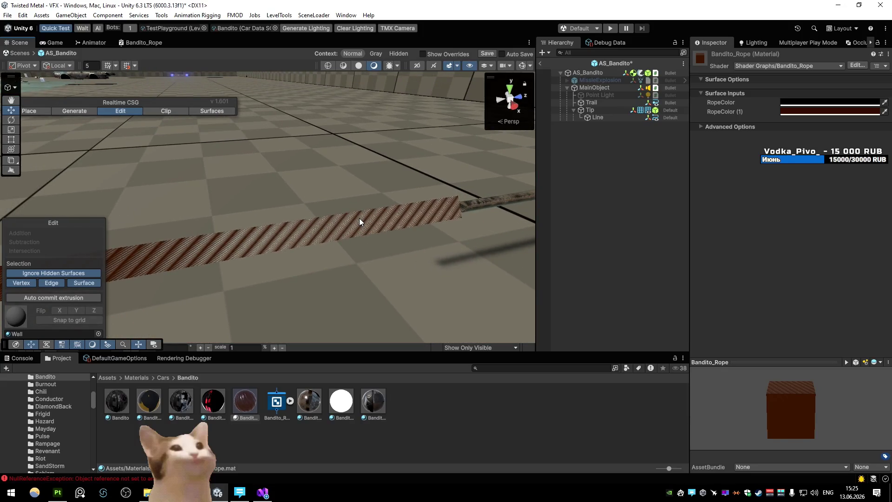
pyautogui.click(609, 117)
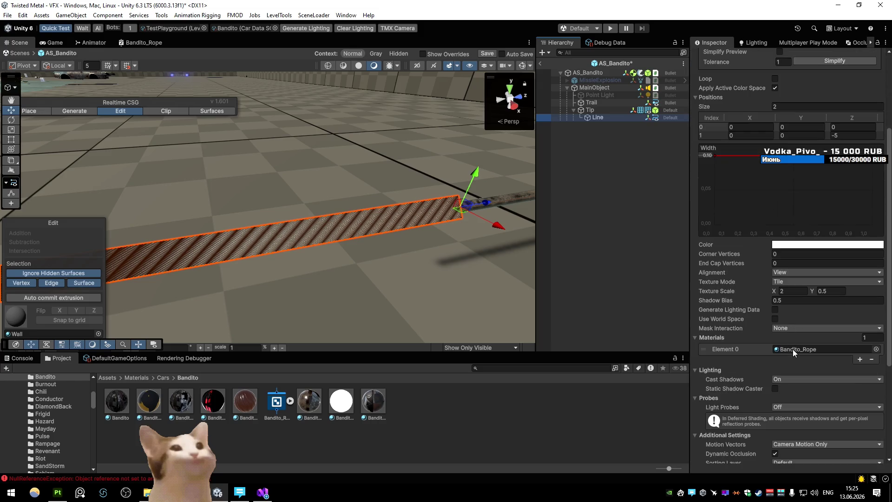
pyautogui.click(244, 402)
pyautogui.hotkey('shift', 'space')
pyautogui.hotkey('shift', 'space')
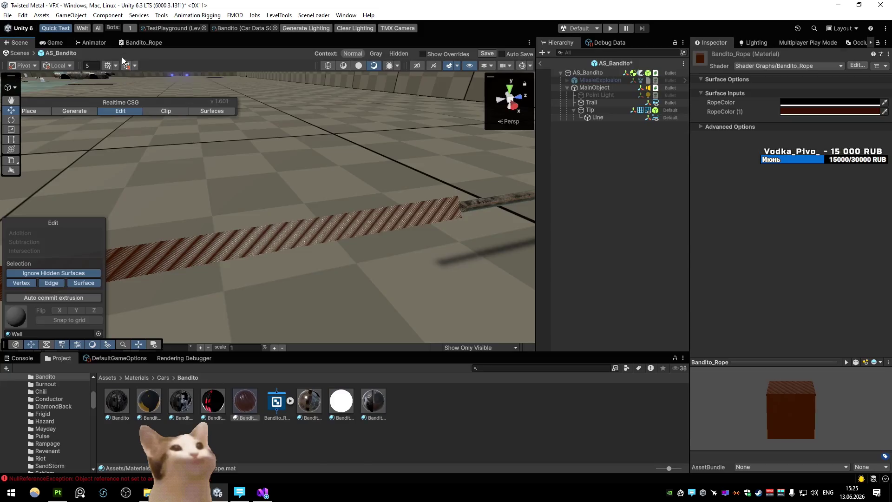
# - Add a Float blackboard property named NormalStrength to the rope graph
pyautogui.click(139, 43)
pyautogui.hotkey('shift', 'space')
pyautogui.scroll(3, 322, 219)
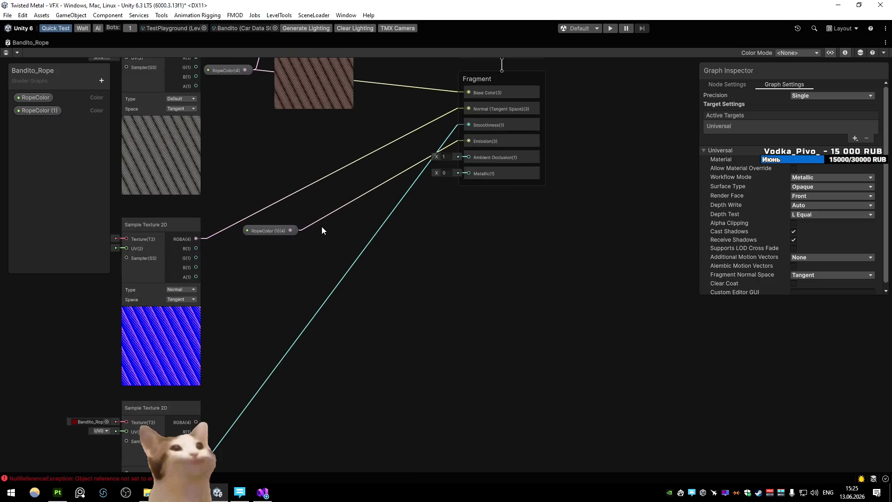
pyautogui.scroll(5, 322, 230)
pyautogui.scroll(-2, 323, 230)
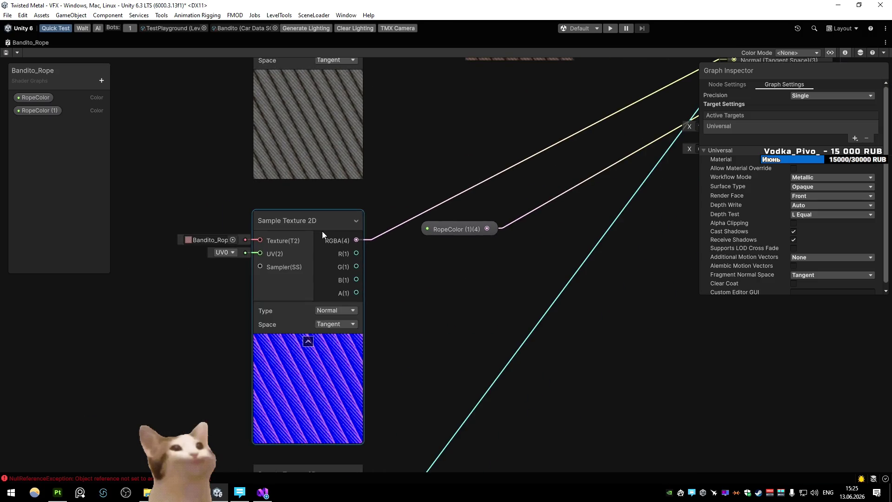
pyautogui.scroll(-3, 168, 188)
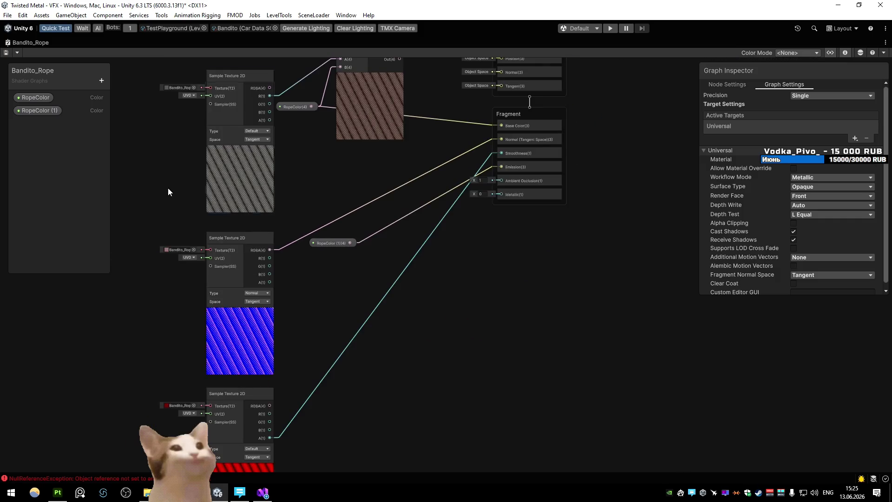
pyautogui.click(102, 80)
pyautogui.click(129, 100)
pyautogui.write('NormalSt')
pyautogui.write('rength')
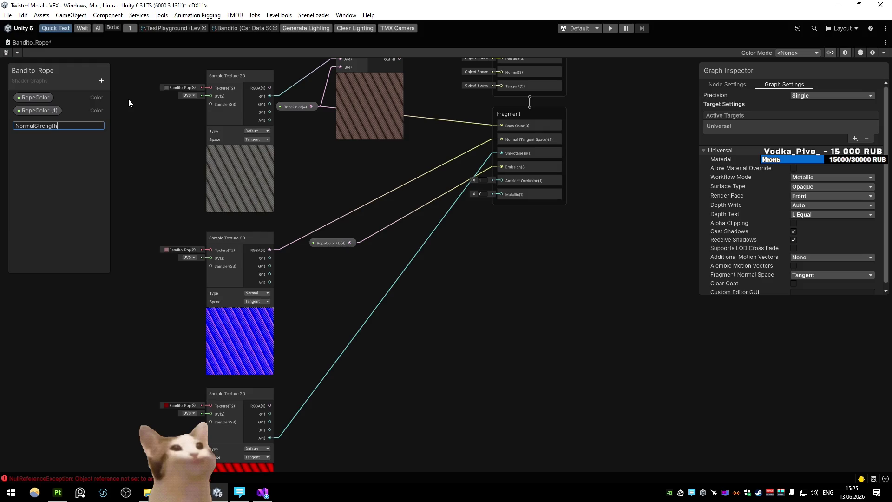
pyautogui.press('Return')
# - Add a Normal Strength node driven by NormalStrength and wire it into Fragment Normal
pyautogui.press('space')
pyautogui.write('normal st')
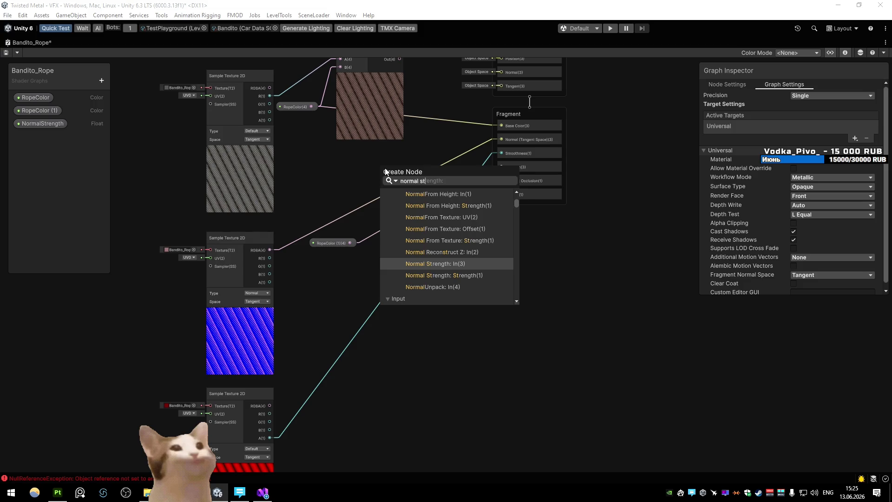
pyautogui.press('Return')
pyautogui.moveTo(42, 123)
pyautogui.mouseDown()
pyautogui.moveTo(339, 178)
pyautogui.moveTo(379, 195)
pyautogui.mouseUp()
pyautogui.moveTo(477, 153); pyautogui.dragTo(501, 140)
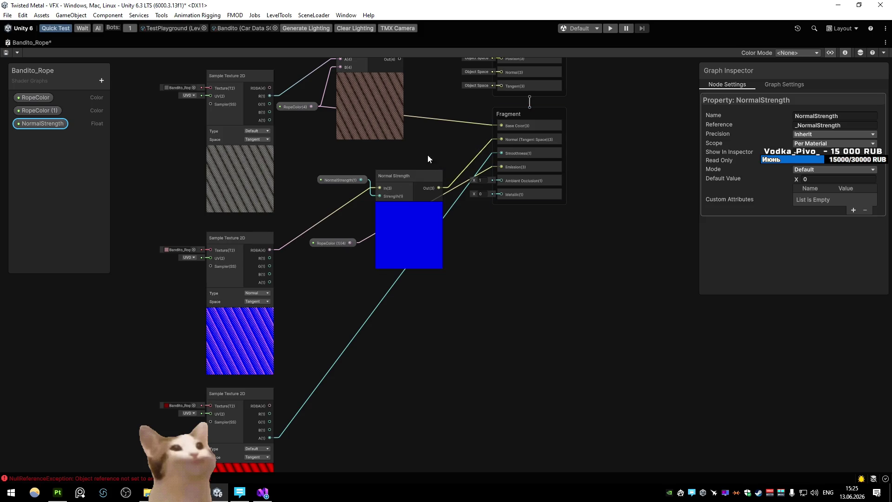
# - Give NormalStrength a default value of 2 and save the graph asset
pyautogui.click(278, 168)
pyautogui.click(339, 179)
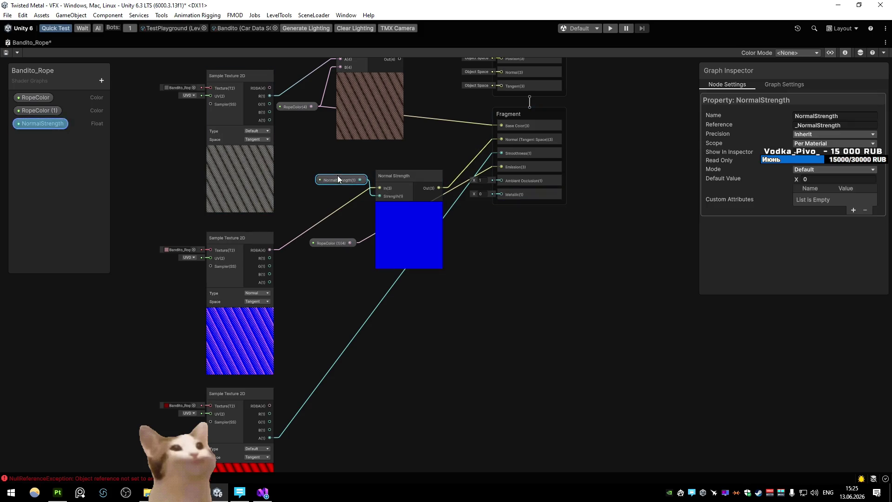
pyautogui.click(822, 179)
pyautogui.write('2')
pyautogui.press('Return')
pyautogui.click(6, 54)
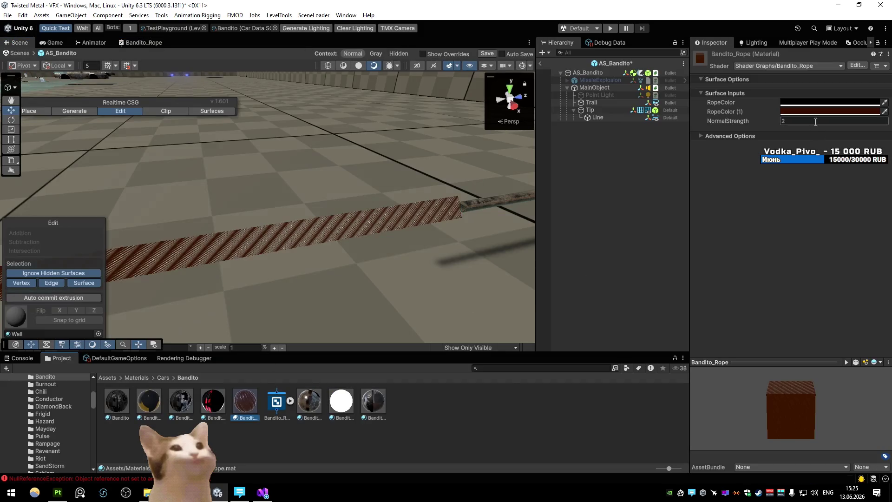
pyautogui.click(814, 120)
# - Try different NormalStrength values on the material, settling on 1
pyautogui.write('1')
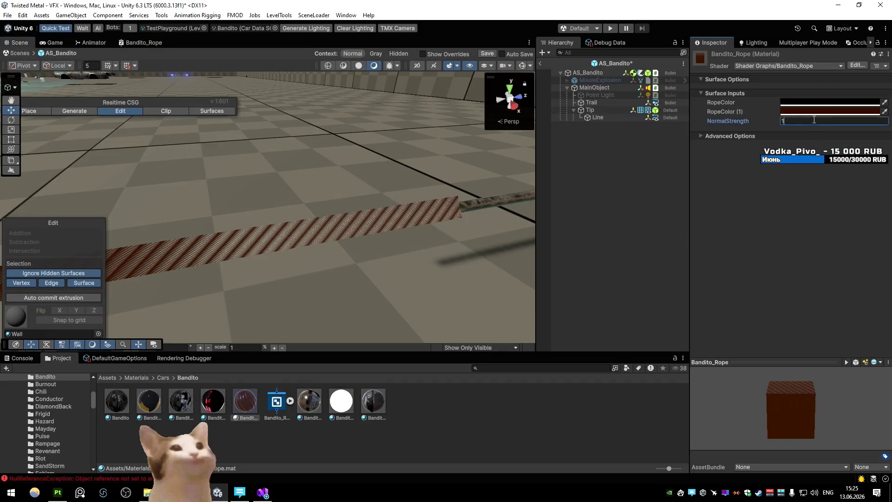
pyautogui.scroll(-5, 383, 144)
pyautogui.write('2')
pyautogui.write('4')
pyautogui.scroll(5, 472, 162)
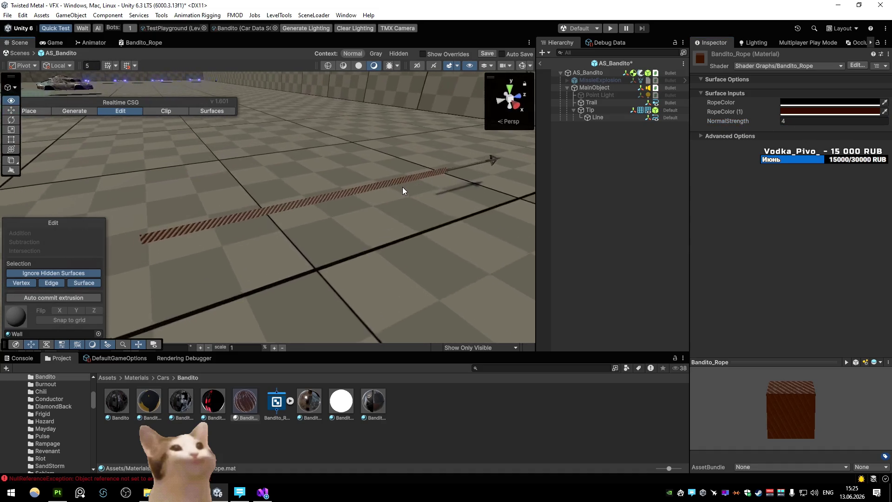
pyautogui.scroll(-5, 412, 196)
pyautogui.click(784, 120)
pyautogui.write('2')
pyautogui.write('1')
pyautogui.scroll(5, 331, 164)
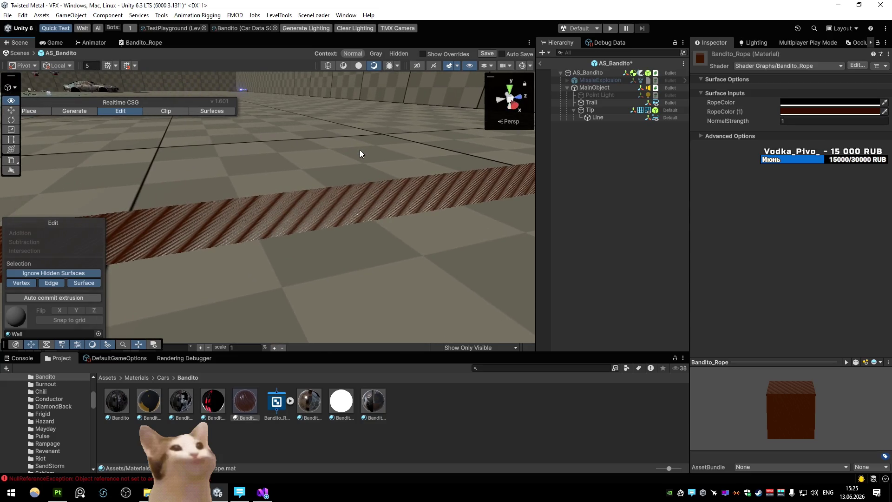
pyautogui.scroll(-5, 360, 150)
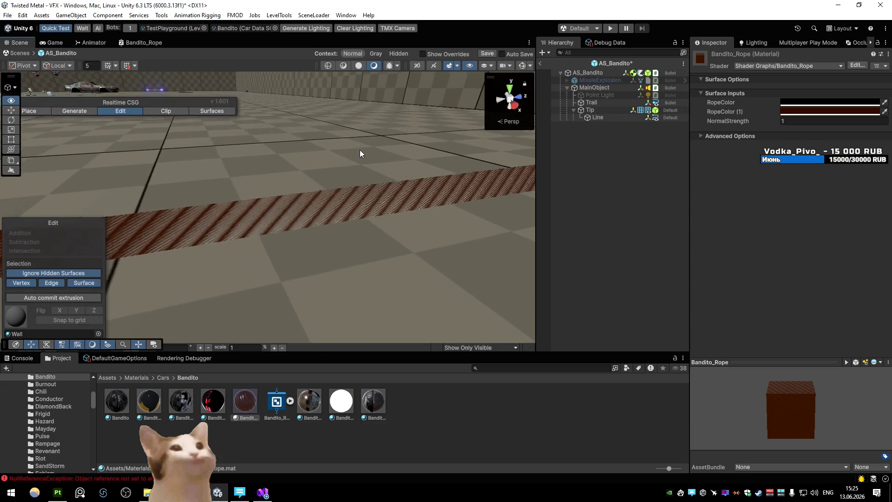
# - Make RopeColor (1) black (000000)
pyautogui.click(788, 112)
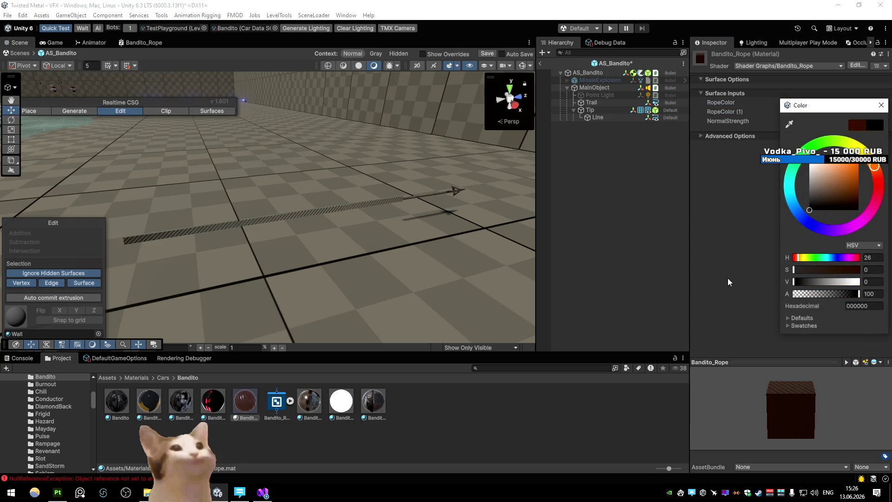
pyautogui.moveTo(825, 114); pyautogui.dragTo(824, 108)
pyautogui.press('Escape')
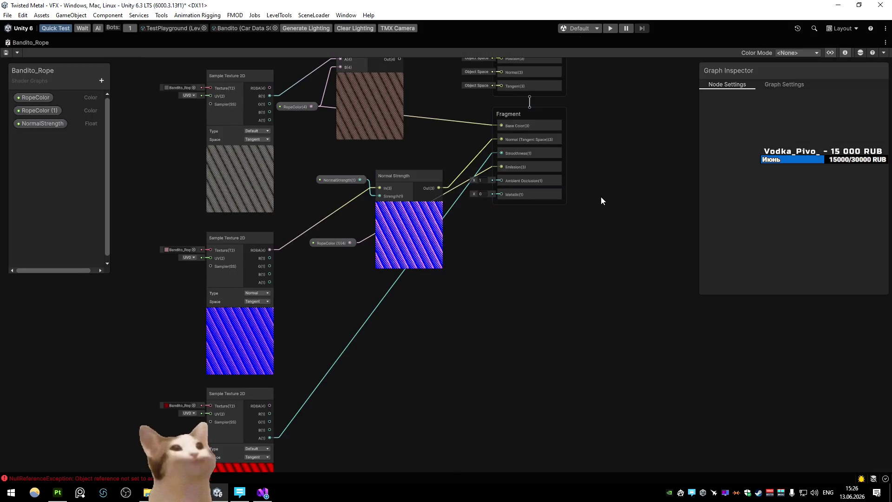
# - Set the rope shader graph's Material type to Unlit
pyautogui.click(780, 84)
pyautogui.click(821, 162)
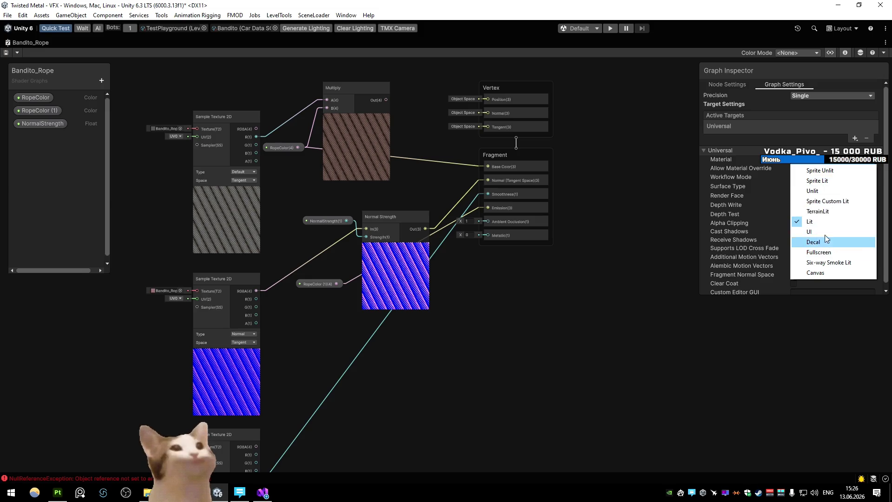
pyautogui.click(815, 191)
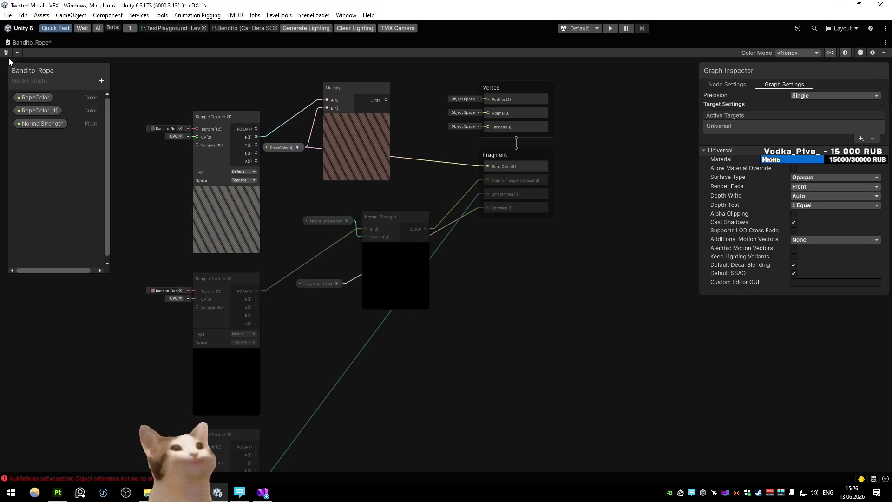
# - Connect the Multiply Out(4) result to Fragment Base Color and check the rope in the scene
pyautogui.doubleClick(9, 43)
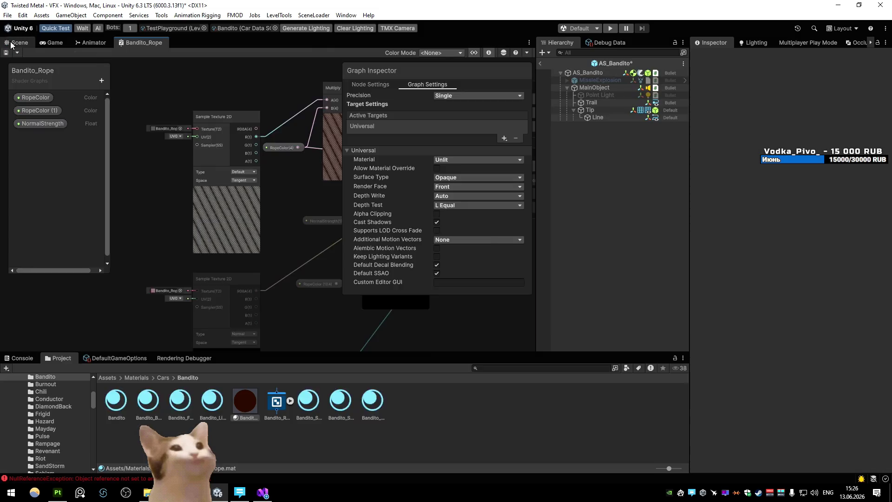
pyautogui.click(12, 44)
pyautogui.scroll(5, 222, 185)
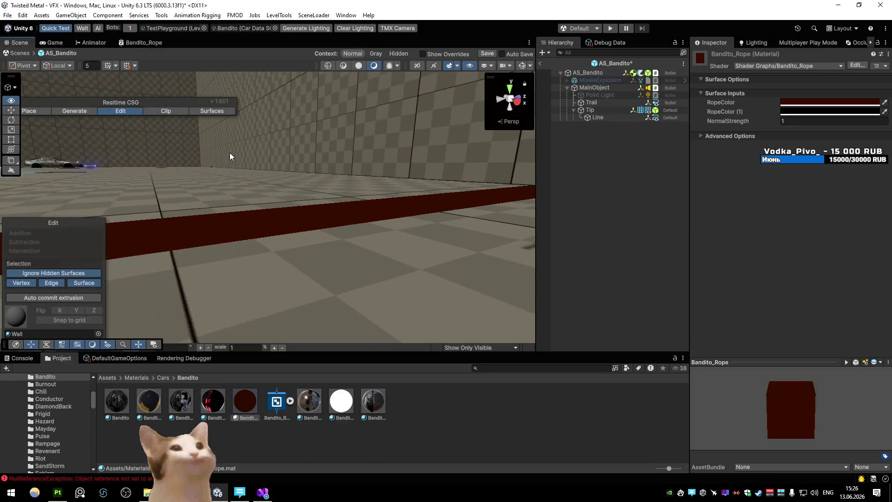
pyautogui.doubleClick(150, 44)
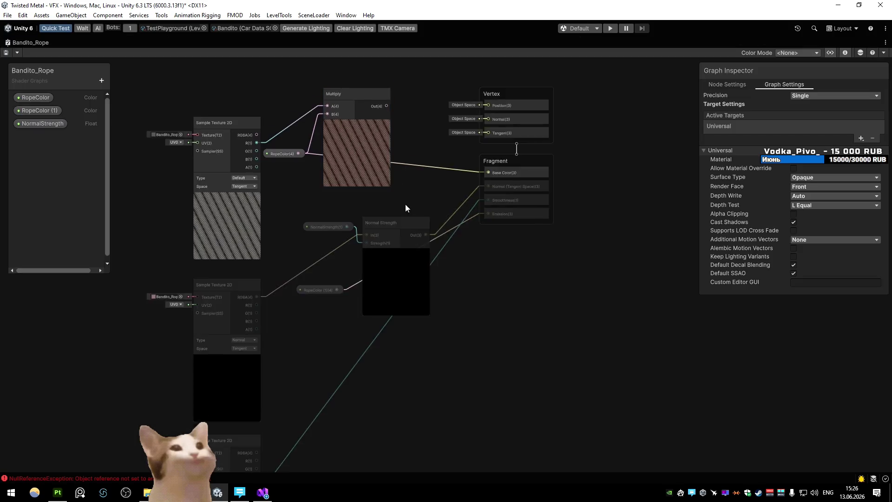
pyautogui.moveTo(368, 162); pyautogui.dragTo(492, 236)
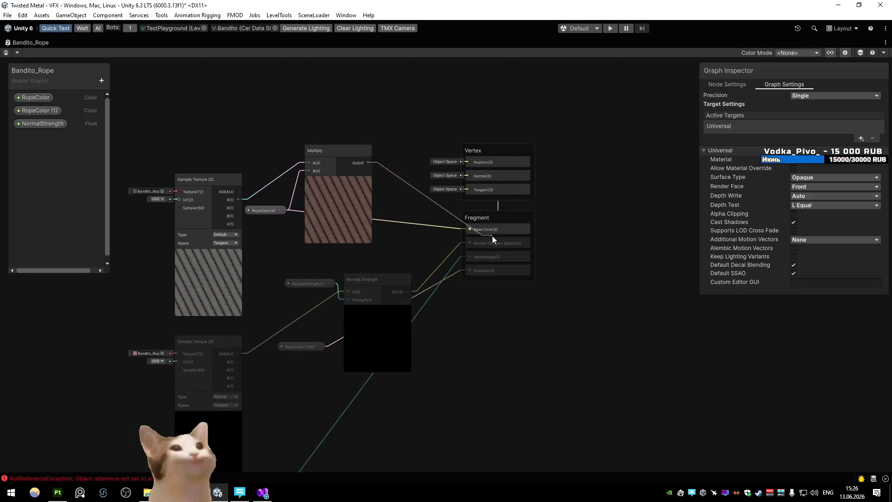
pyautogui.doubleClick(14, 42)
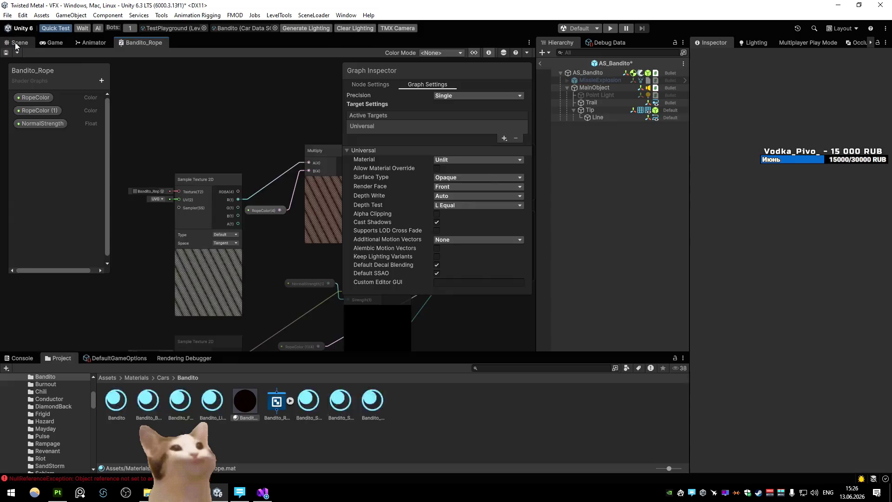
pyautogui.click(16, 43)
pyautogui.click(859, 103)
# - Soften RopeColor to pale peach E1C4AF while viewing the rope from several angles
pyautogui.moveTo(389, 197)
pyautogui.mouseDown()
pyautogui.moveTo(408, 185)
pyautogui.moveTo(525, 200)
pyautogui.moveTo(446, 193)
pyautogui.mouseUp()
pyautogui.click(832, 102)
pyautogui.moveTo(851, 163)
pyautogui.mouseDown()
pyautogui.moveTo(818, 144)
pyautogui.moveTo(826, 136)
pyautogui.mouseUp()
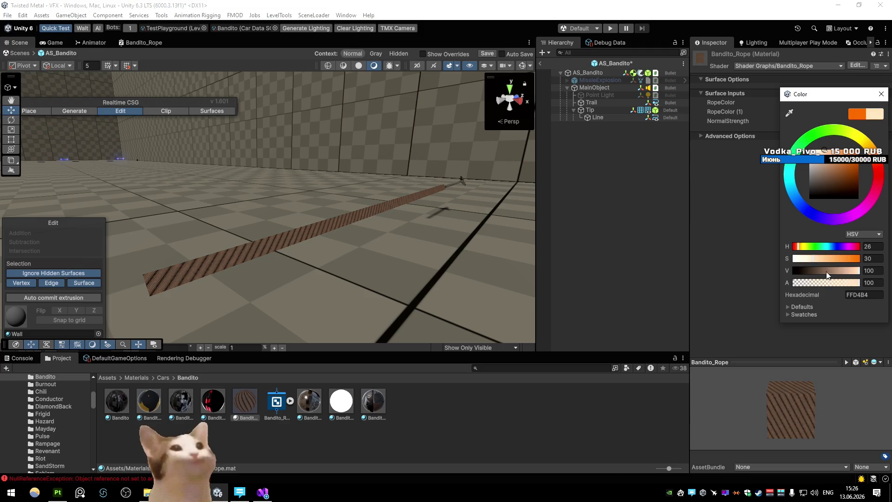
pyautogui.moveTo(844, 275)
pyautogui.mouseDown()
pyautogui.moveTo(850, 271)
pyautogui.moveTo(807, 259)
pyautogui.mouseUp()
pyautogui.moveTo(302, 191); pyautogui.dragTo(217, 193)
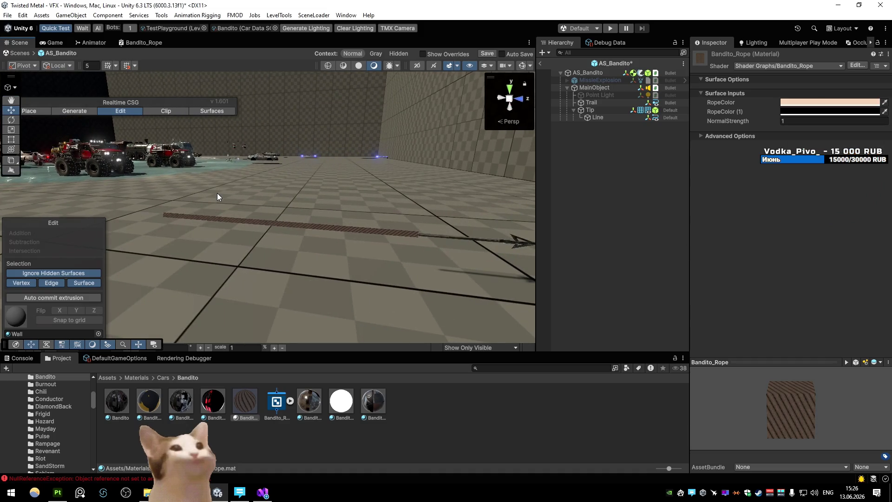
pyautogui.moveTo(216, 194)
pyautogui.mouseDown()
pyautogui.moveTo(308, 210)
pyautogui.moveTo(482, 196)
pyautogui.moveTo(266, 208)
pyautogui.mouseUp()
# - Open AS_Bandito's AltSpecial_Bandito_Projectile script in Visual Studio
pyautogui.click(587, 81)
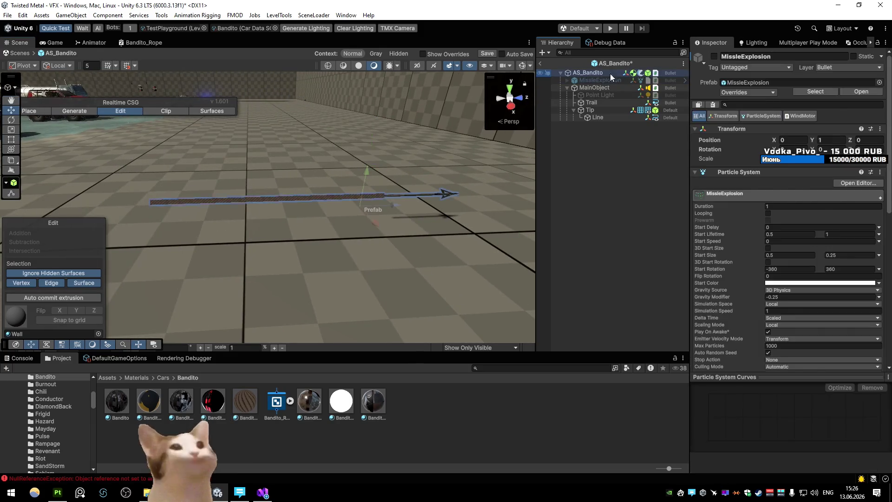
pyautogui.click(610, 74)
pyautogui.click(793, 202)
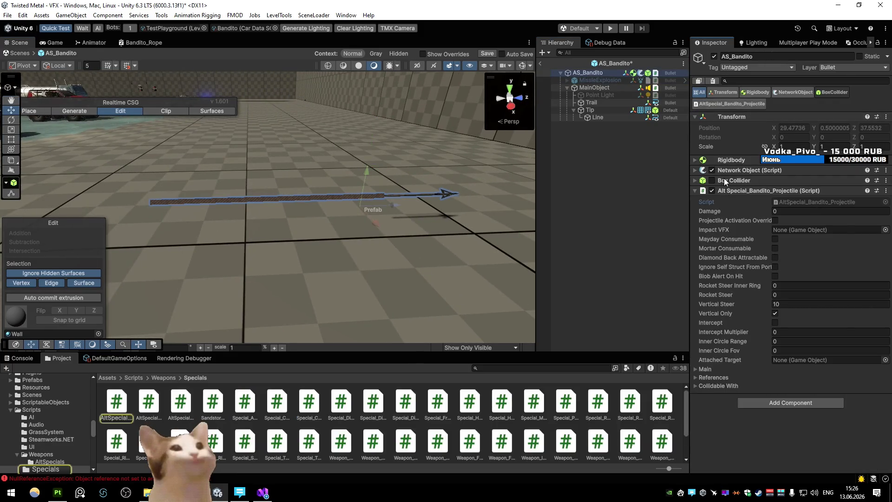
pyautogui.scroll(20, 446, 209)
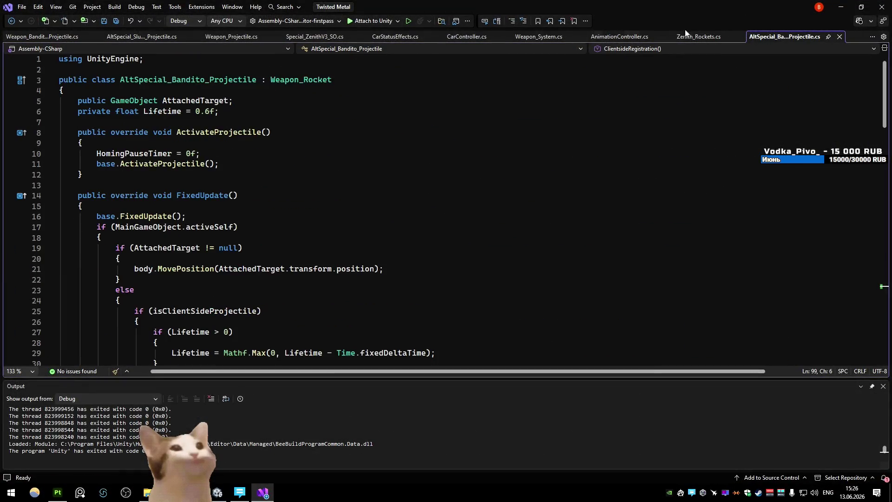
pyautogui.click(287, 100)
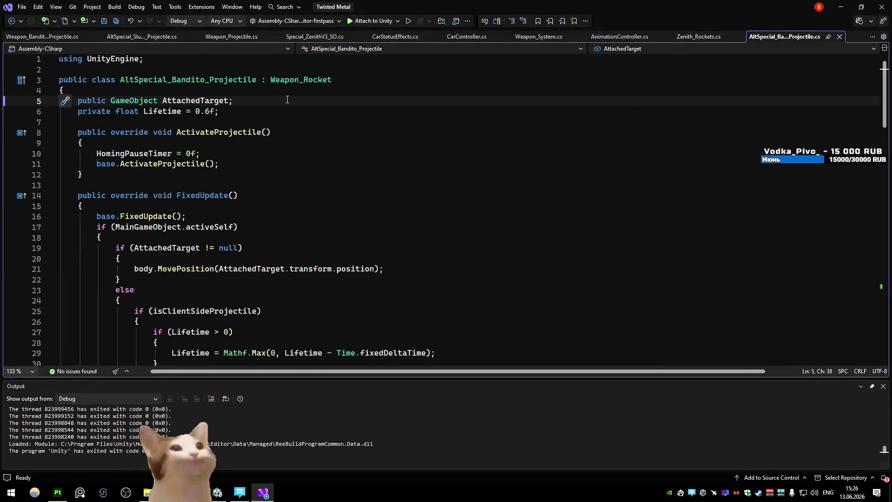
# - Add a 'public LineRenderer LineRenderer;' field below AttachedTarget
pyautogui.press('Return')
pyautogui.press('Return')
pyautogui.write('public linerend')
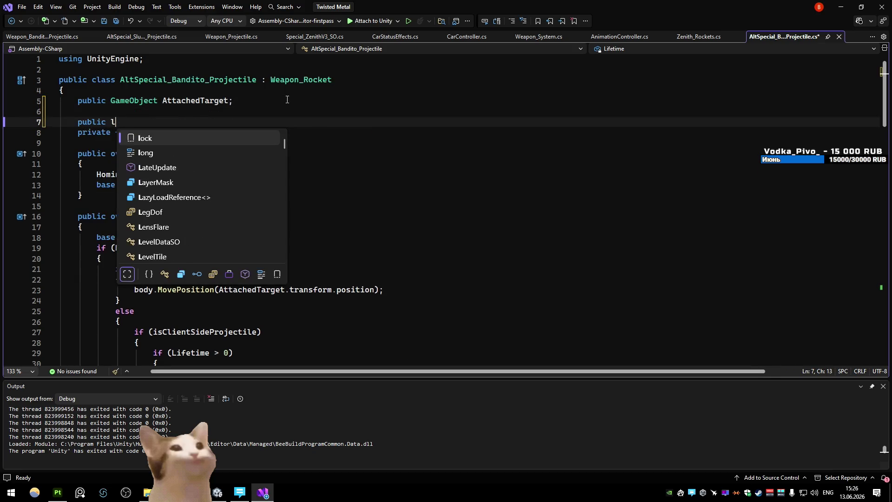
pyautogui.press('Tab')
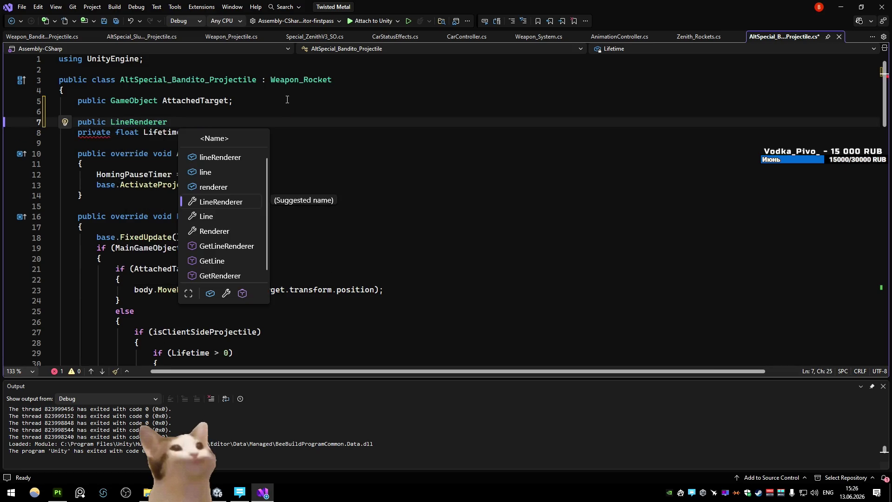
pyautogui.press('Tab')
pyautogui.write(';')
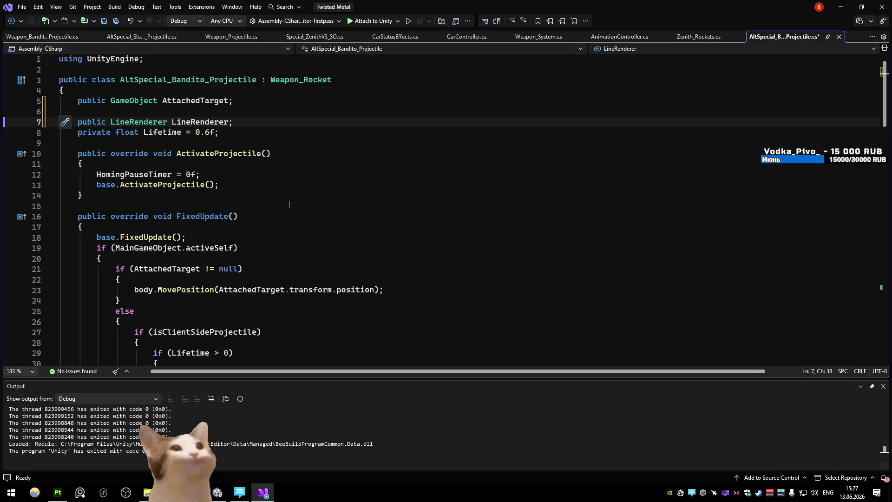
# - Add 'LineRenderer.useWorldSpace = true;' inside ActivateProjectile
pyautogui.click(290, 185)
pyautogui.press('Return')
pyautogui.write('Lin')
pyautogui.press('Tab')
pyautogui.write('.wo')
pyautogui.press('Down')
pyautogui.press('Down')
pyautogui.press('Tab')
pyautogui.write('= true;')
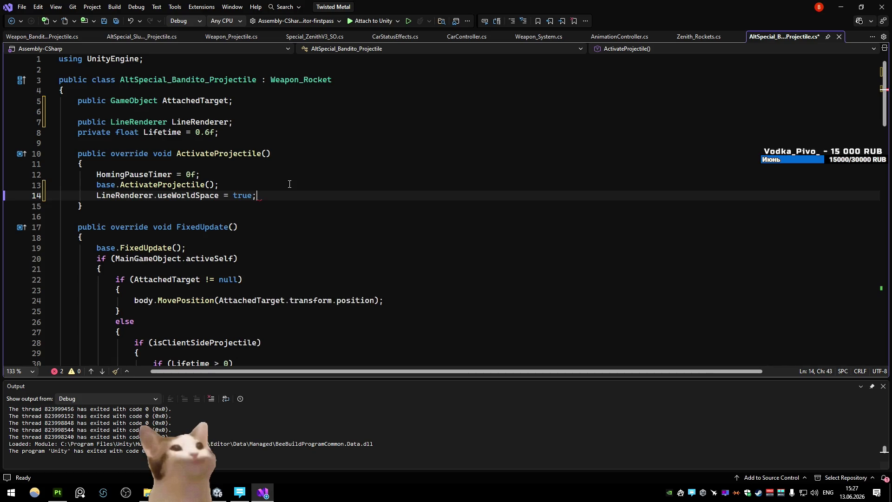
# - Insert an Update() method stub after ActivateProjectile and begin an ownerCarController check
pyautogui.scroll(-3, 291, 187)
pyautogui.scroll(-20, 290, 188)
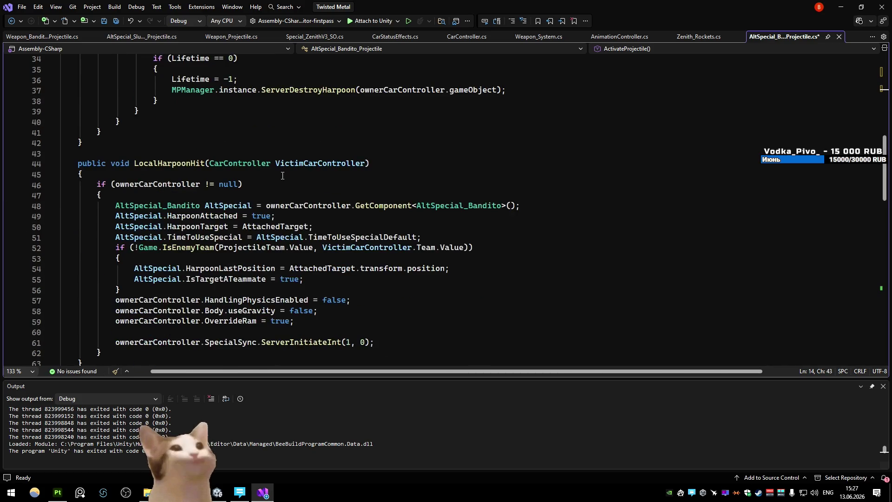
pyautogui.scroll(20, 266, 169)
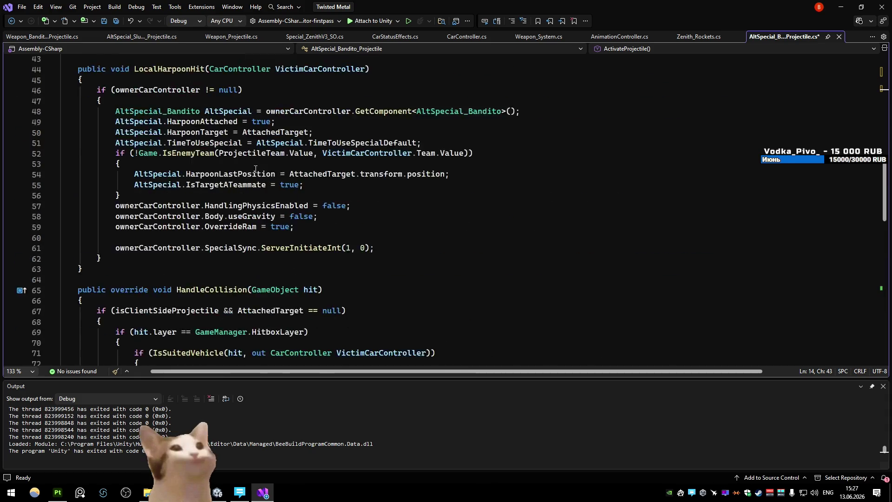
pyautogui.click(140, 154)
pyautogui.press('Return')
pyautogui.press('Return')
pyautogui.press('Return')
pyautogui.press('Up')
pyautogui.press('Up')
pyautogui.write('upd')
pyautogui.press('Tab')
pyautogui.write('if (ownerCarController.')
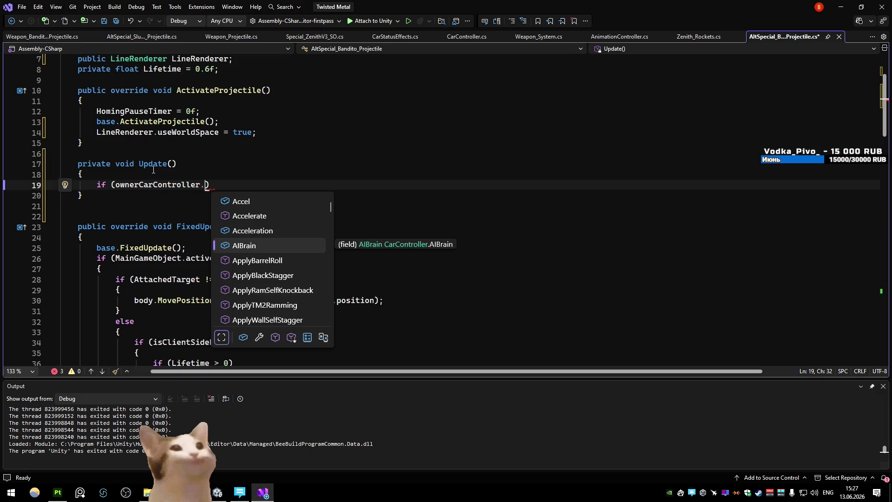
# - In Update, write the 'if (ownerCarController != null)' check and open its block
pyautogui.press('BackSpace')
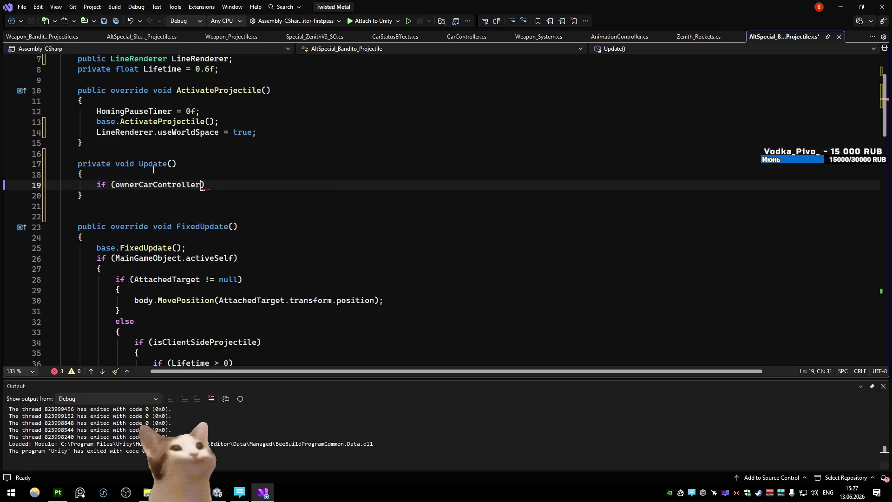
pyautogui.hotkey('ctrl', 'w')
pyautogui.write('!=null')
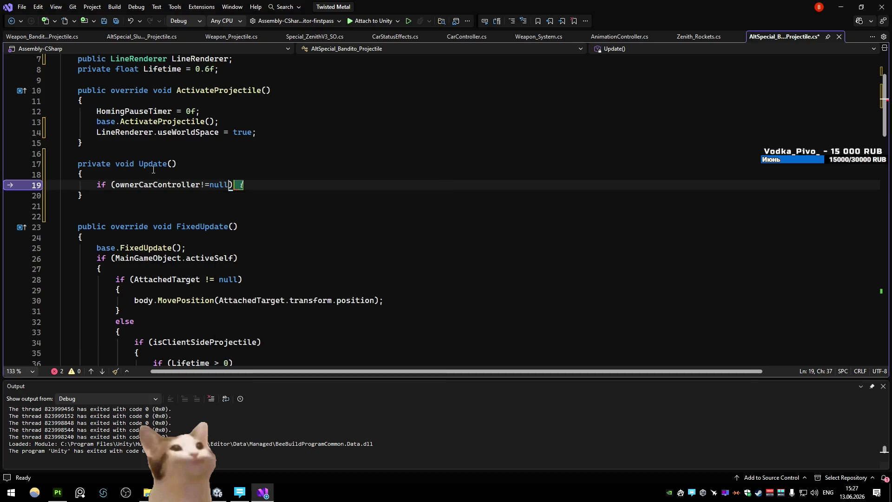
pyautogui.press('Tab')
pyautogui.press('Return')
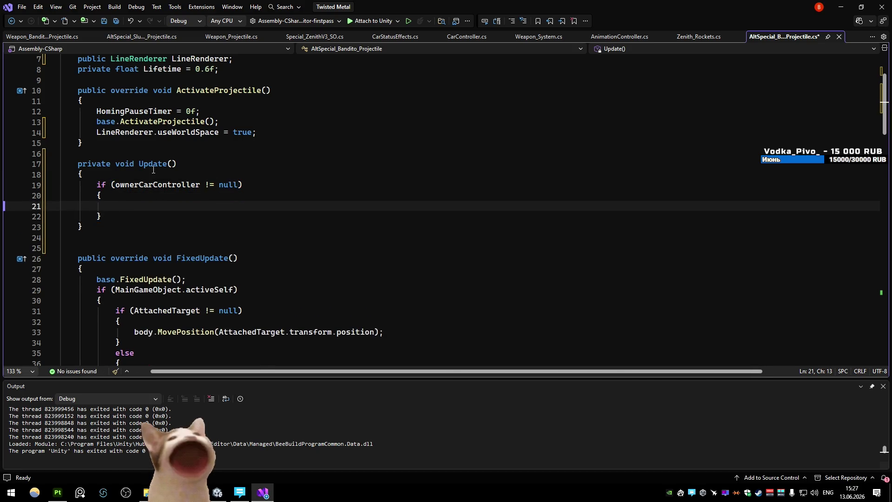
# - Set LineRenderer point 1 to Weapon_Compartments[(int)EnumDamageTypes.AltSpecial].transform.position
pyautogui.write('LineRendererse')
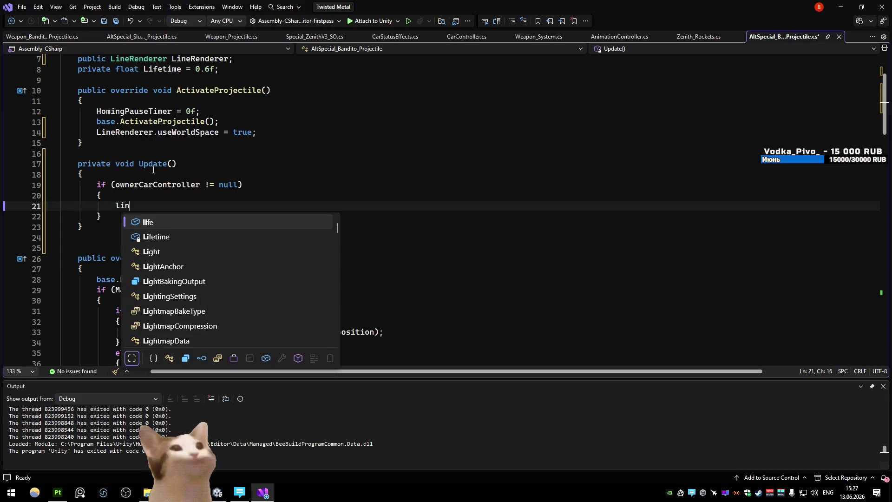
pyautogui.write('setp')
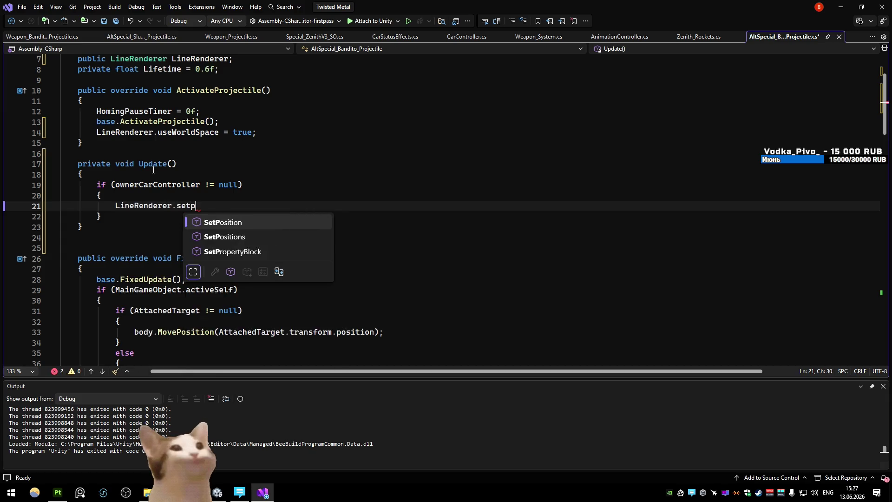
pyautogui.write('o(1,')
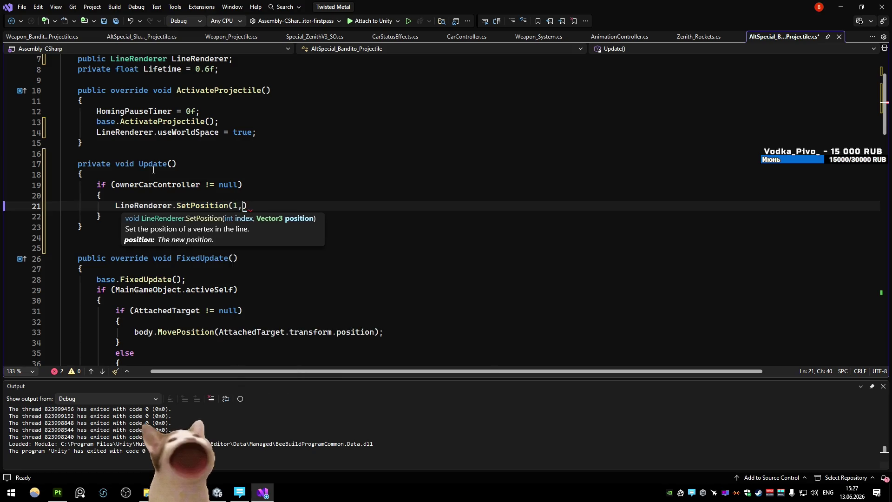
pyautogui.write('ownerCarController.w')
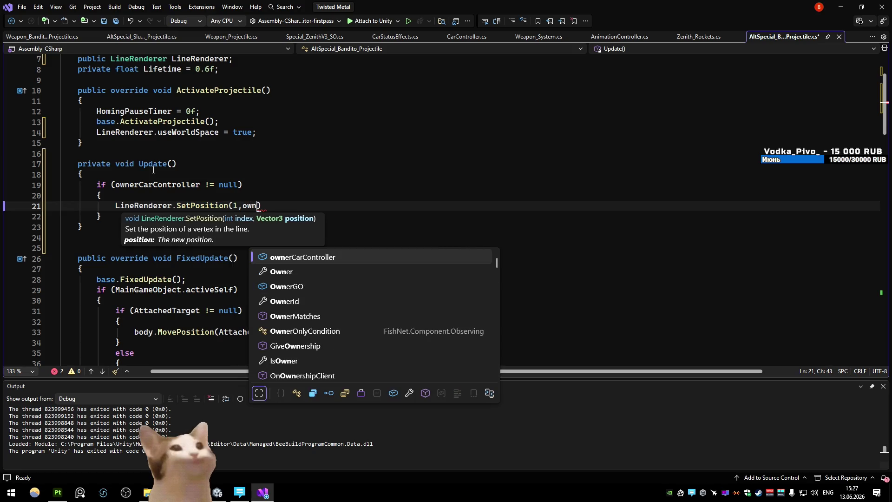
pyautogui.write('e.')
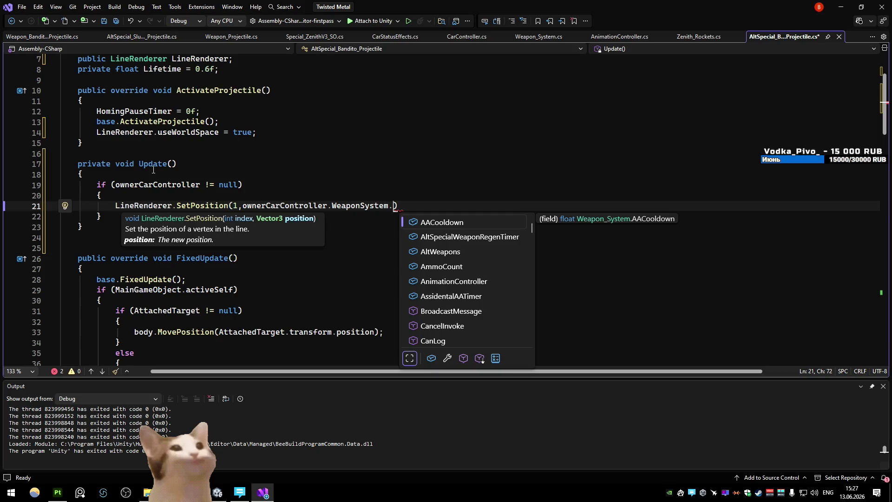
pyautogui.press('BackSpace')
pyautogui.write('.weaco')
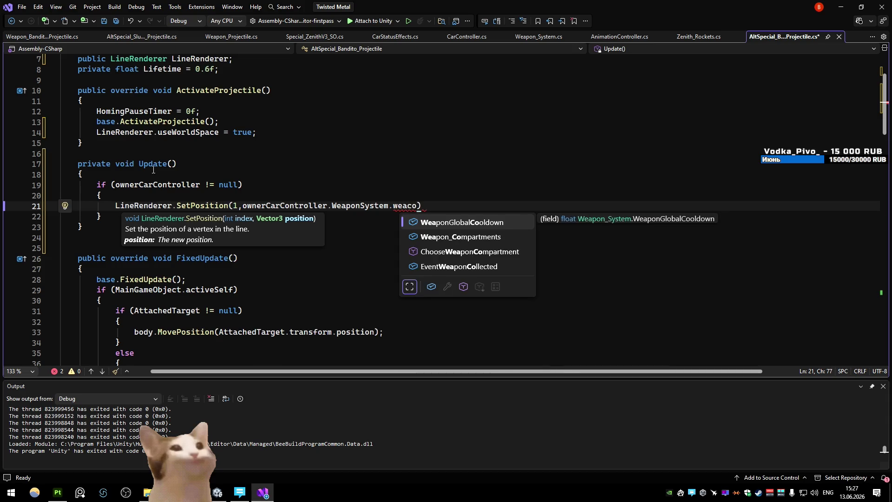
pyautogui.press('Down')
pyautogui.press('Tab')
pyautogui.write('[(int)')
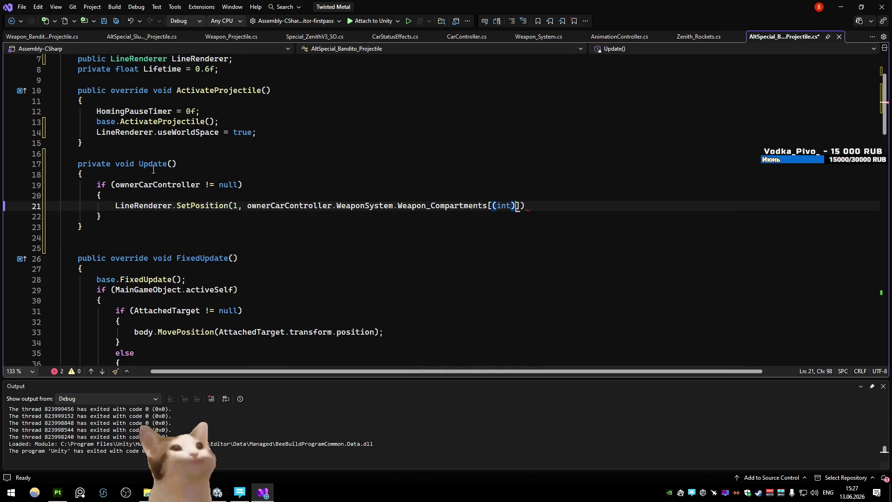
pyautogui.write('enumda.')
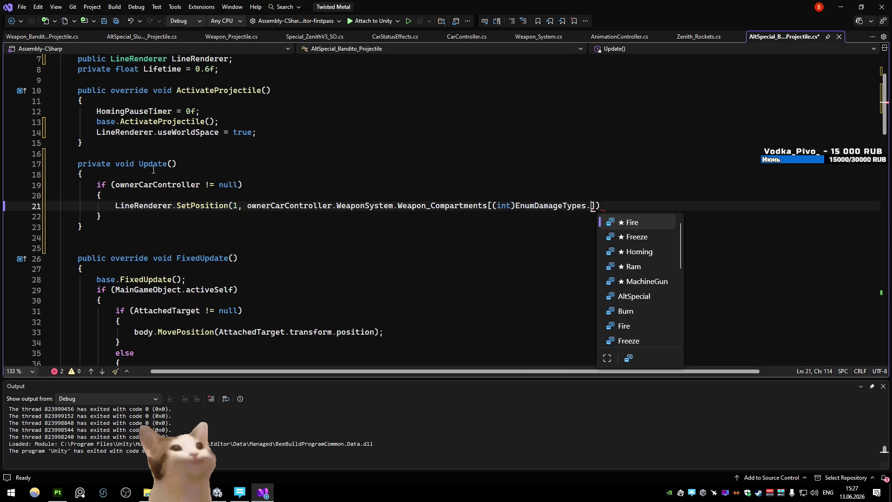
pyautogui.write('alt')
pyautogui.press('Tab')
pyautogui.write('.p')
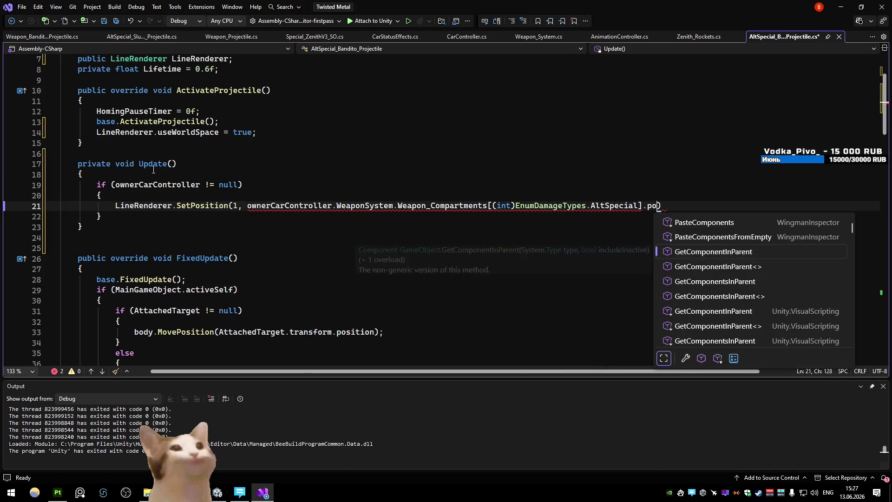
pyautogui.press('BackSpace')
pyautogui.write('transform.po')
pyautogui.press('Tab')
pyautogui.write(';')
# - Save the projectile script and go back to Unity
pyautogui.click(194, 83)
pyautogui.click(207, 159)
pyautogui.hotkey('ctrl', 's')
pyautogui.hotkey('alt', 'Tab')
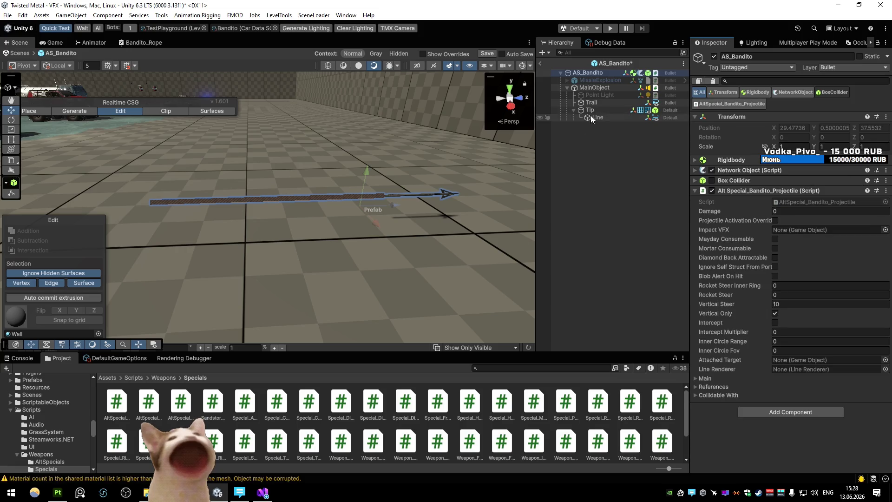
# - Disable MainObject, drop the Line object into the Line Renderer slot, and save the prefab
pyautogui.click(601, 89)
pyautogui.click(714, 56)
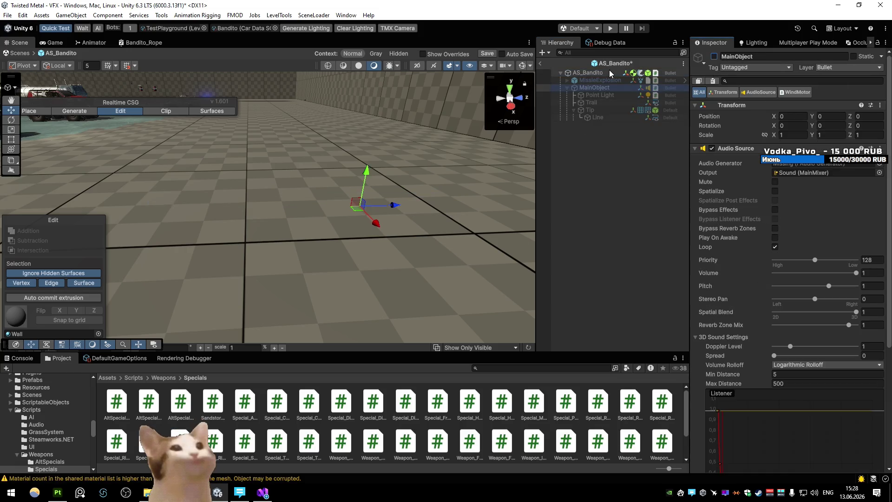
pyautogui.moveTo(794, 365); pyautogui.dragTo(797, 368)
pyautogui.click(540, 62)
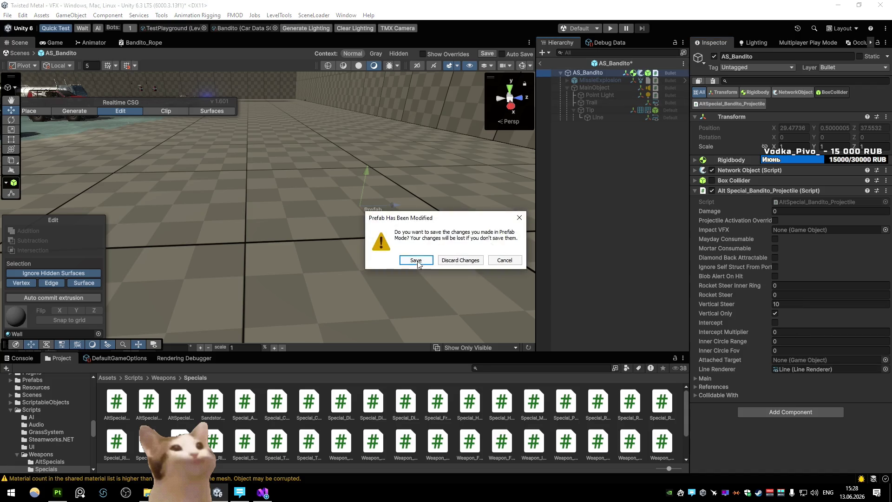
pyautogui.click(416, 260)
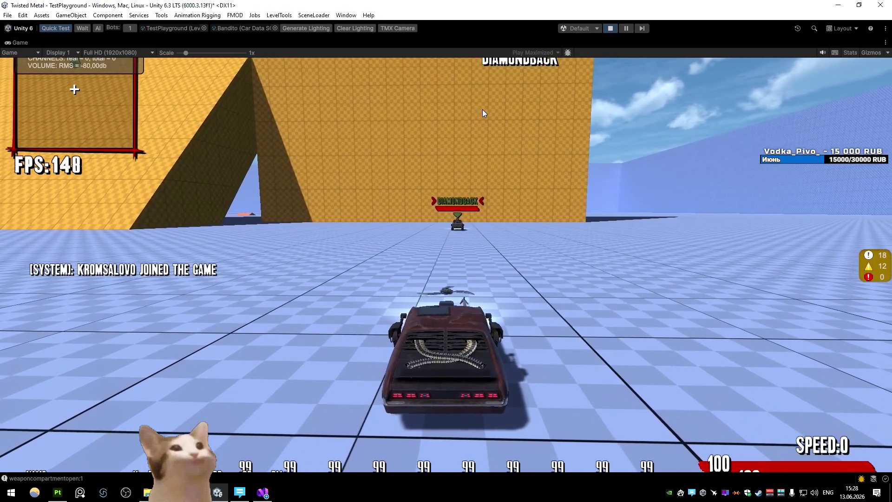
# - Lock on, fire the harpoon at the enemy car, and drive toward it
pyautogui.press('c')
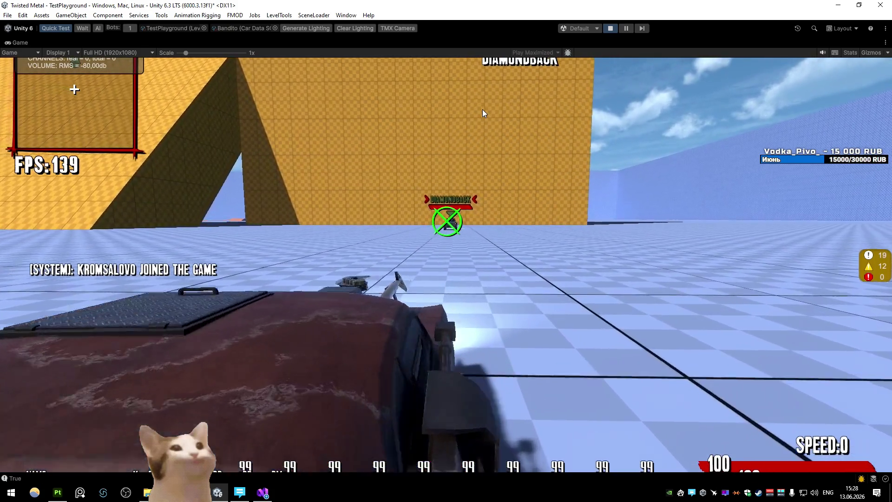
pyautogui.press('c')
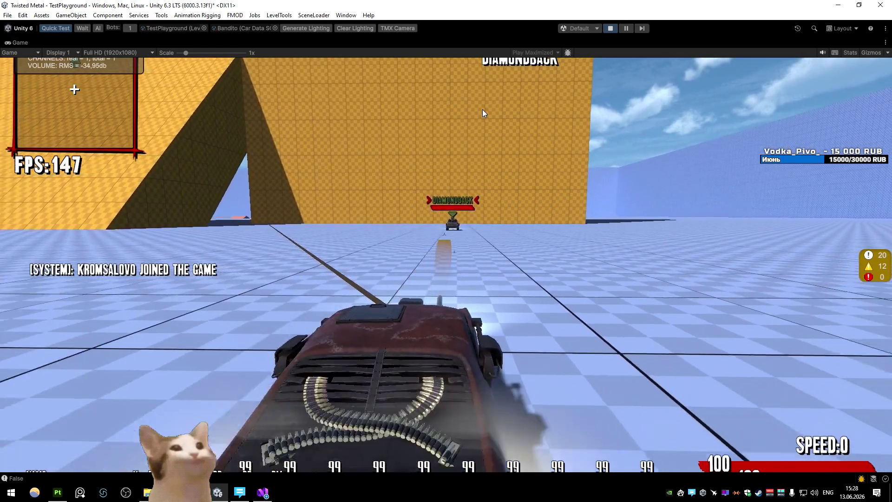
pyautogui.press('w')
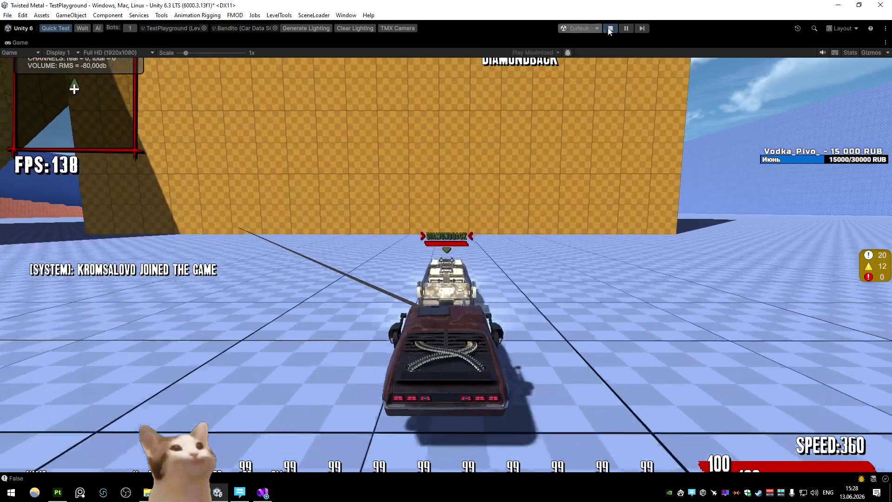
# - Stop the play test, then duplicate the SetPosition line and select its index argument
pyautogui.click(610, 28)
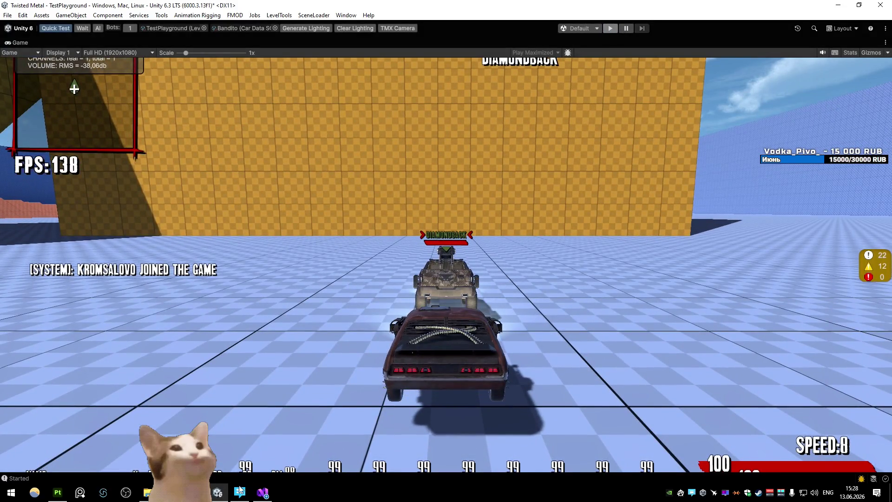
pyautogui.click(262, 492)
pyautogui.click(235, 206)
pyautogui.hotkey('ctrl', 'd')
pyautogui.doubleClick(235, 206)
# - Make the duplicate set point 0 to LineRenderer.transform.position, then save
pyautogui.write('0')
pyautogui.doubleClick(714, 205)
pyautogui.keyDown('shift'); pyautogui.click(247, 205); pyautogui.keyUp('shift')
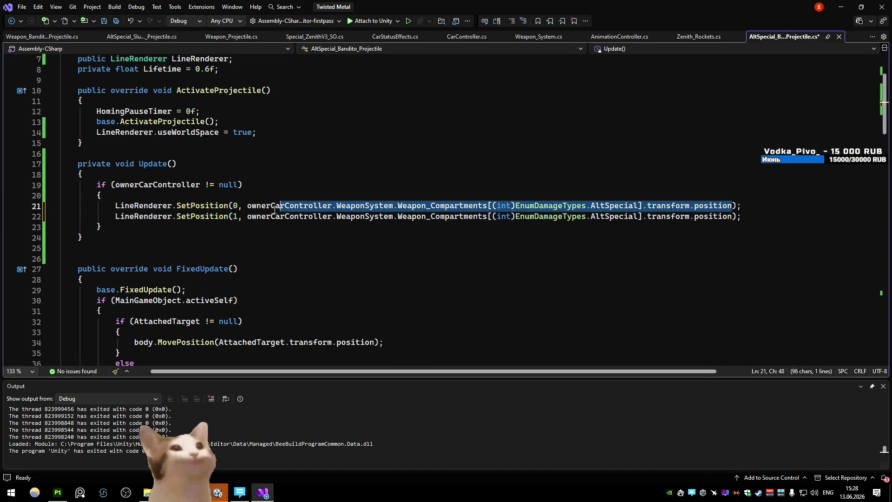
pyautogui.press('BackSpace')
pyautogui.write('LineRenderer.transform.')
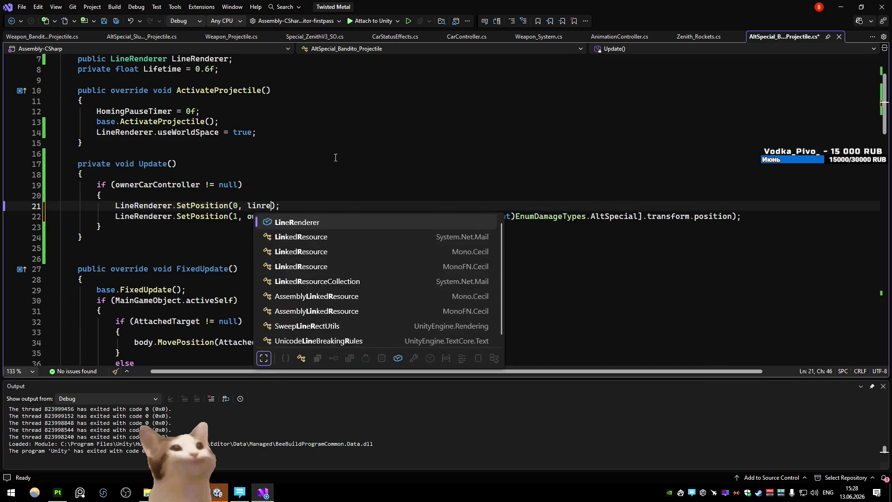
pyautogui.write('position')
pyautogui.hotkey('ctrl', 's')
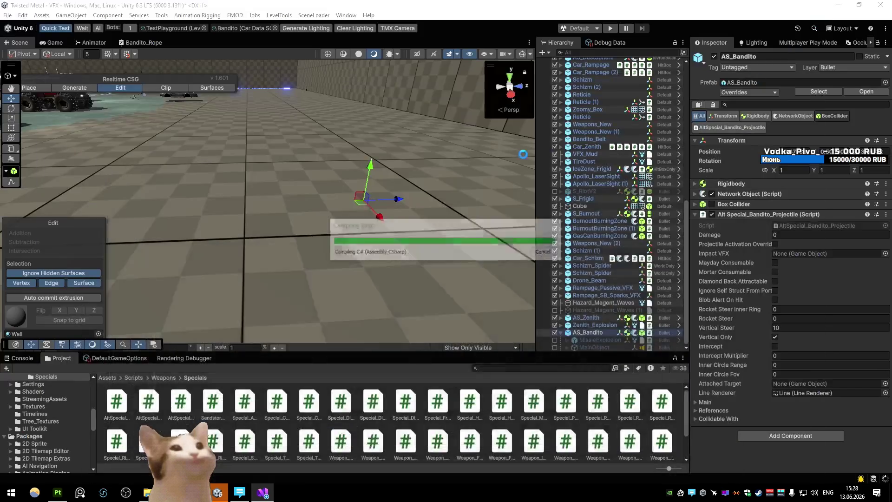
pyautogui.click(841, 7)
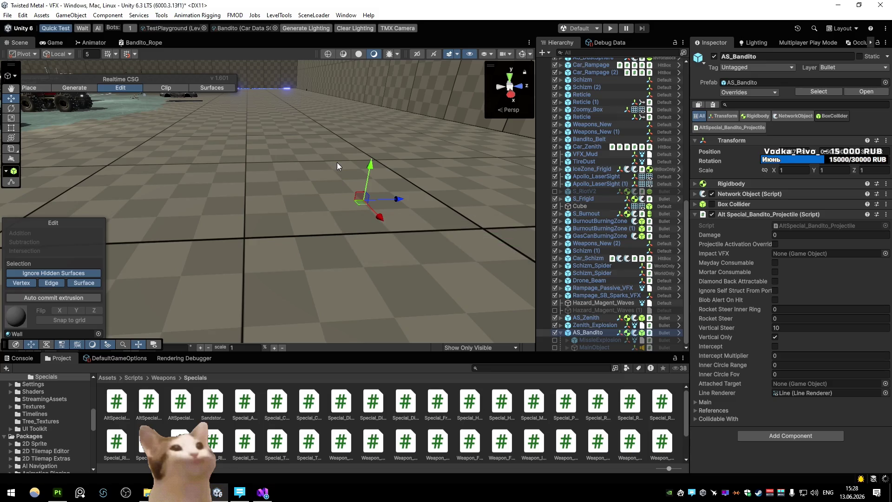
# - Play-test the harpoon rope by driving toward the enemy, then stop
pyautogui.click(608, 28)
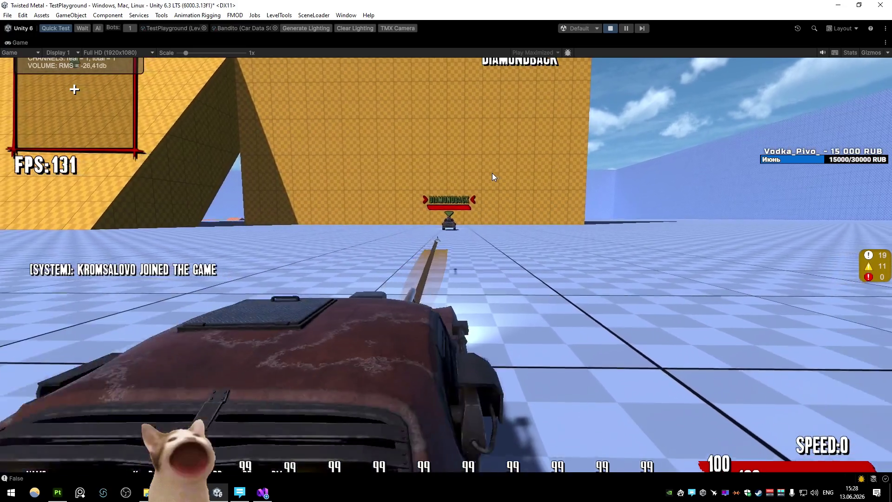
pyautogui.press('w')
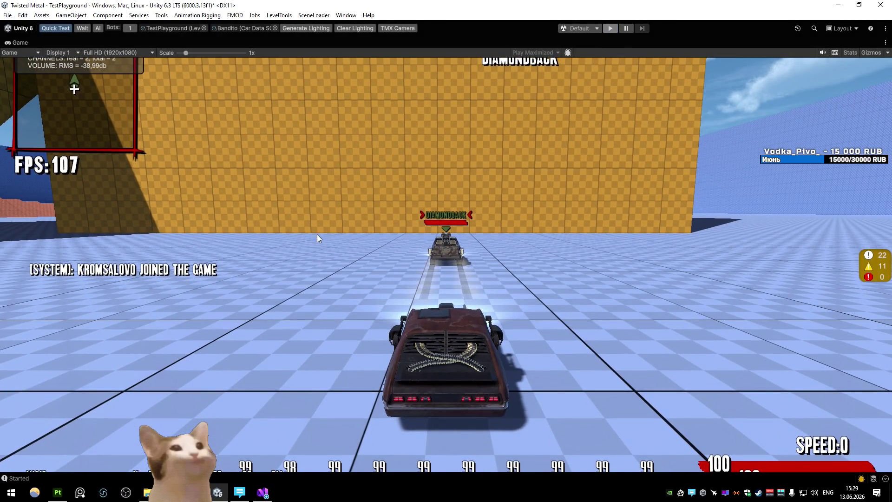
pyautogui.hotkey('ctrl', 'p')
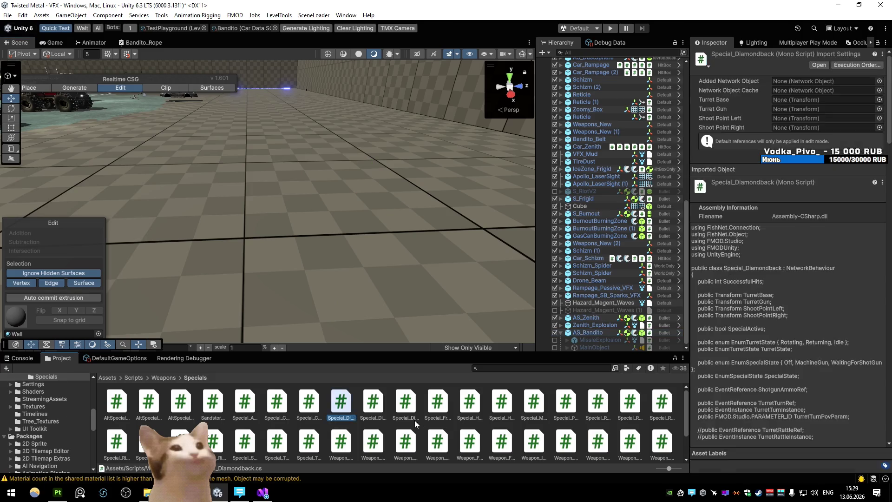
# - Open the Car_Bandito prefab from Prefabs/Cars and edit its AltSpecial_Bandito script
pyautogui.doubleClick(405, 402)
pyautogui.doubleClick(116, 402)
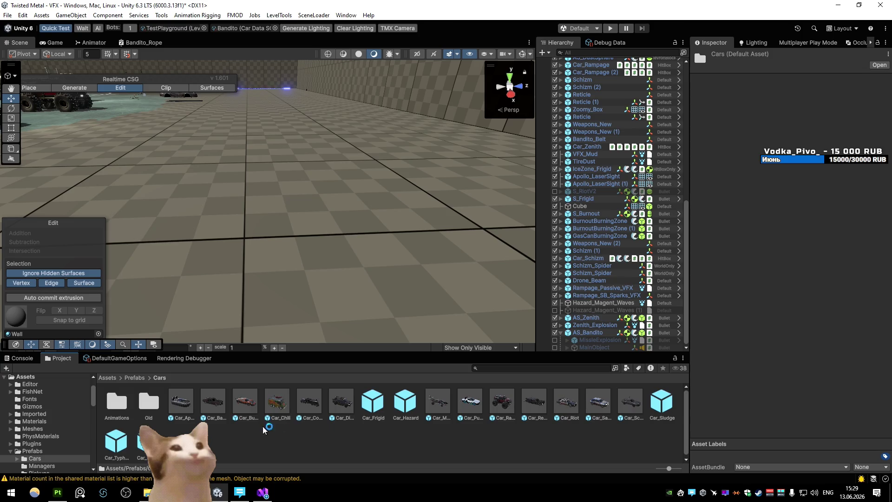
pyautogui.click(223, 403)
pyautogui.doubleClick(223, 404)
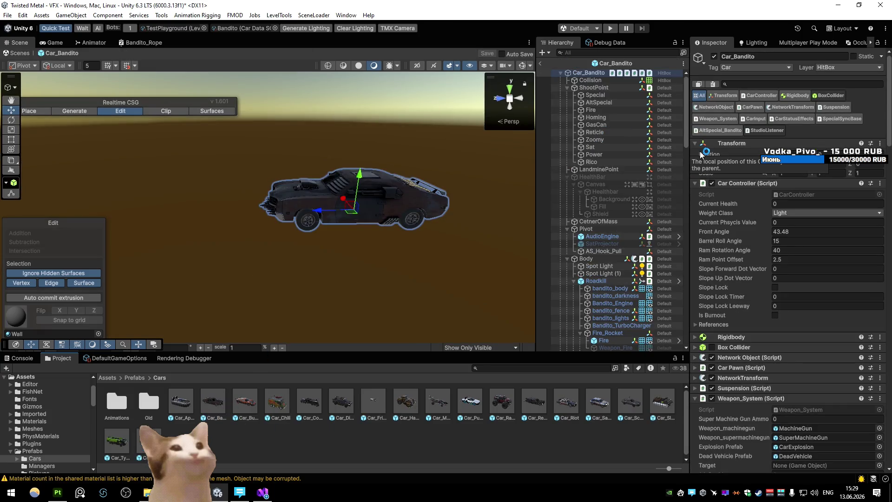
pyautogui.click(720, 130)
pyautogui.doubleClick(790, 154)
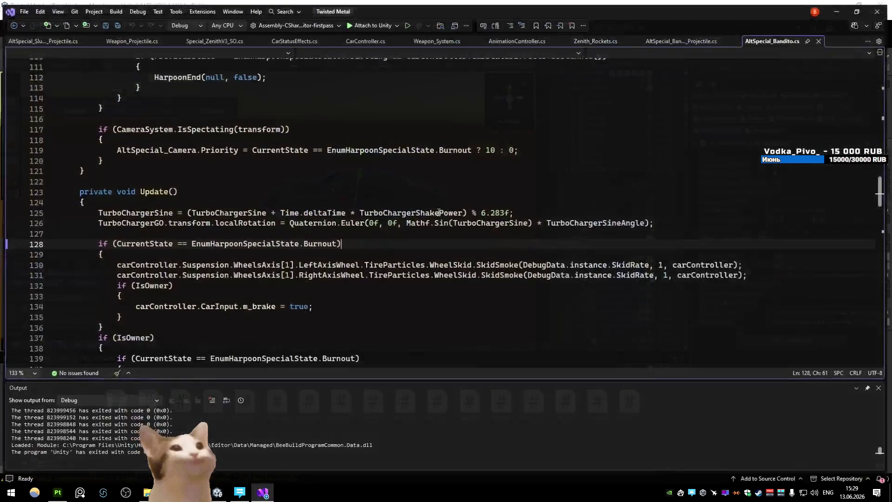
# - Duplicate the TurboChargerGO field and rename the copy HarpoonRopePoint
pyautogui.scroll(20, 231, 201)
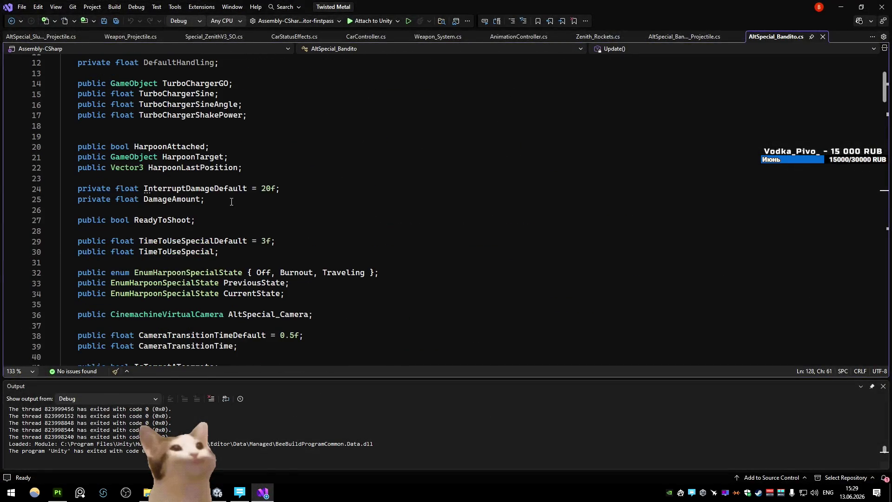
pyautogui.scroll(3, 231, 202)
pyautogui.click(251, 175)
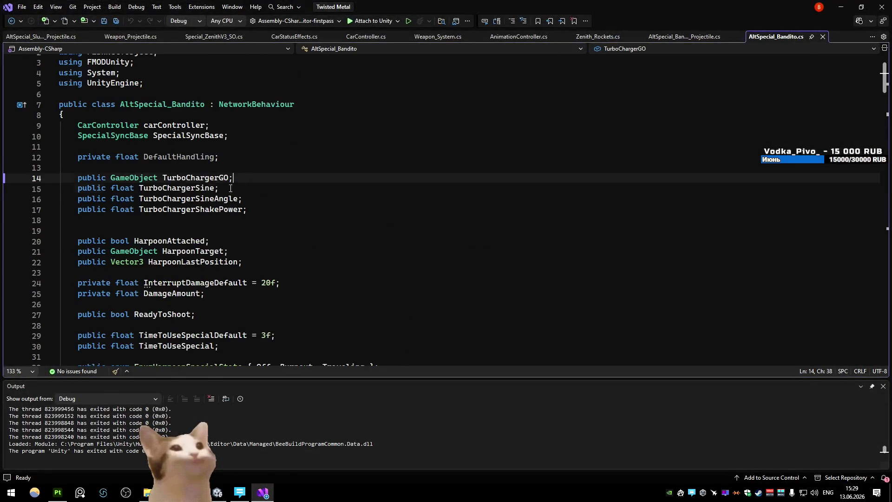
pyautogui.hotkey('ctrl', 'd')
pyautogui.doubleClick(195, 188)
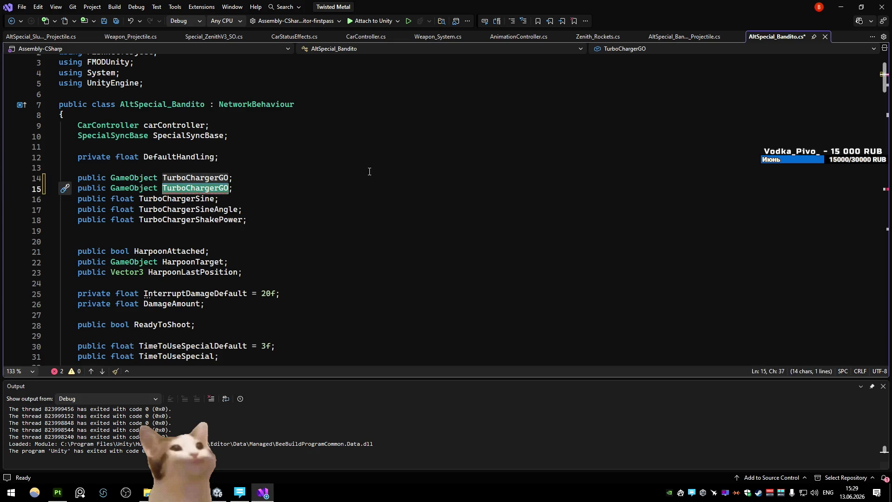
pyautogui.write('H')
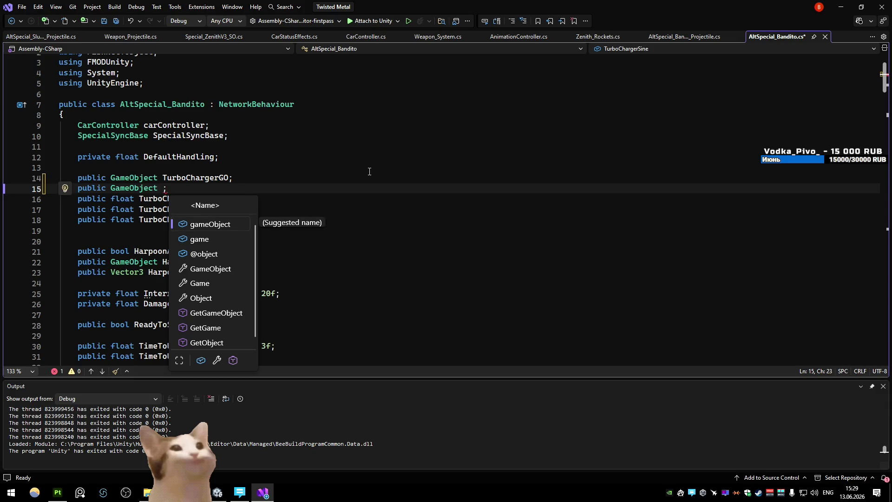
pyautogui.write('HarpoonR')
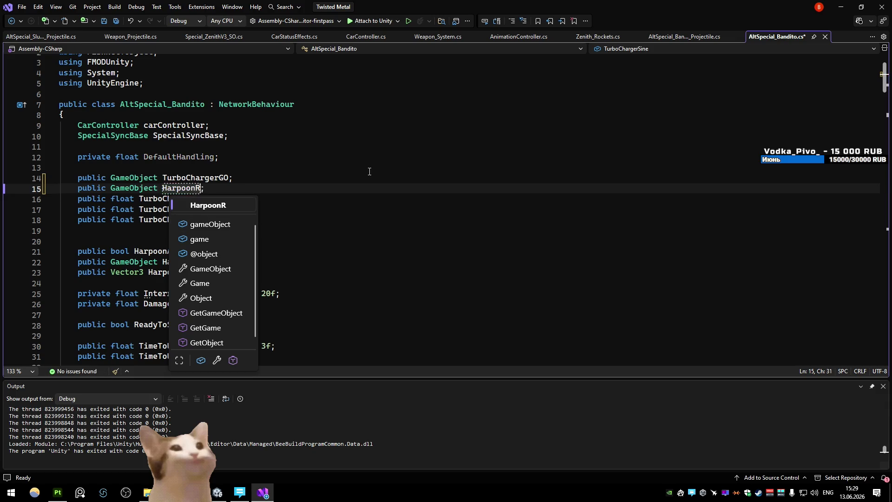
pyautogui.write('oint')
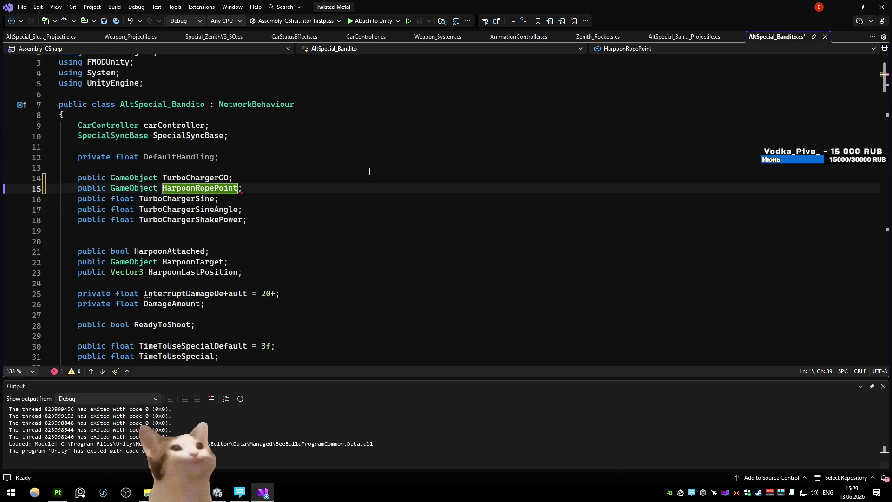
pyautogui.click(333, 189)
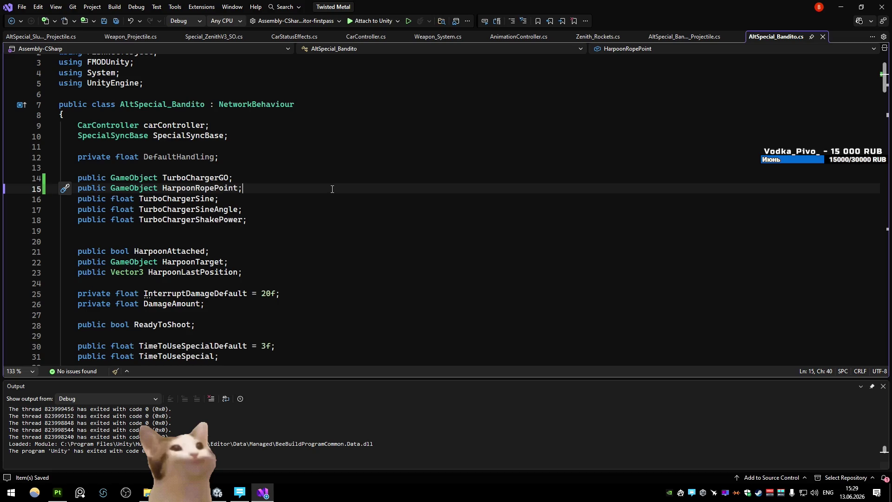
pyautogui.click(841, 7)
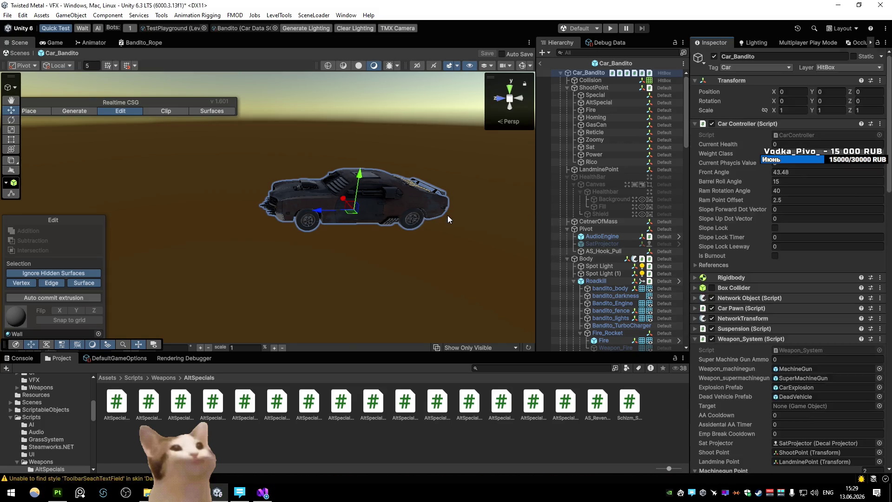
# - Inspect the Bandito_Harpoon_Tip and Bandito_Harpoon_Base parts under AltSpecial in the Hierarchy
pyautogui.scroll(-3, 604, 241)
pyautogui.scroll(-5, 603, 242)
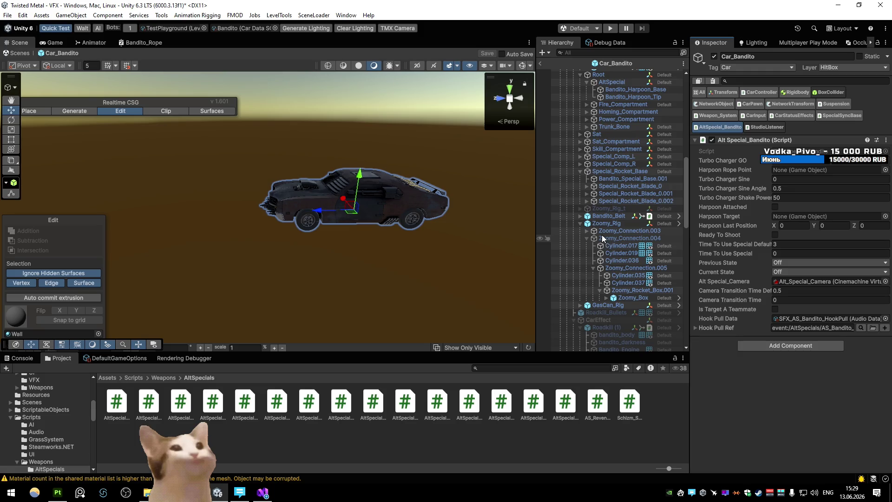
pyautogui.scroll(5, 618, 192)
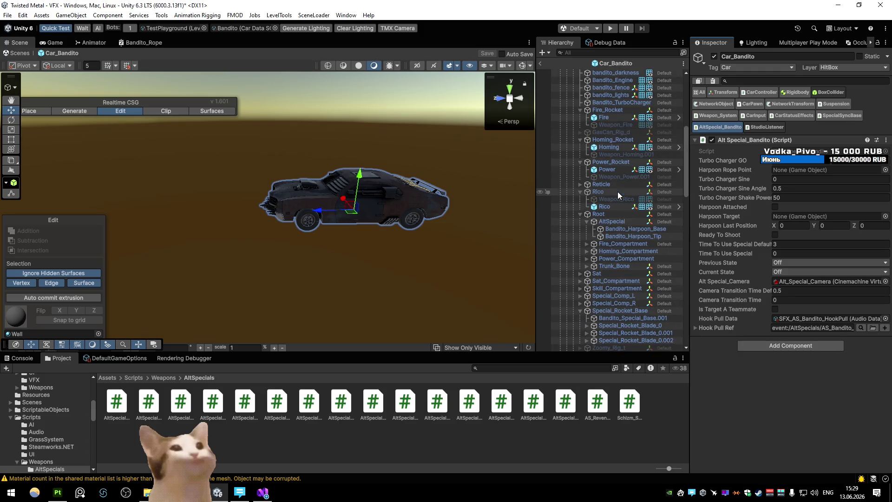
pyautogui.click(623, 235)
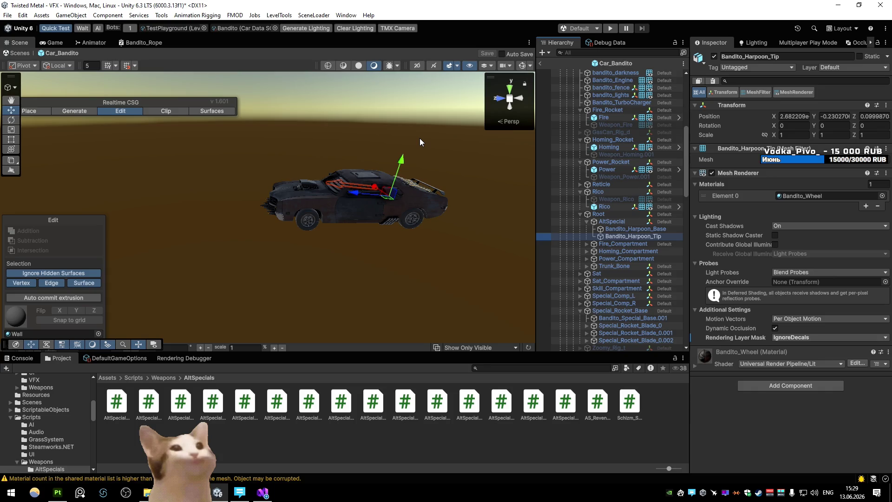
pyautogui.click(617, 229)
pyautogui.scroll(10, 384, 191)
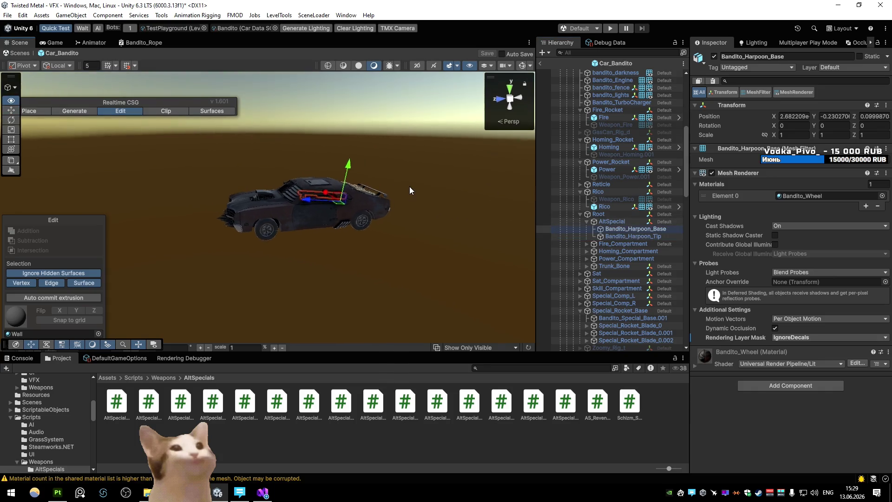
pyautogui.click(71, 15)
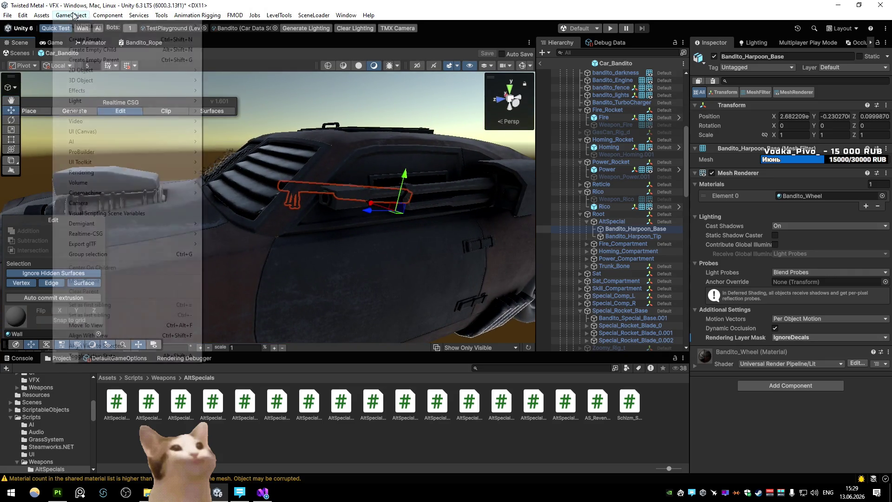
# - Create an empty object, parent it under AltSpecial, and reset its position to zero
pyautogui.click(102, 40)
pyautogui.press('Return')
pyautogui.press('f')
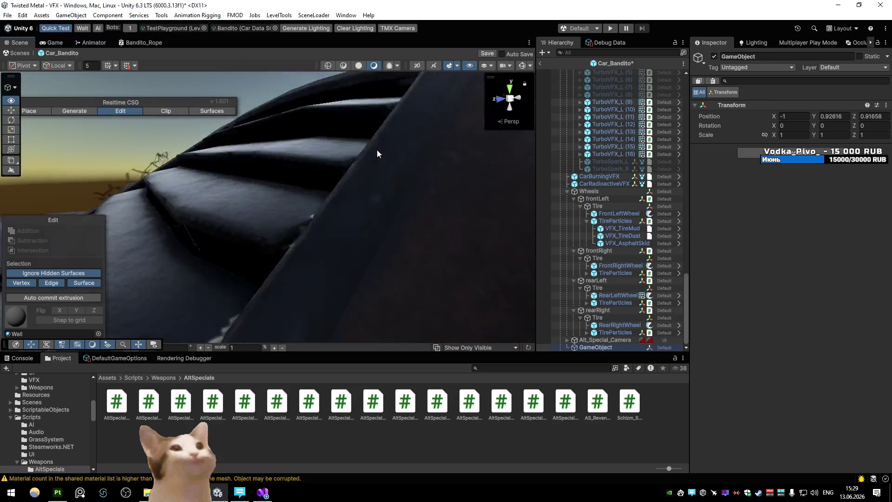
pyautogui.moveTo(609, 71)
pyautogui.mouseDown()
pyautogui.moveTo(618, 73)
pyautogui.moveTo(619, 109)
pyautogui.mouseUp()
pyautogui.moveTo(627, 214); pyautogui.dragTo(621, 212)
pyautogui.rightClick(756, 105)
pyautogui.click(772, 111)
pyautogui.press('f')
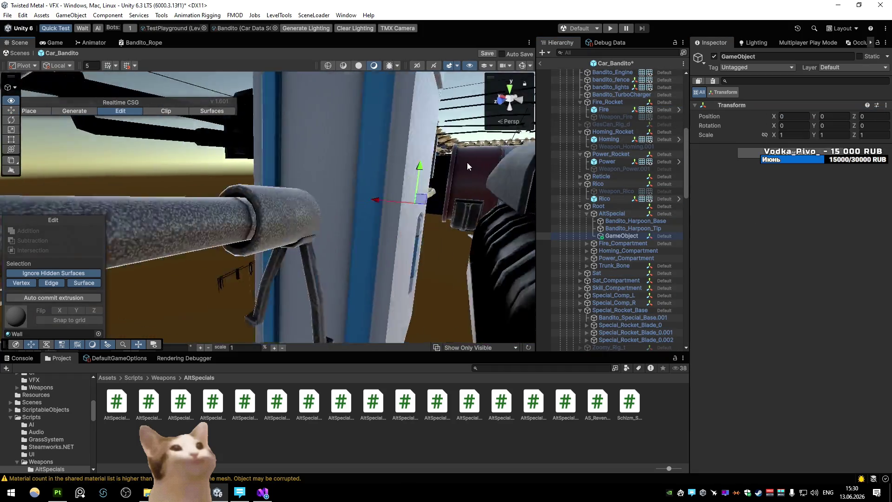
# - Move the new rope point into place along the harpoon, checking from several angles
pyautogui.moveTo(427, 186); pyautogui.dragTo(409, 186)
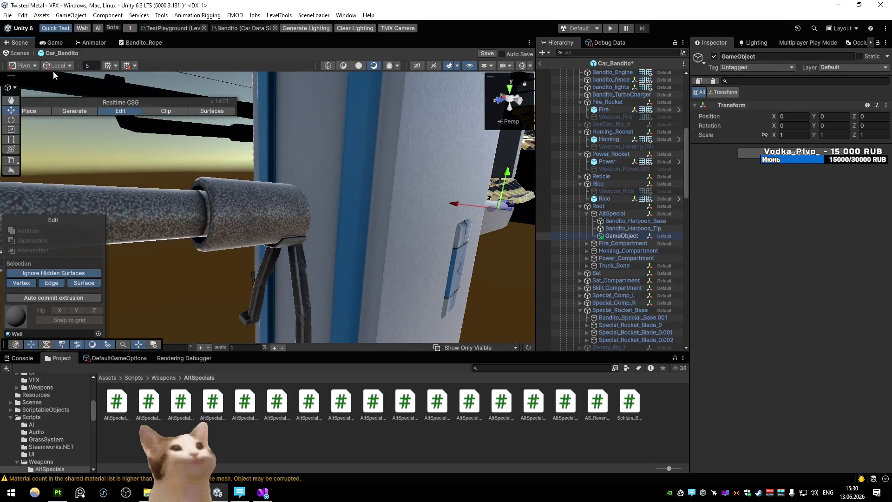
pyautogui.hotkey('ctrl', 'z')
pyautogui.moveTo(206, 213)
pyautogui.mouseDown()
pyautogui.moveTo(253, 189)
pyautogui.moveTo(387, 191)
pyautogui.moveTo(323, 210)
pyautogui.moveTo(242, 212)
pyautogui.moveTo(314, 191)
pyautogui.moveTo(335, 197)
pyautogui.moveTo(343, 161)
pyautogui.moveTo(297, 163)
pyautogui.moveTo(371, 201)
pyautogui.moveTo(385, 198)
pyautogui.mouseUp()
pyautogui.moveTo(306, 181)
pyautogui.mouseDown()
pyautogui.moveTo(279, 158)
pyautogui.moveTo(232, 141)
pyautogui.moveTo(258, 236)
pyautogui.moveTo(268, 238)
pyautogui.mouseUp()
pyautogui.moveTo(257, 199)
pyautogui.mouseDown()
pyautogui.moveTo(308, 195)
pyautogui.moveTo(405, 219)
pyautogui.mouseUp()
pyautogui.scroll(-5, 405, 223)
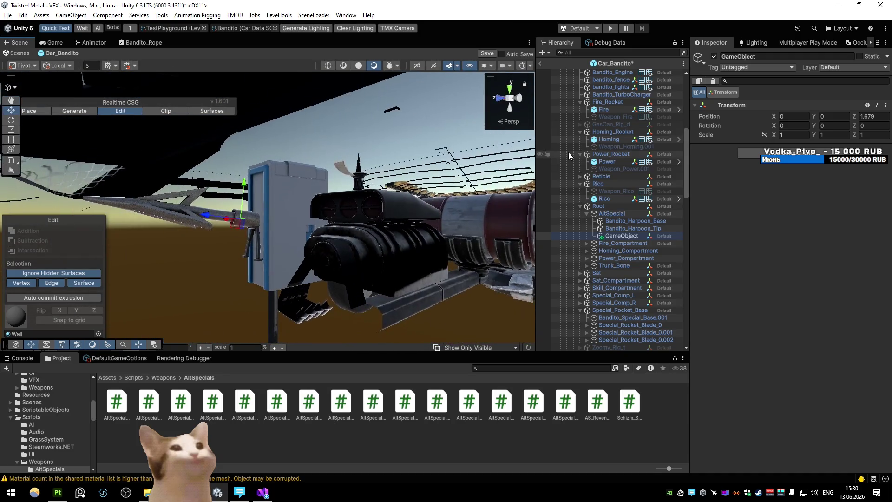
# - Rename the new empty object to Harpoon_RopePoint
pyautogui.rightClick(626, 202)
pyautogui.click(621, 236)
pyautogui.press('F2')
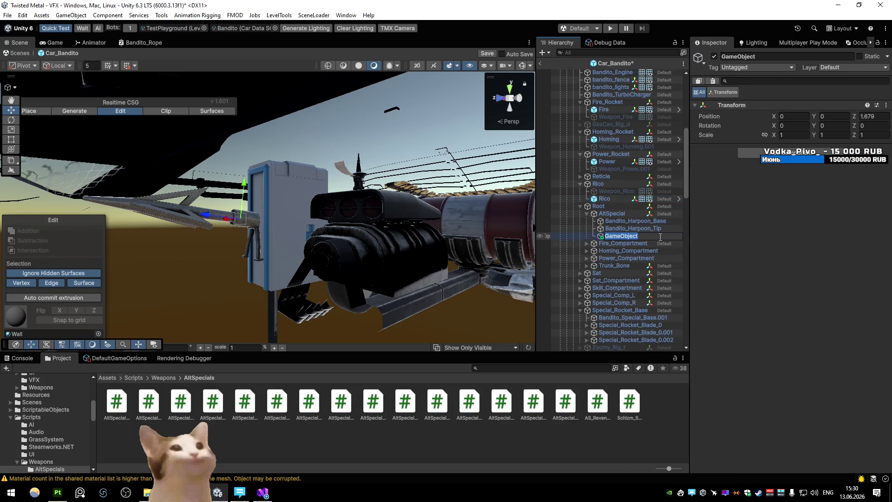
pyautogui.write('Harpoon_Rope_pol')
pyautogui.press('BackSpace')
pyautogui.write('Pint')
pyautogui.press('Return')
pyautogui.click(660, 237)
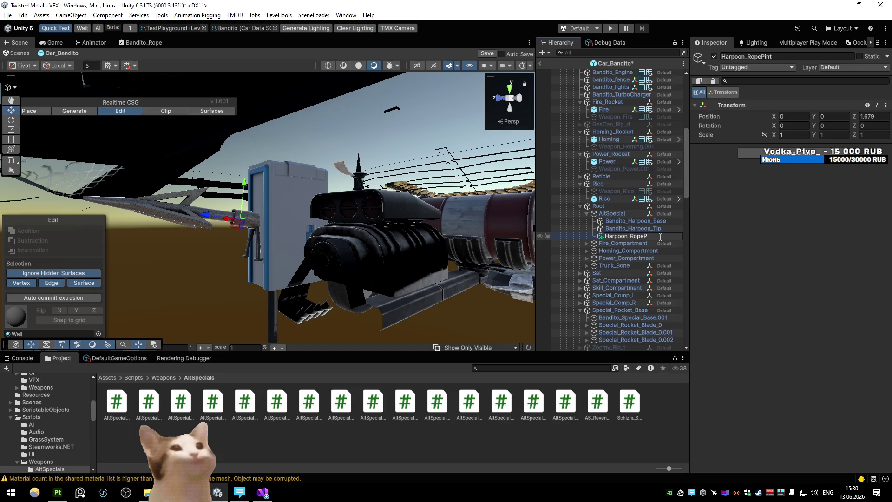
pyautogui.press('Return')
# - Assign Harpoon_RopePoint to Car_Bandito's Harpoon Rope Point slot and save the prefab
pyautogui.scroll(10, 642, 214)
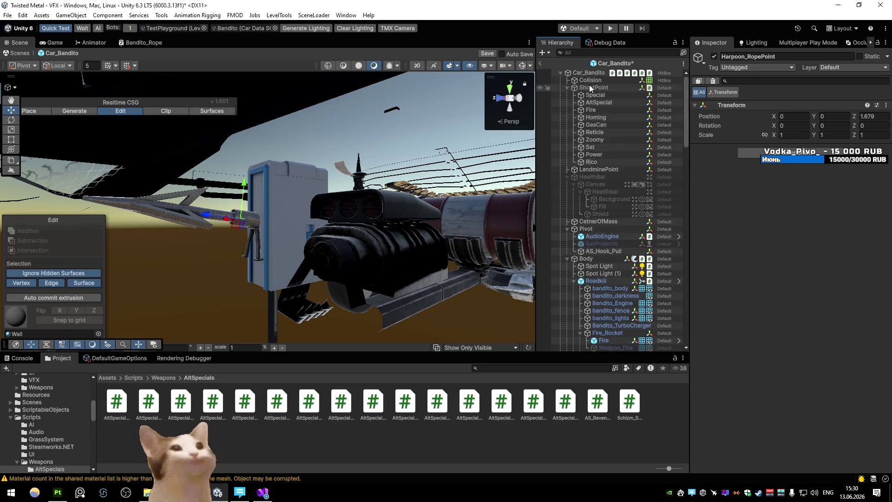
pyautogui.click(589, 73)
pyautogui.scroll(-10, 604, 209)
pyautogui.moveTo(631, 188)
pyautogui.mouseDown()
pyautogui.moveTo(820, 253)
pyautogui.moveTo(806, 171)
pyautogui.mouseUp()
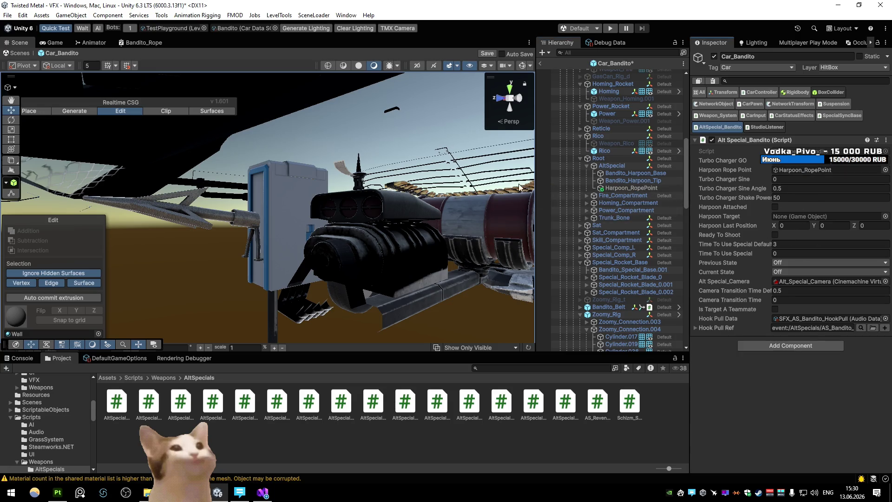
pyautogui.click(542, 64)
pyautogui.click(420, 258)
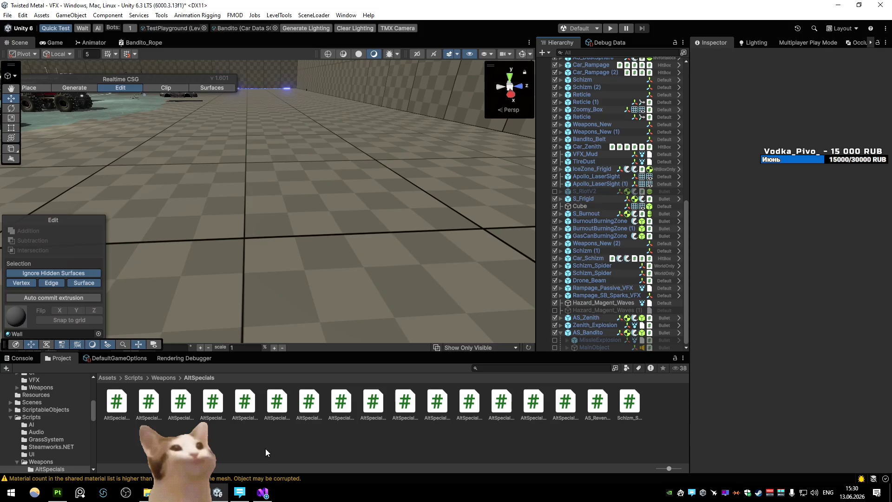
pyautogui.click(263, 493)
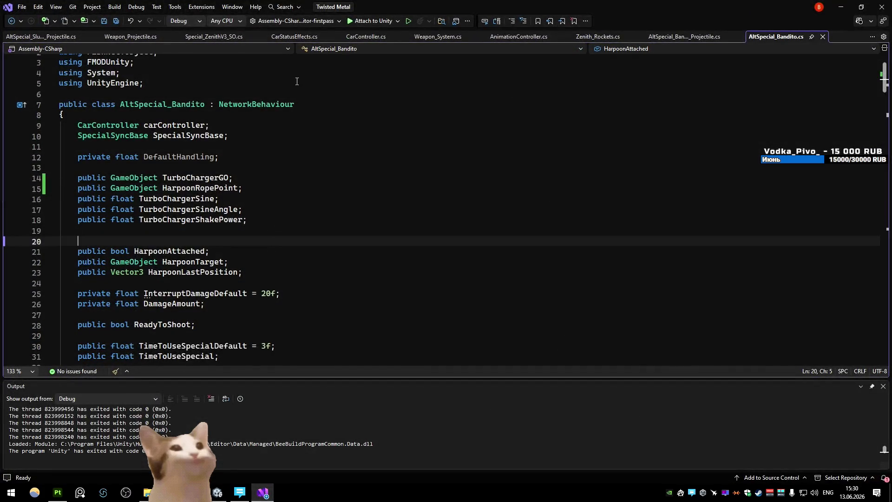
# - In the projectile's activation code, add an 'if (ownerCarController != null)' block
pyautogui.hotkey('ctrl', 'Tab')
pyautogui.click(294, 131)
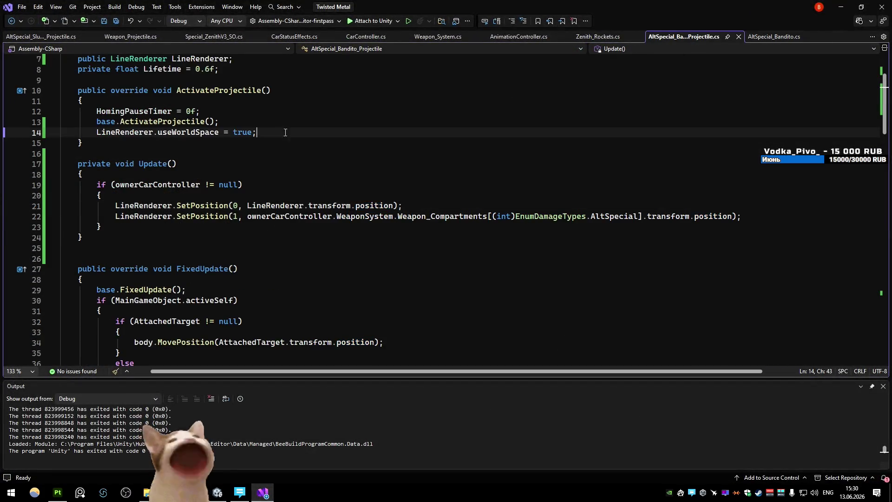
pyautogui.press('Return')
pyautogui.write('if (own')
pyautogui.press('Tab')
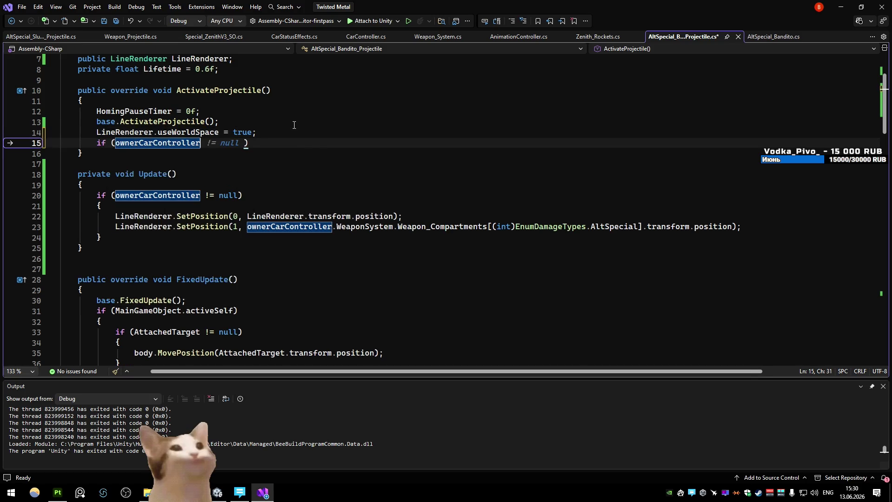
pyautogui.press('Tab')
pyautogui.press('Return')
pyautogui.write('{')
pyautogui.press('Return')
pyautogui.press('Return')
# - Declare a private AltSpecial_Bandito field below the Lifetime field
pyautogui.scroll(2, 295, 125)
pyautogui.click(328, 121)
pyautogui.click(331, 130)
pyautogui.press('Return')
pyautogui.press('Return')
pyautogui.write('private t')
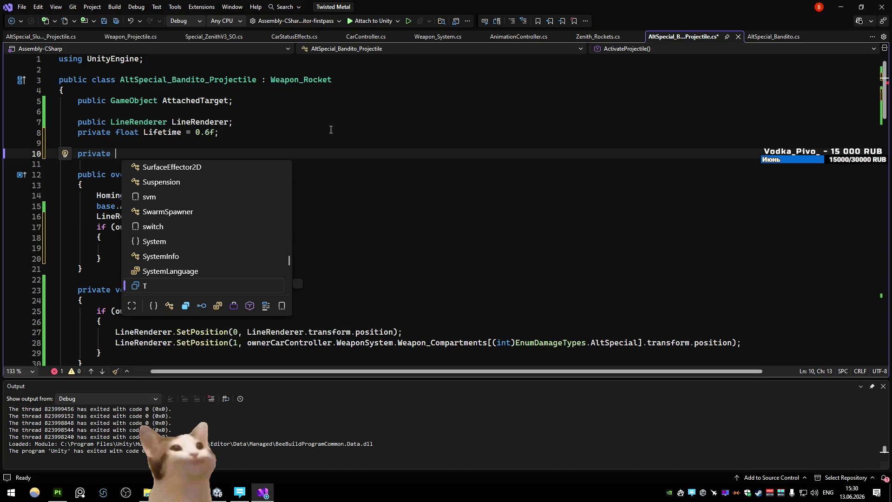
pyautogui.write('ga')
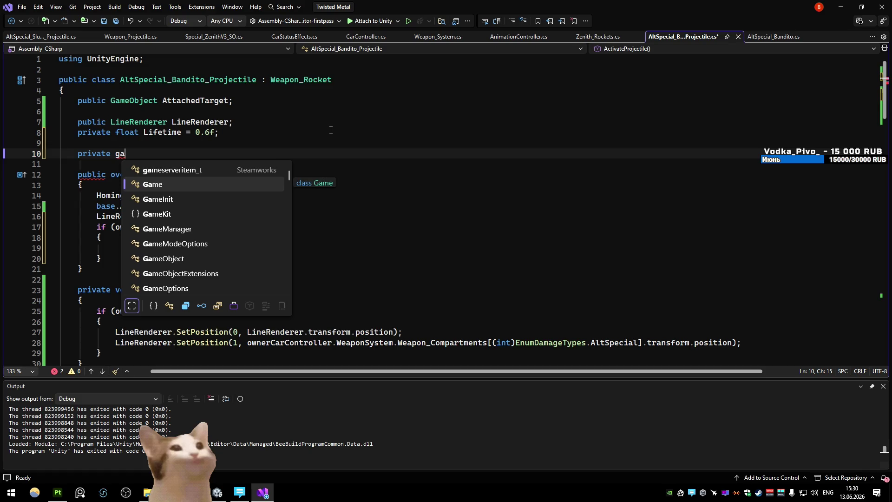
pyautogui.write('meob')
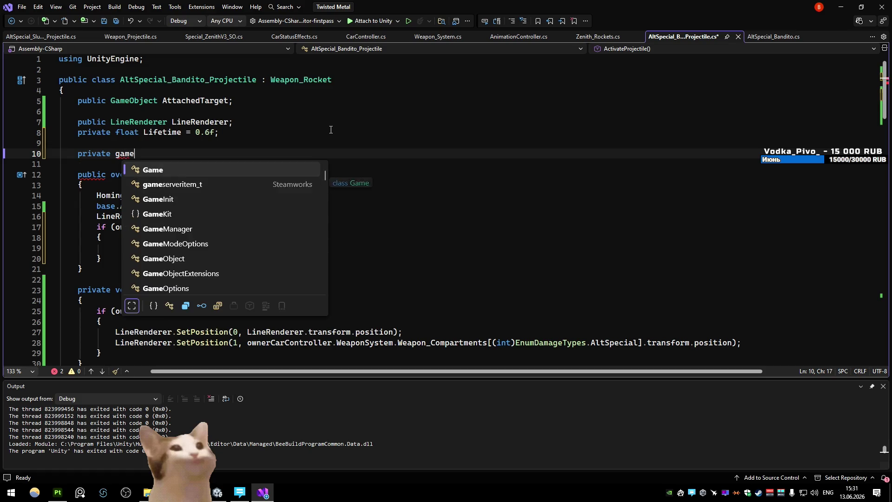
pyautogui.press('Tab')
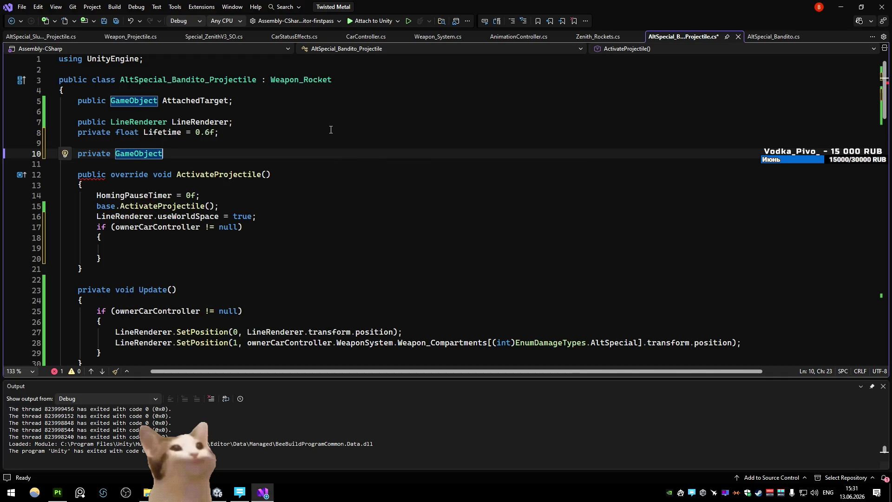
pyautogui.press('BackSpace')
pyautogui.press('BackSpace')
pyautogui.press('BackSpace')
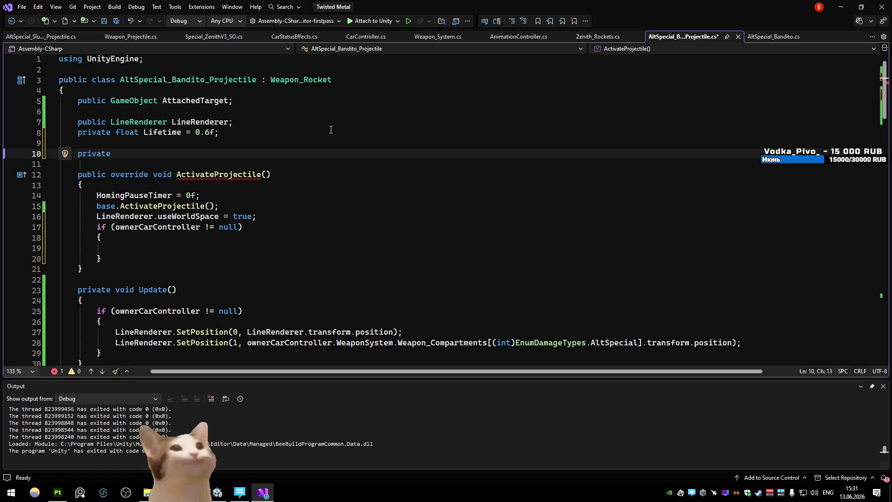
pyautogui.write('Altspecial')
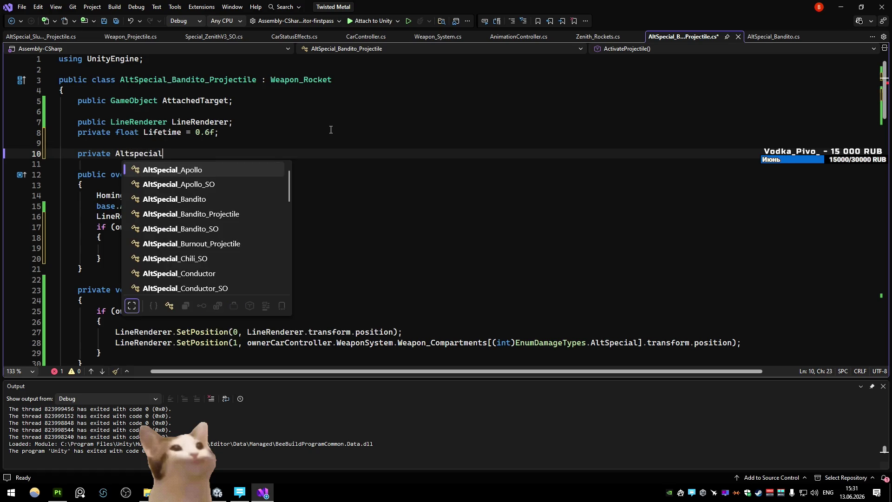
pyautogui.press('Down')
pyautogui.press('Down')
pyautogui.press('Tab')
# - Inside the if block, assign AltSpecial_Bandito = ownerCarController.GetComponent<AltSpecial_Bandito>()
pyautogui.click(391, 248)
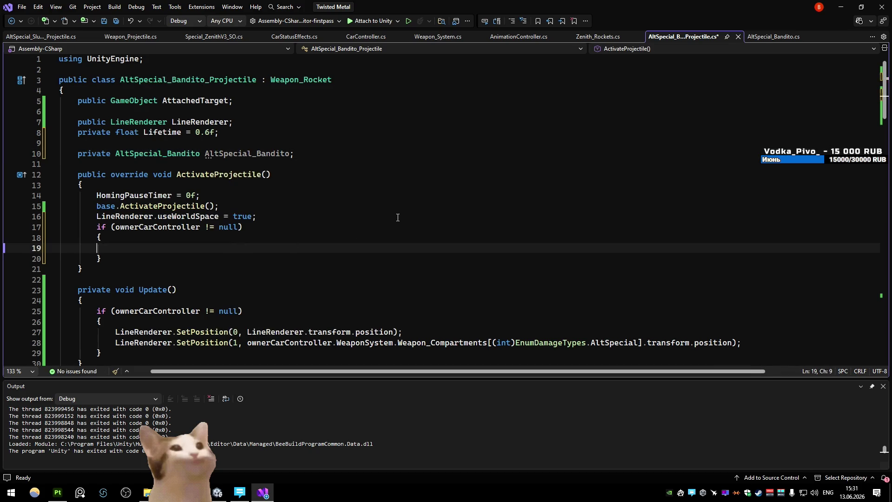
pyautogui.write('AltSpecial_Bandito = own')
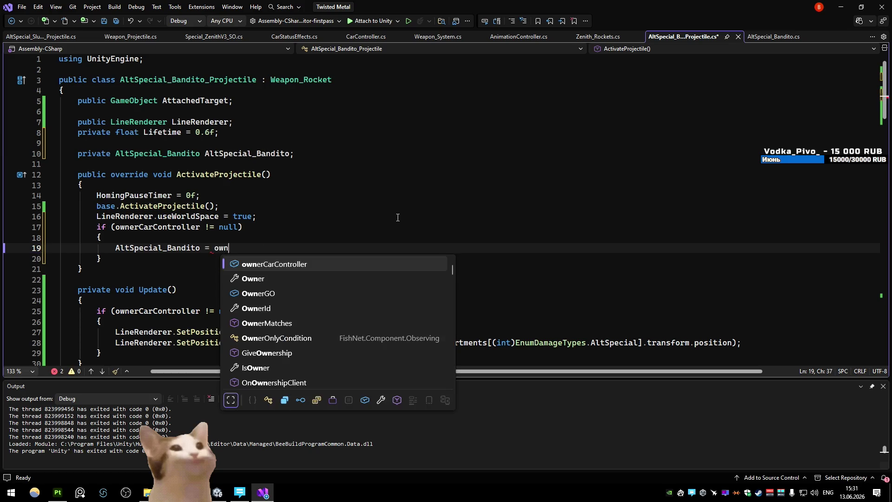
pyautogui.write('erCarController.getco')
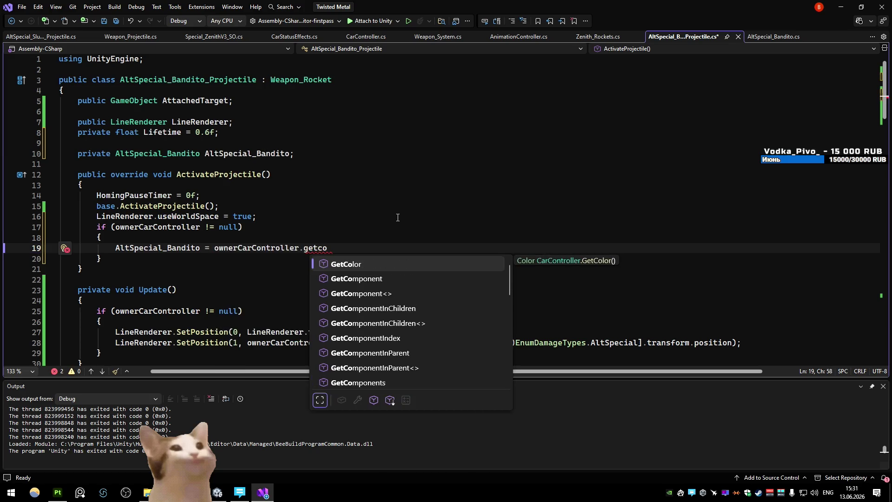
pyautogui.press('Tab')
pyautogui.write('AltSpecial_B')
pyautogui.press('Tab')
pyautogui.write('>();')
pyautogui.click(396, 164)
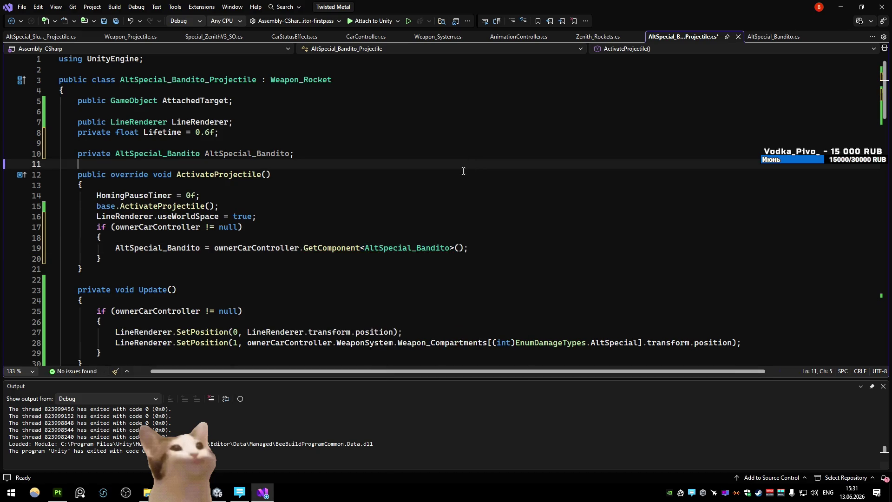
# - Start the rope at AltSpecial_Bandito.HarpoonRopePoint.transform.position in SetPosition(0)
pyautogui.scroll(-3, 396, 186)
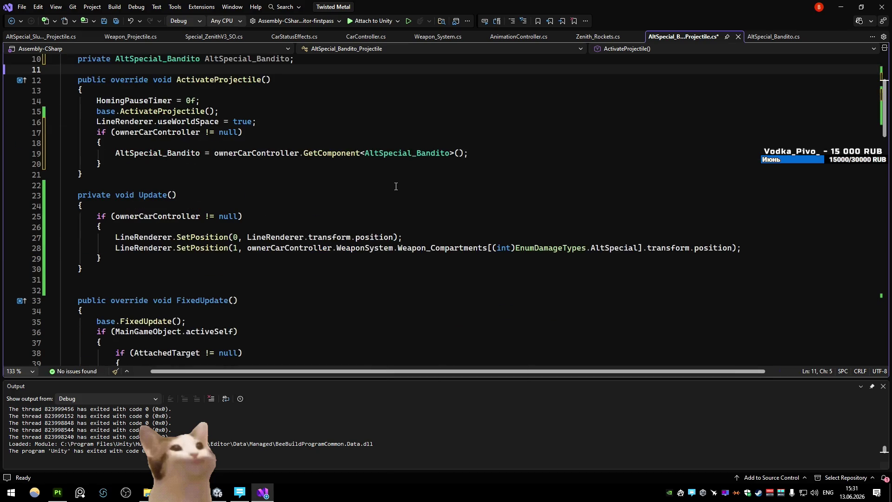
pyautogui.click(256, 228)
pyautogui.scroll(2, 256, 226)
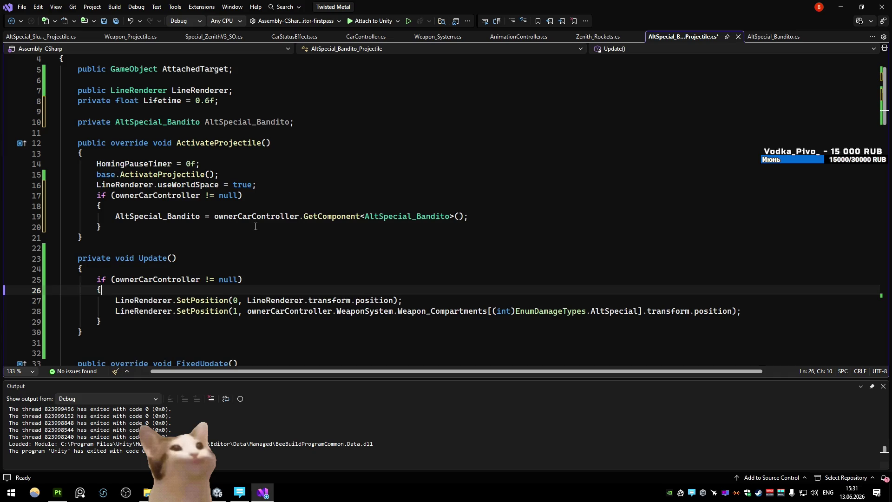
pyautogui.moveTo(395, 300); pyautogui.dragTo(247, 300)
pyautogui.write('altsp')
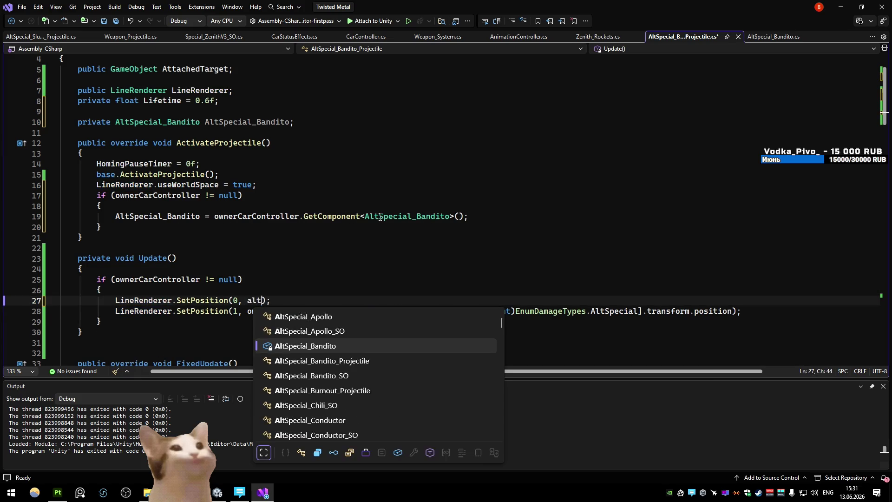
pyautogui.press('Tab')
pyautogui.write('.')
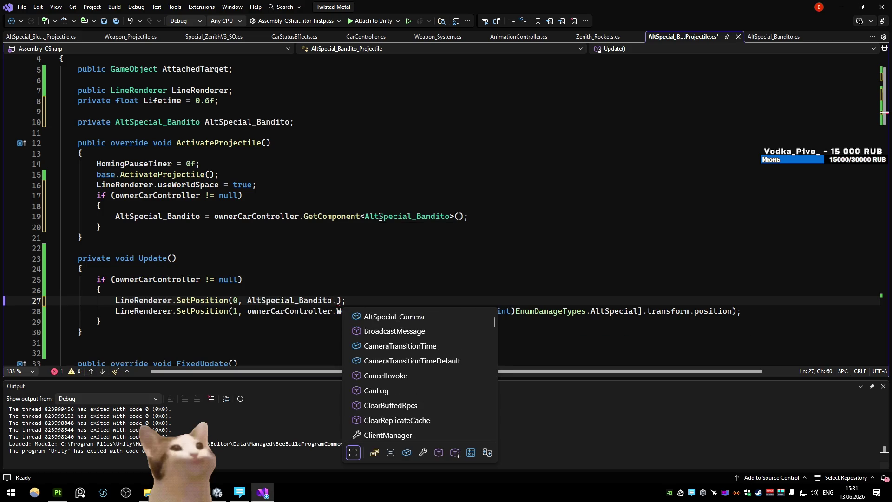
pyautogui.write('point')
pyautogui.press('Tab')
pyautogui.write('.t')
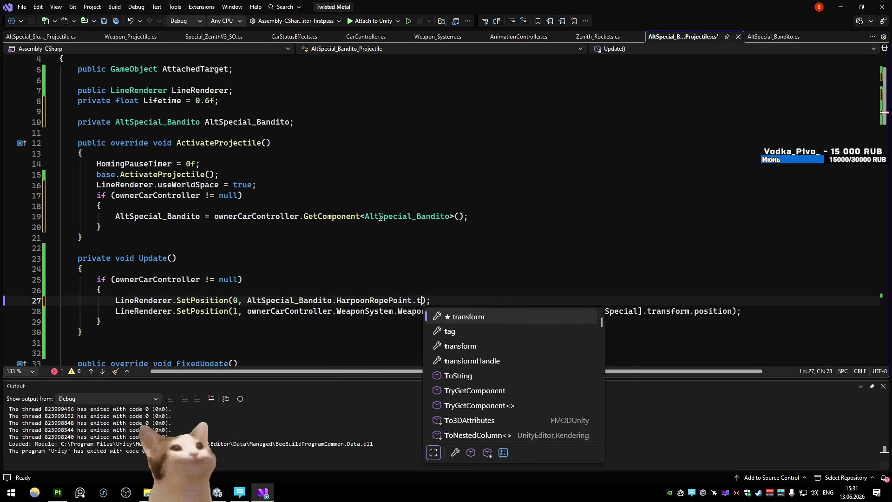
pyautogui.press('Tab')
pyautogui.write('.pos')
pyautogui.press('Tab')
# - Save the projectile script and let Unity recompile it
pyautogui.click(507, 164)
pyautogui.press('Down')
pyautogui.press('Down')
pyautogui.hotkey('shift', 'Left')
pyautogui.scroll(-1, 508, 164)
pyautogui.hotkey('alt', 'Tab')
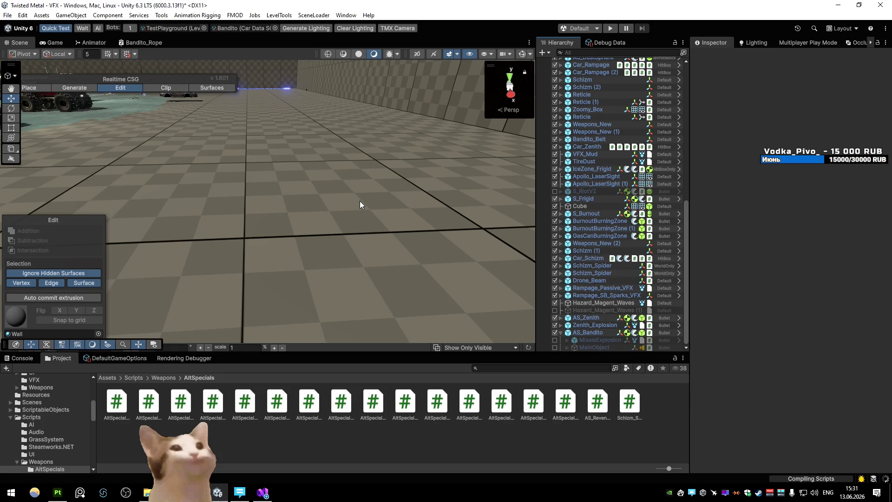
pyautogui.click(263, 492)
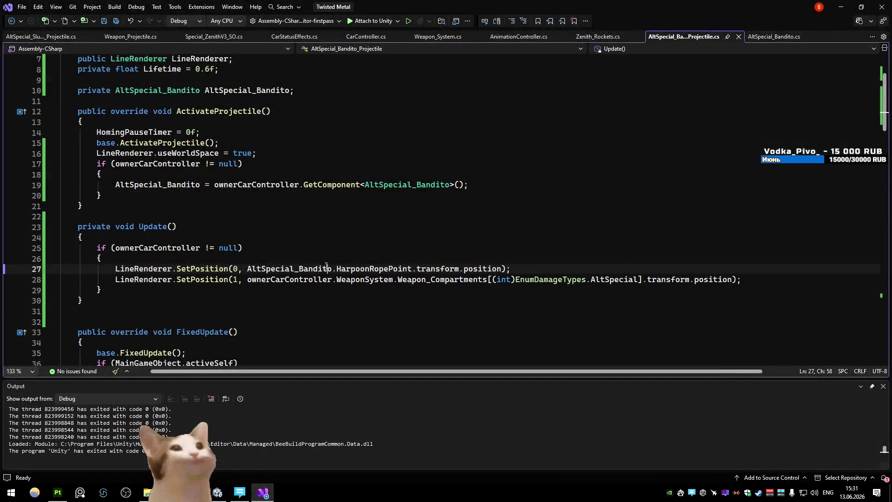
# - Stop the quick Unity play test and return to the projectile script
pyautogui.hotkey('alt', 'Tab')
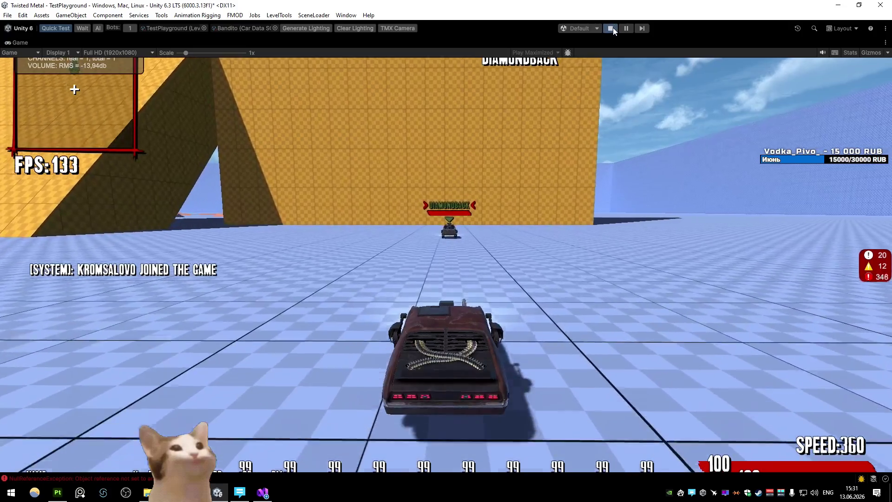
pyautogui.click(611, 28)
pyautogui.hotkey('alt', 'Tab')
pyautogui.scroll(2, 293, 215)
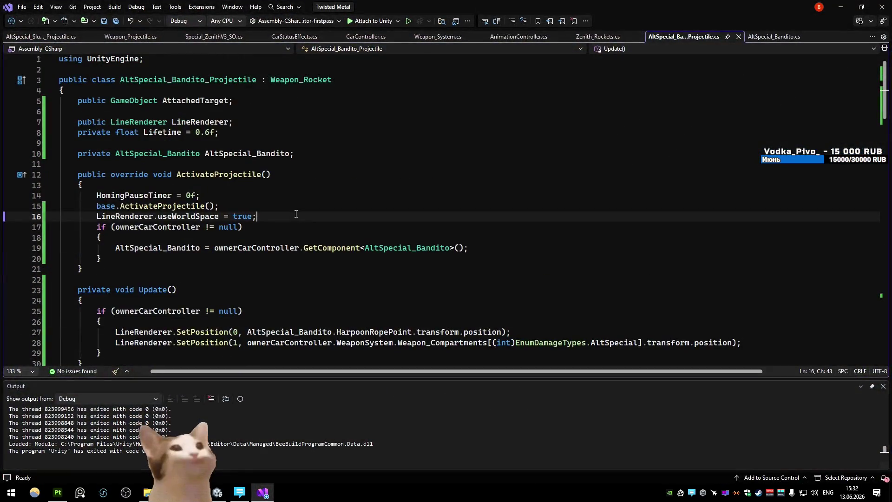
pyautogui.scroll(-2, 293, 215)
# - Set a breakpoint on line 27's point-0 SetPosition and start debugging attached to Unity
pyautogui.click(293, 215)
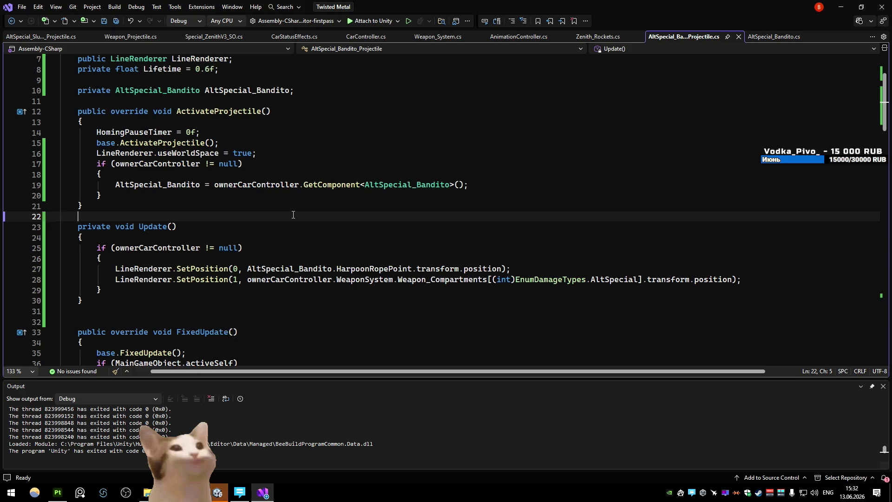
pyautogui.click(249, 268)
pyautogui.press('F9')
pyautogui.click(300, 185)
pyautogui.press('F5')
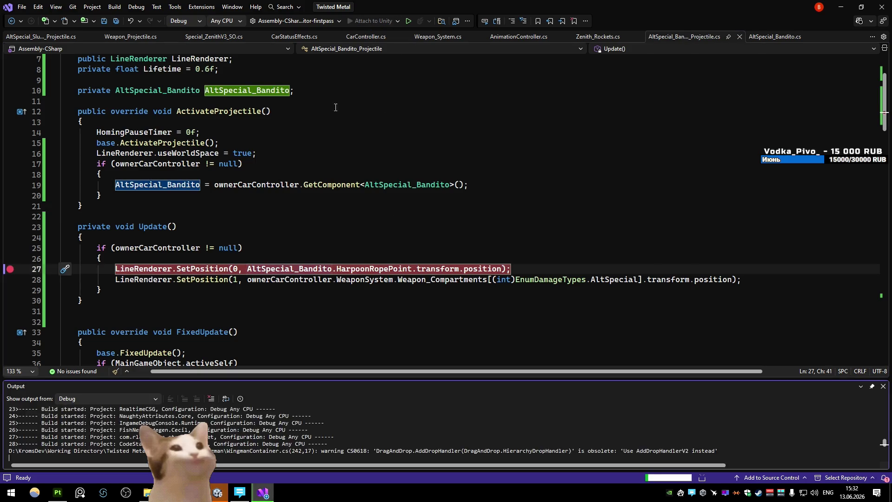
# - Add a breakpoint on the GetComponent<AltSpecial_Bandito>() line and start a play test
pyautogui.press('F9')
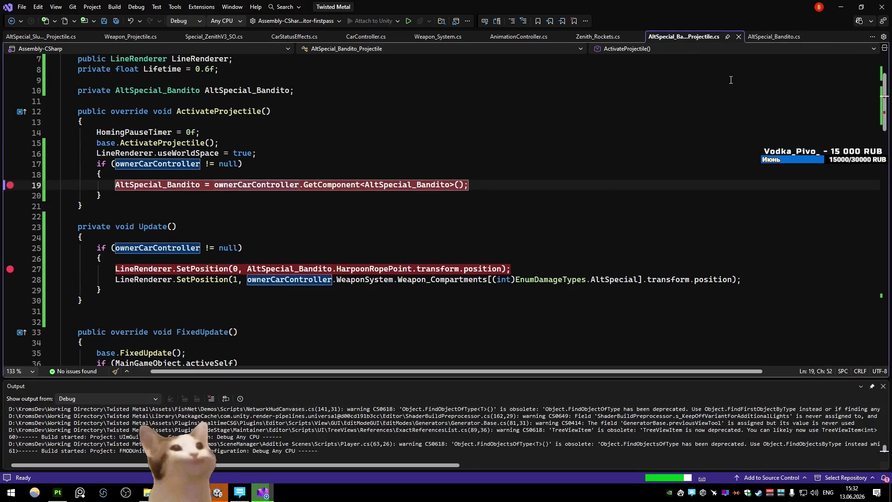
pyautogui.hotkey('alt', 'Tab')
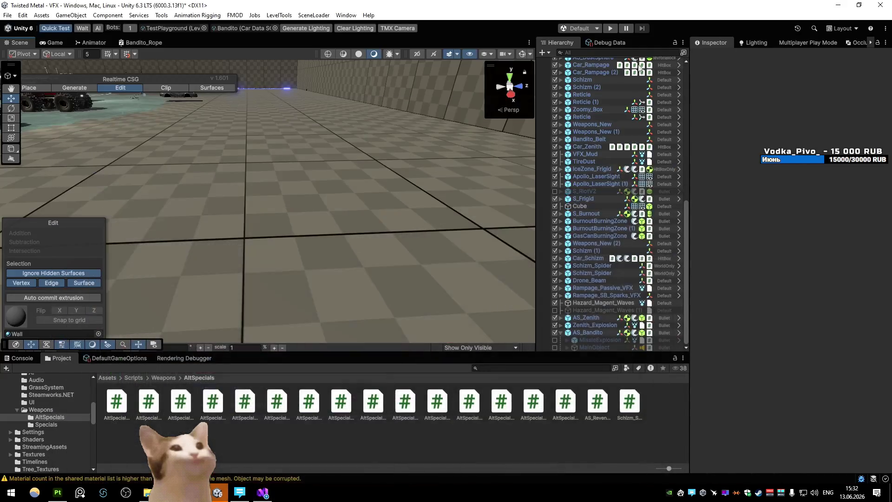
pyautogui.click(612, 28)
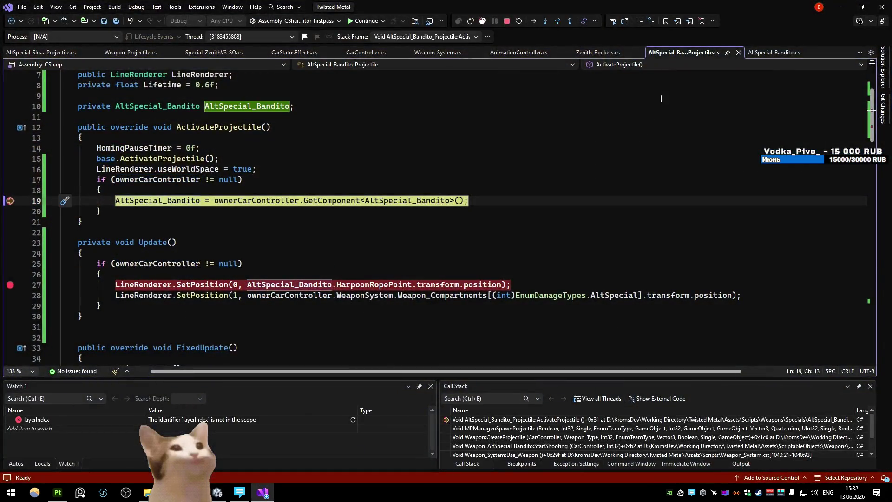
# - Step through lines 19–29, inspect the LineRenderer, then let the game run on
pyautogui.press('F10')
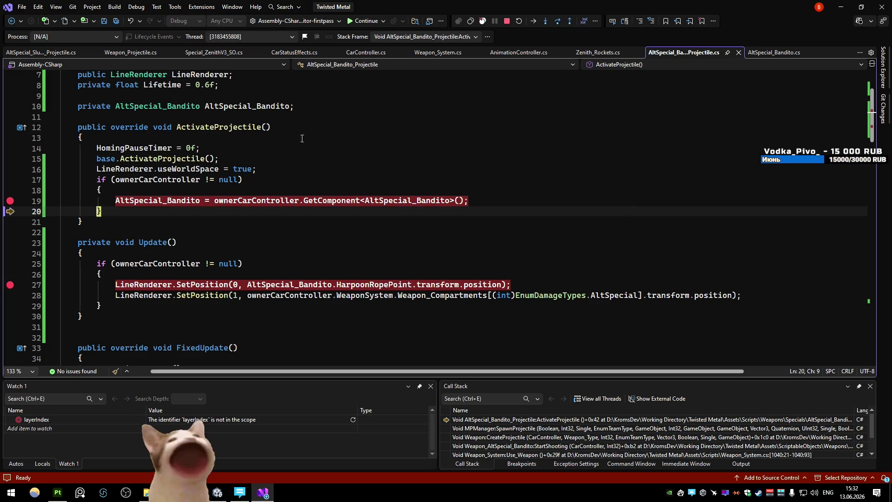
pyautogui.press('F5')
pyautogui.press('F10')
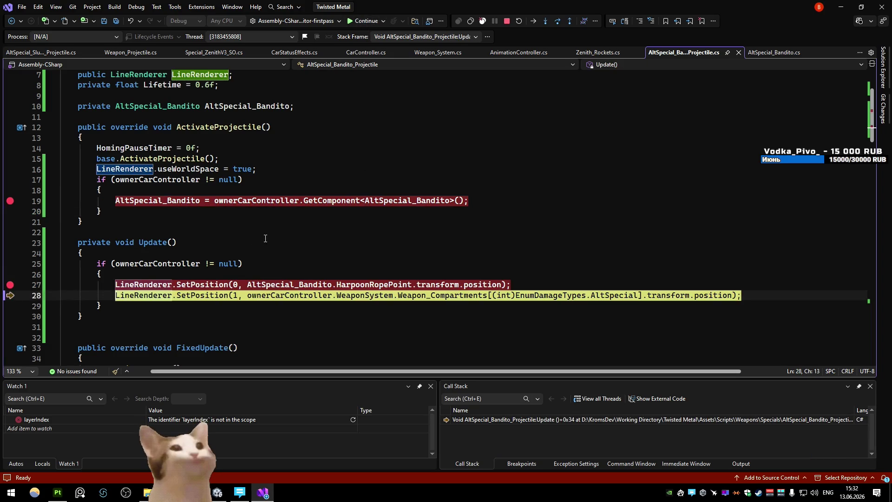
pyautogui.press('F10')
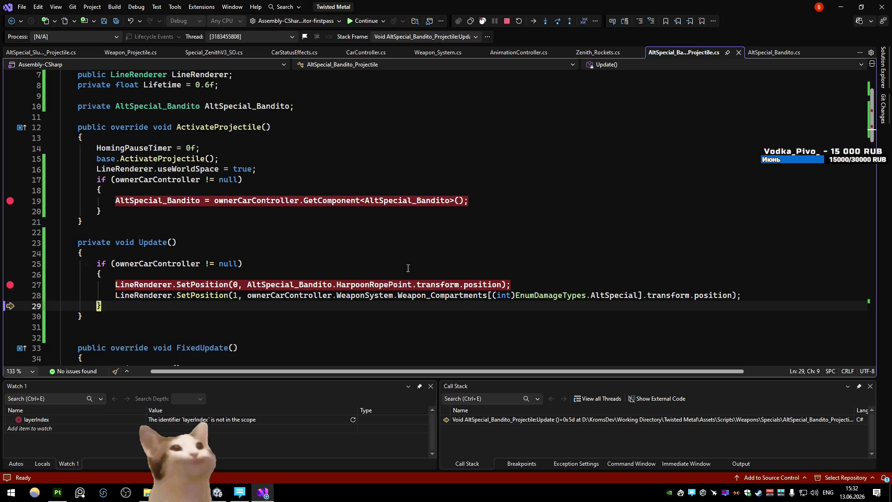
pyautogui.moveTo(155, 298)
pyautogui.press('F5')
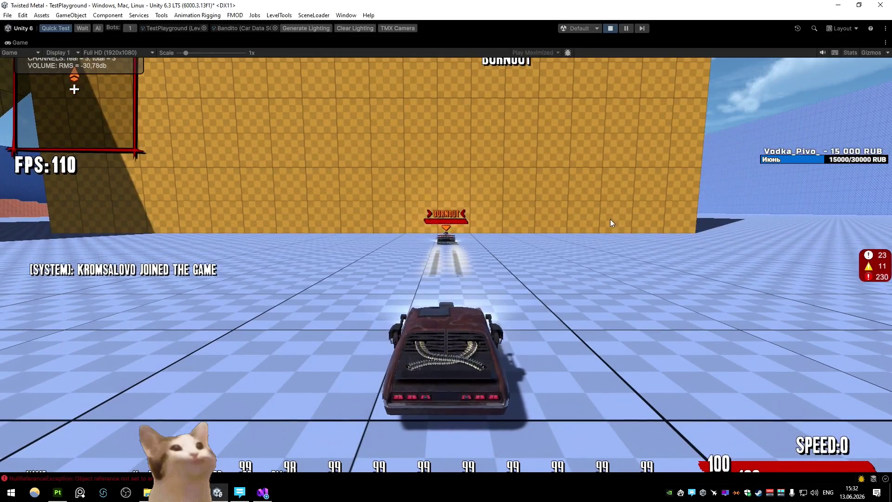
pyautogui.press('`')
pyautogui.hotkey('alt', 'Tab')
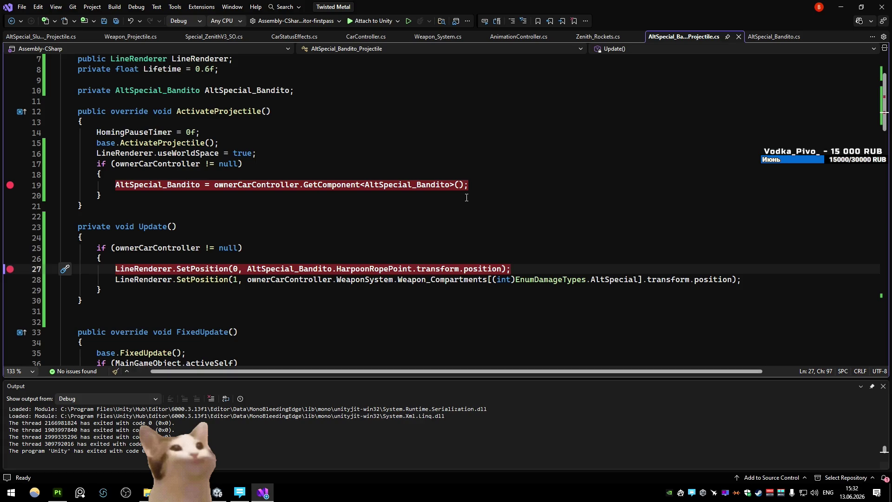
# - Check the running game in Unity, then return to the projectile script
pyautogui.moveTo(168, 87)
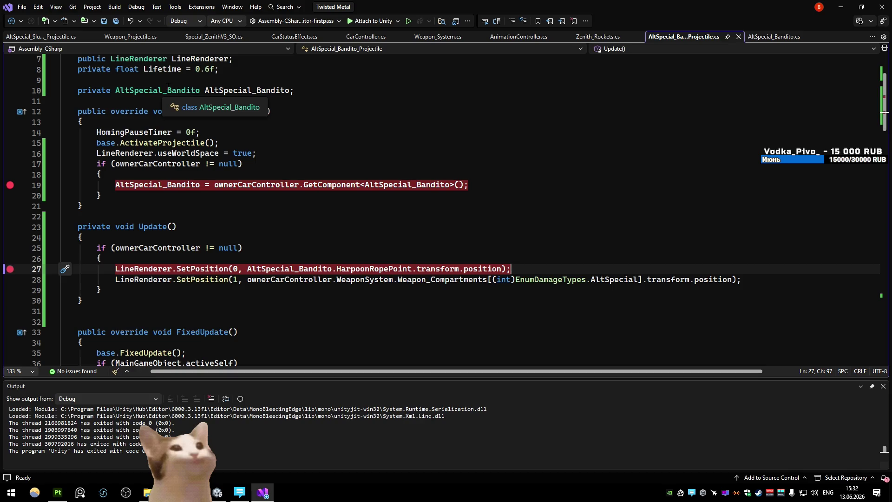
pyautogui.click(316, 102)
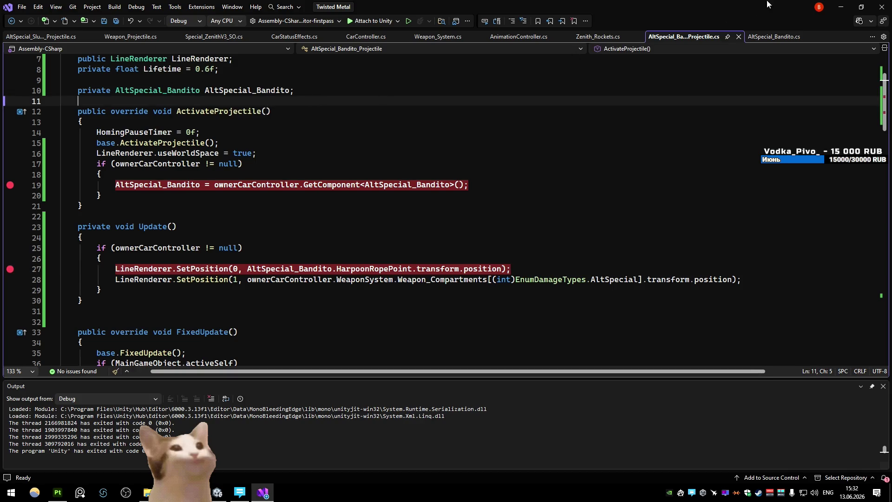
pyautogui.hotkey('alt', 'Tab')
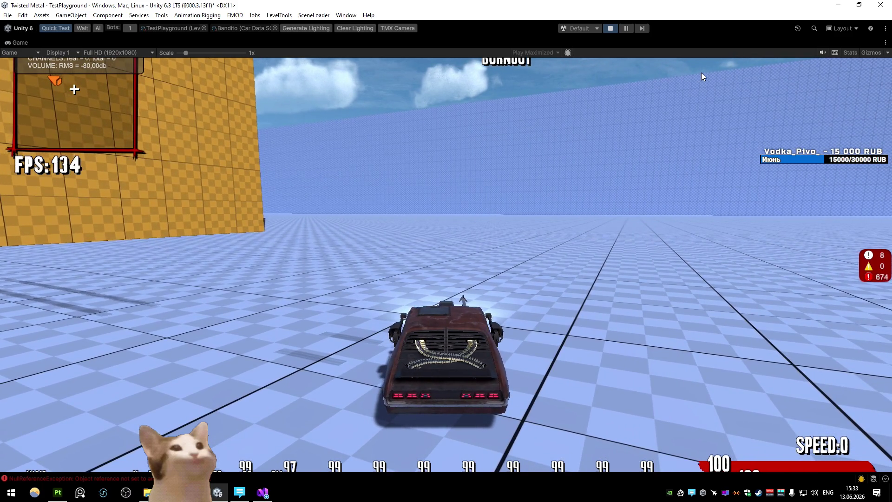
pyautogui.hotkey('alt', 'Tab')
pyautogui.scroll(-2, 342, 160)
# - Change line 25's condition to MainGameObject.activeSelf && ownerCarController != null
pyautogui.click(115, 184)
pyautogui.write('maingownerCarController != null)')
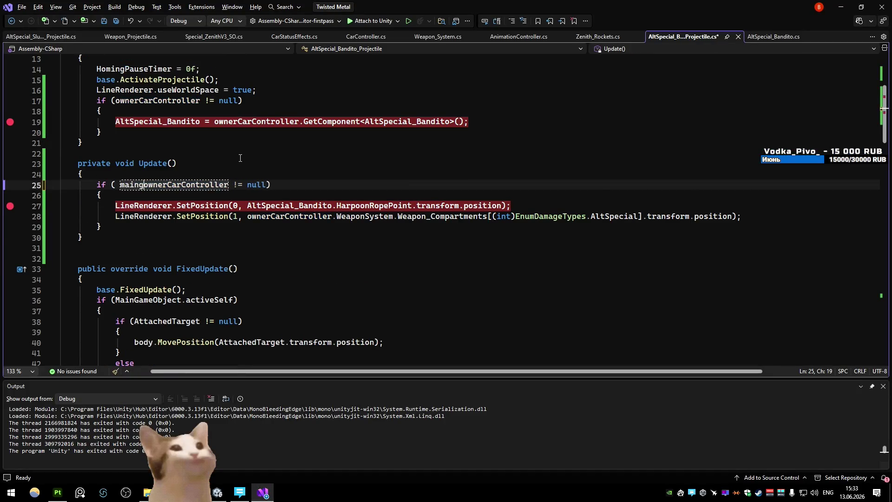
pyautogui.press('Left')
pyautogui.write('.i')
pyautogui.press('BackSpace')
pyautogui.write('acti')
pyautogui.press('Down')
pyautogui.press('Down')
pyautogui.press('Down')
pyautogui.press('Tab')
pyautogui.write('&&')
# - Save the edited script and go back to Unity so it recompiles
pyautogui.click(322, 179)
pyautogui.hotkey('ctrl', 's')
pyautogui.press('Up')
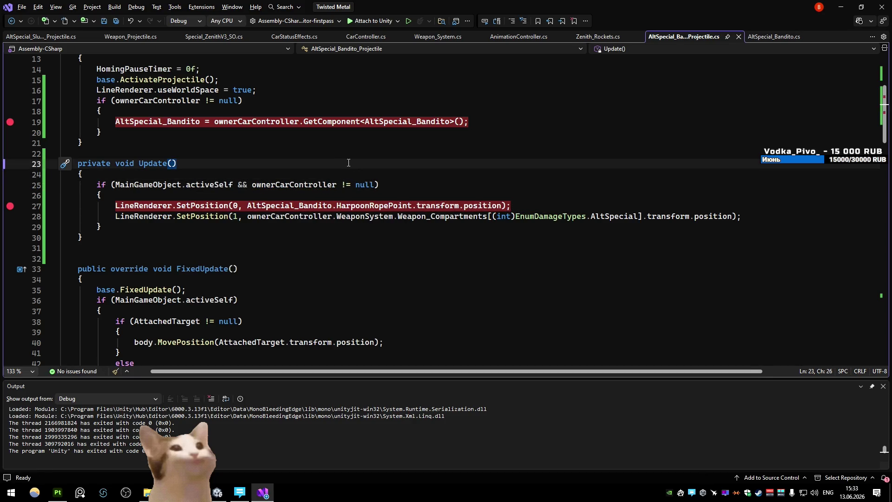
pyautogui.hotkey('alt', 'Tab')
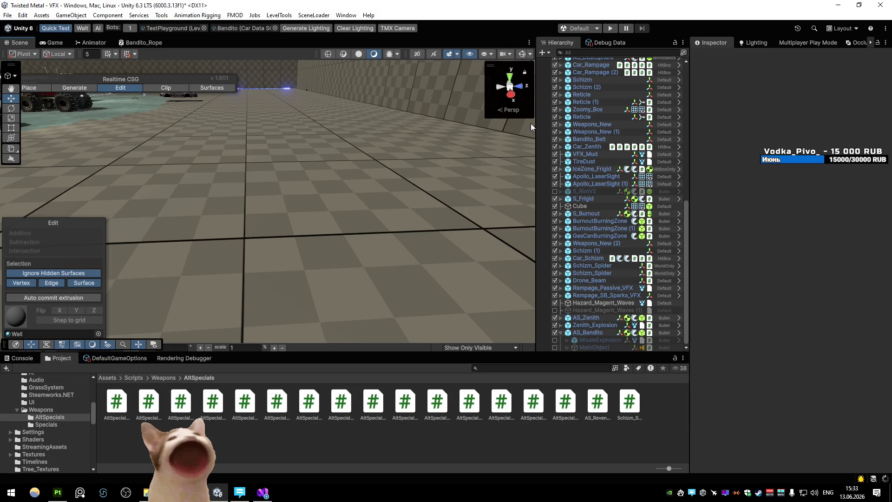
# - Play-test the harpoon rope, stop the game, then minimize Visual Studio to reach Unity
pyautogui.click(611, 28)
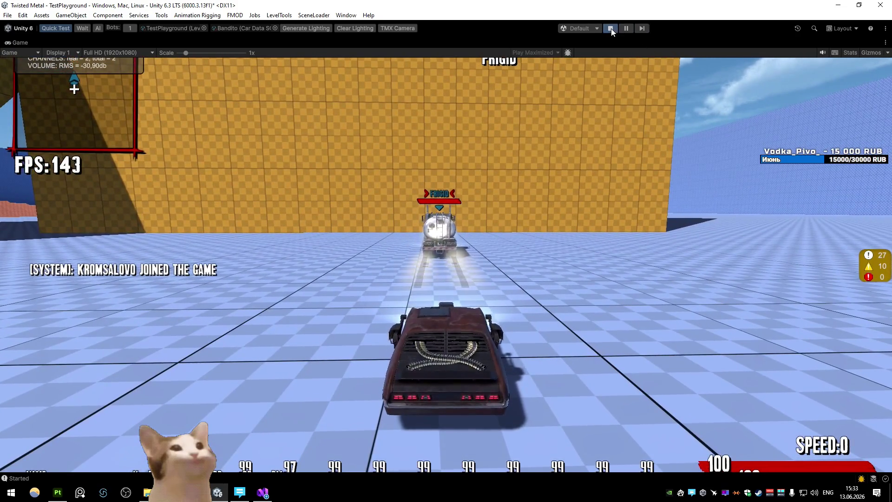
pyautogui.click(611, 30)
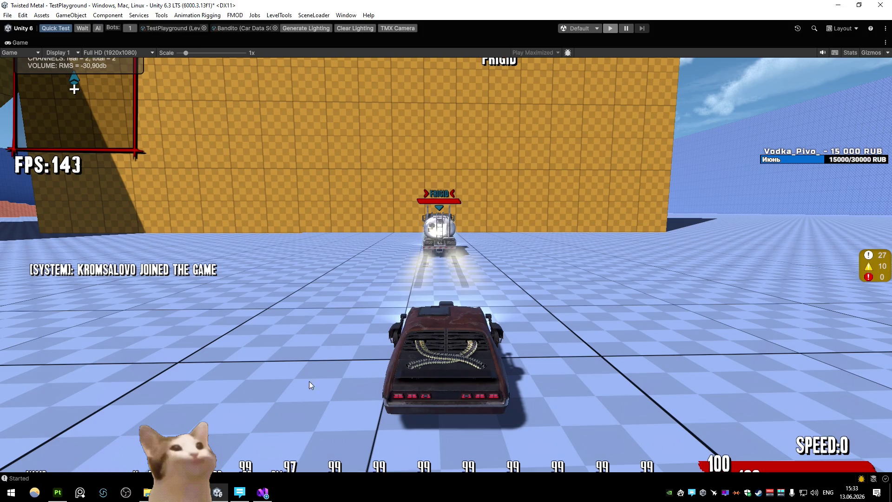
pyautogui.hotkey('alt', 'Tab')
pyautogui.click(298, 246)
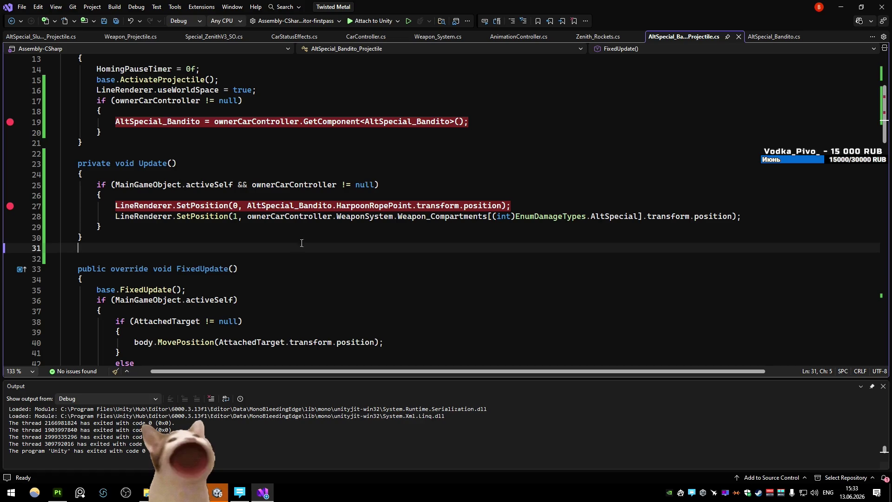
pyautogui.click(841, 7)
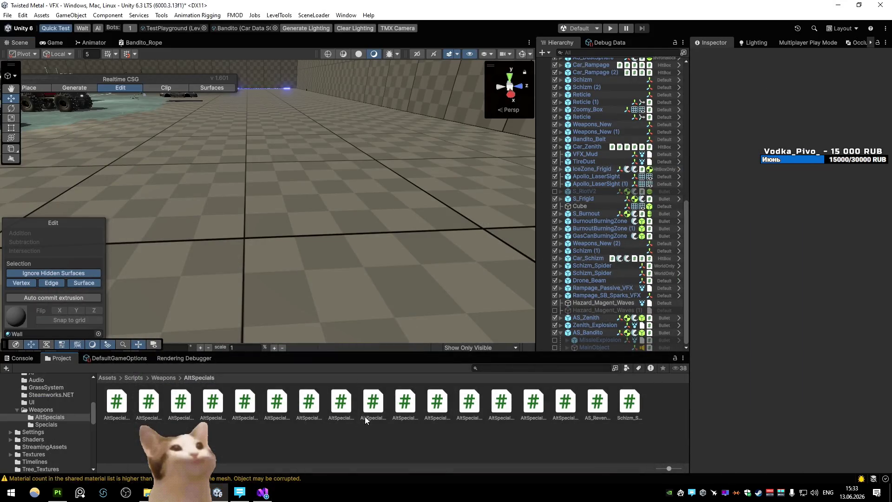
# - Open the AS_Bandito prefab from Prefabs/Weapons/AltSpecials and leave MainObject disabled
pyautogui.click(107, 377)
pyautogui.doubleClick(405, 400)
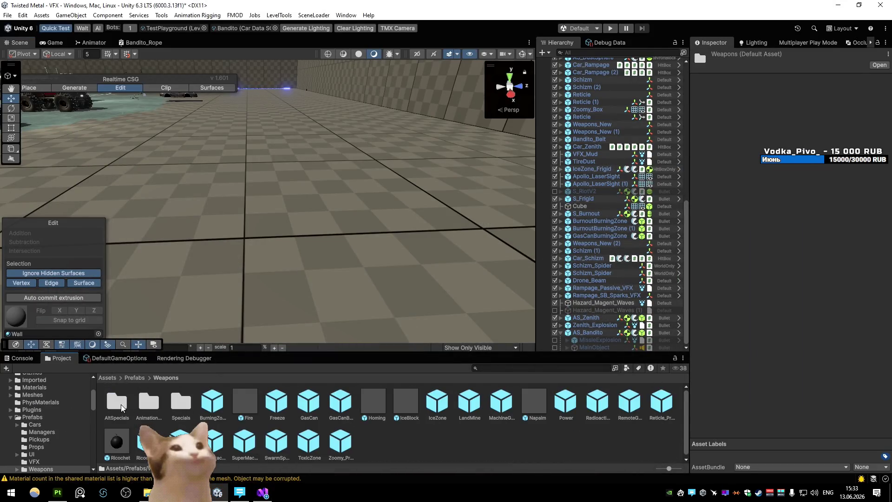
pyautogui.doubleClick(117, 402)
pyautogui.doubleClick(117, 402)
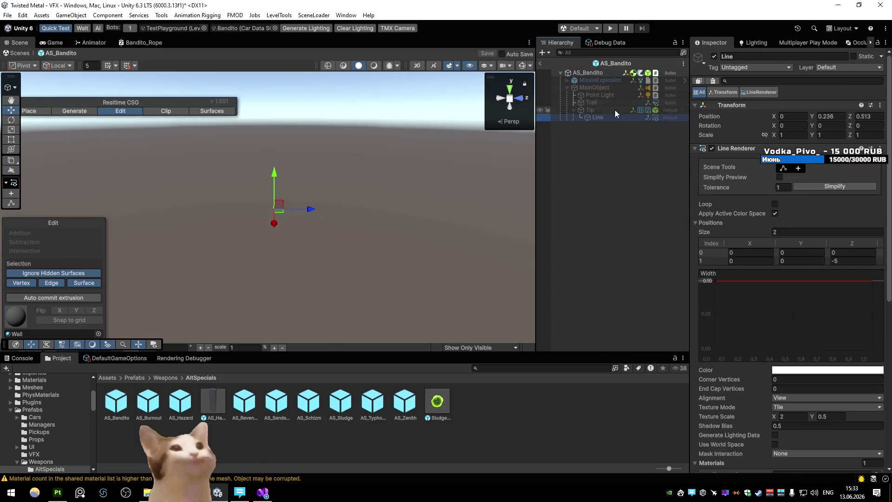
pyautogui.click(604, 87)
pyautogui.click(714, 56)
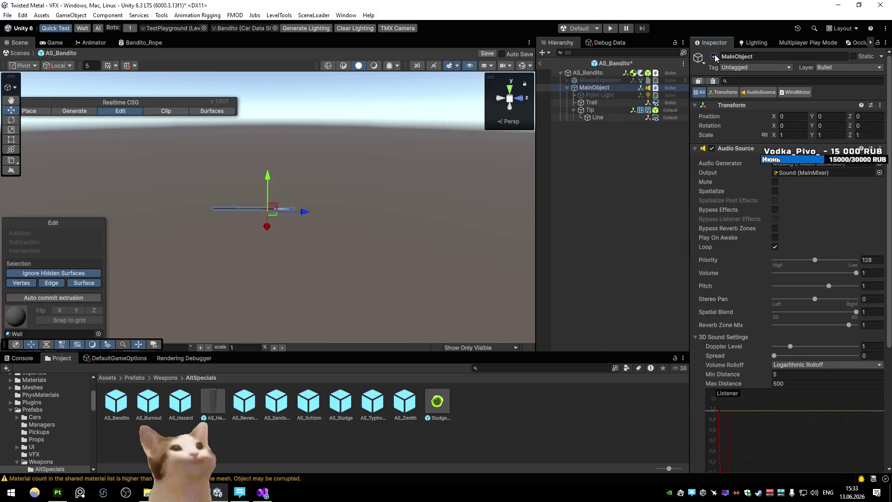
pyautogui.click(715, 56)
# - Confirm Main Game Object references MainObject, save the prefab, and start the game again
pyautogui.click(588, 73)
pyautogui.click(698, 390)
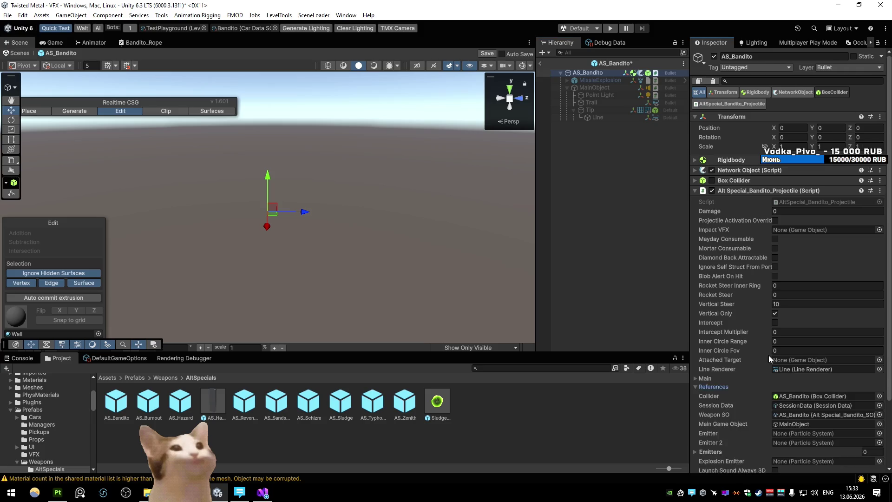
pyautogui.scroll(-3, 771, 356)
pyautogui.click(799, 345)
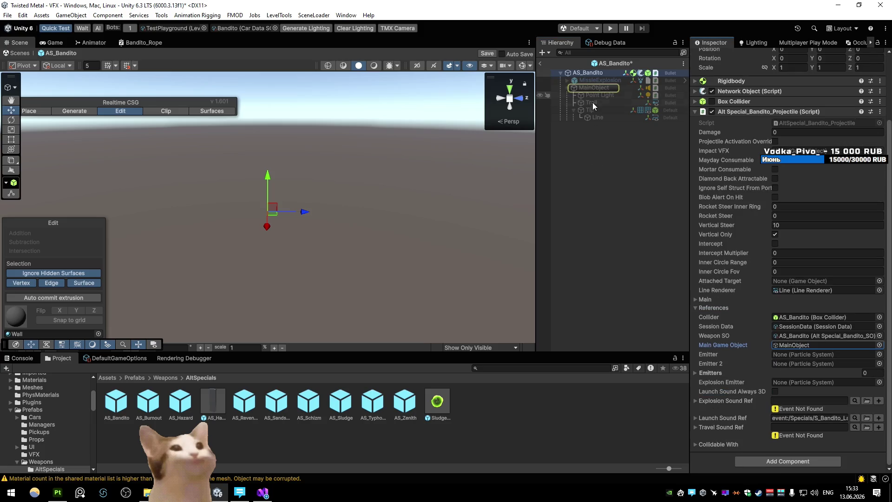
pyautogui.click(579, 95)
pyautogui.click(540, 63)
pyautogui.click(417, 258)
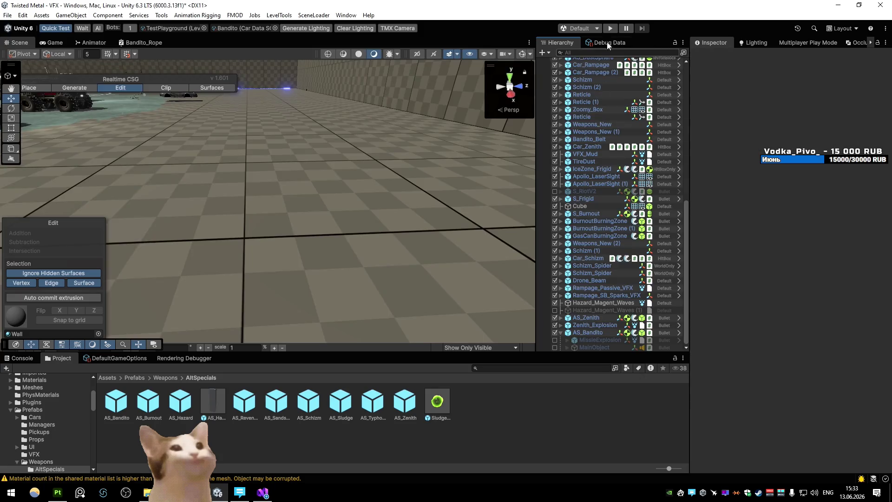
pyautogui.click(611, 28)
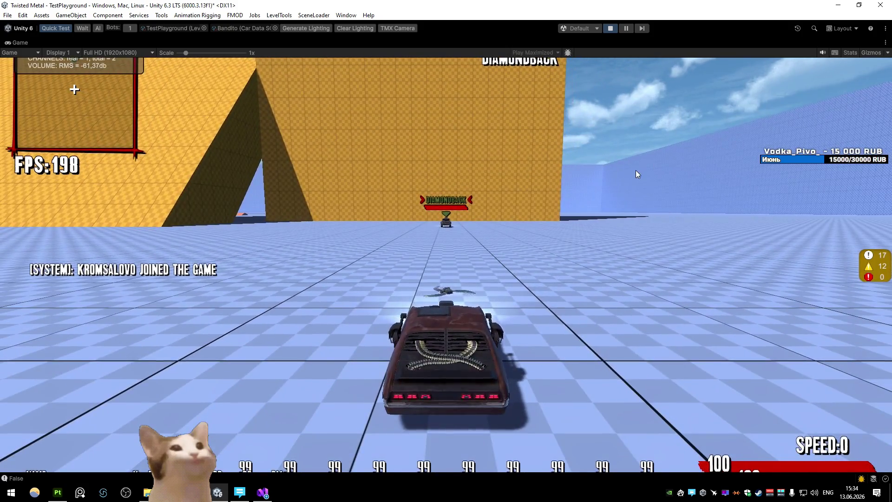
# - Attach the debugger, fire the harpoon, and step past the first rope SetPosition line
pyautogui.hotkey('alt', 'Tab')
pyautogui.click(365, 24)
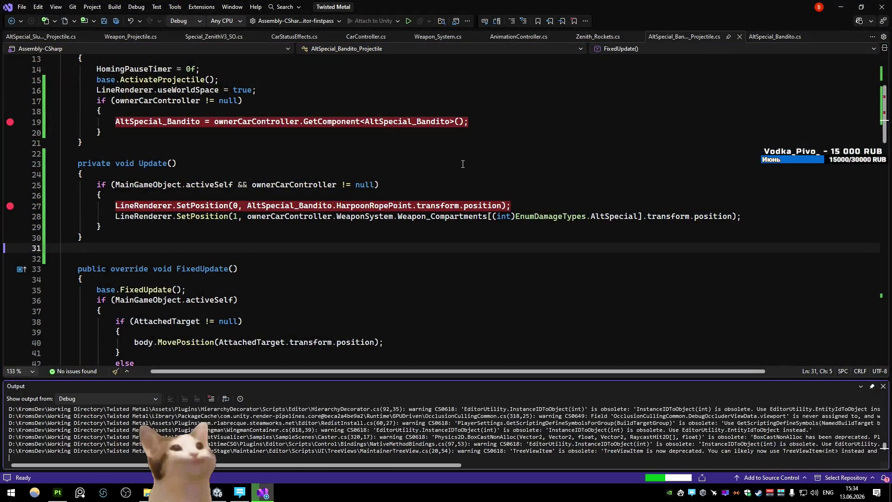
pyautogui.hotkey('alt', 'Tab')
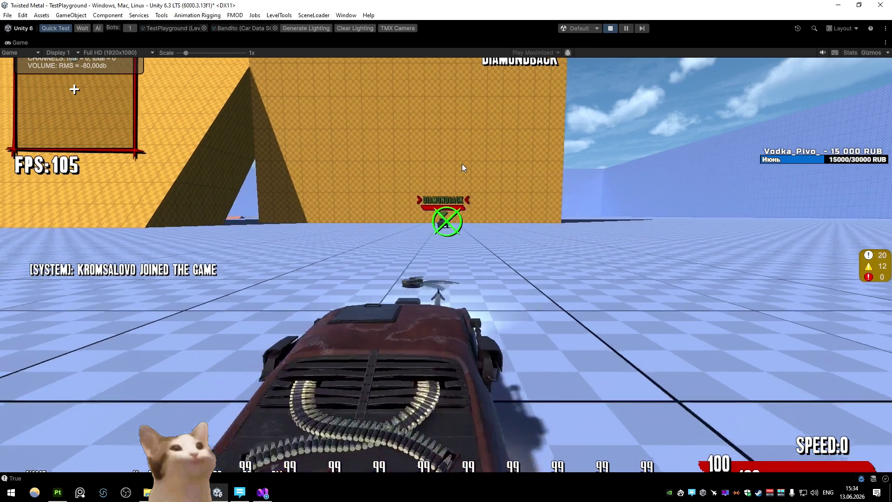
pyautogui.click(462, 163)
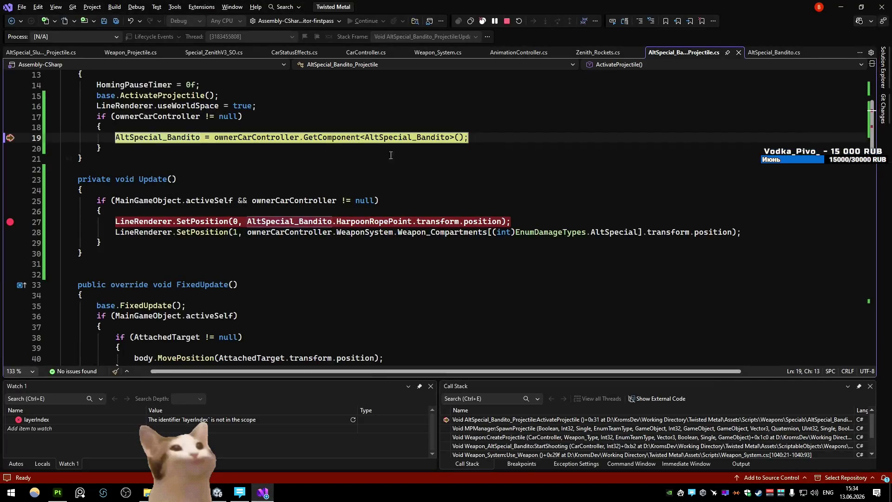
pyautogui.click(365, 20)
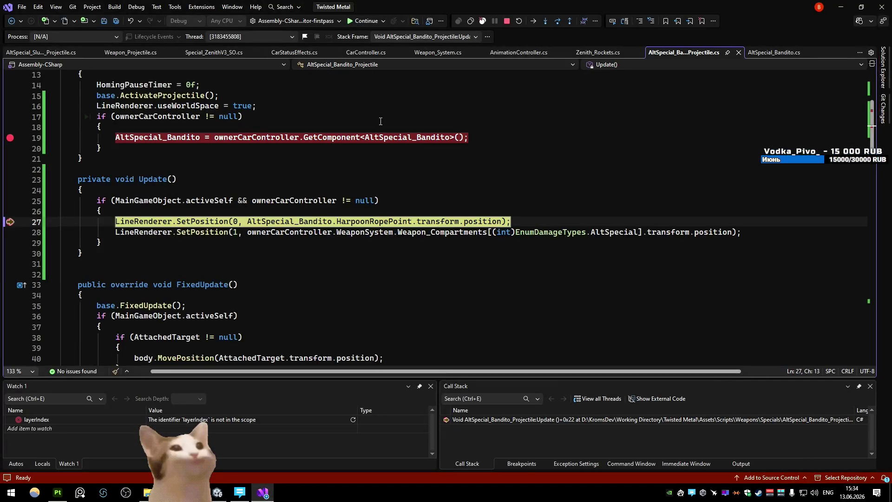
pyautogui.press('F10')
pyautogui.press('F10')
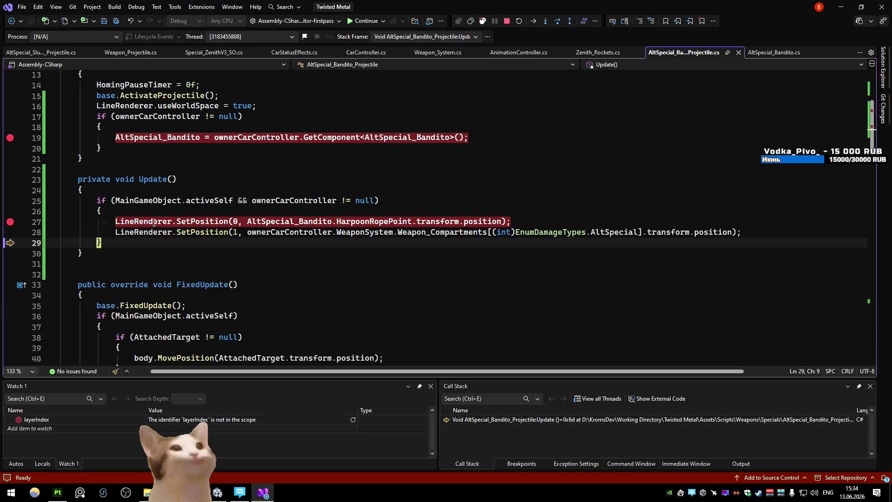
# - Inspect the rope endpoint values, with HarpoonRopePoint at (-332.35, 4.55, -166.75)
pyautogui.moveTo(163, 238)
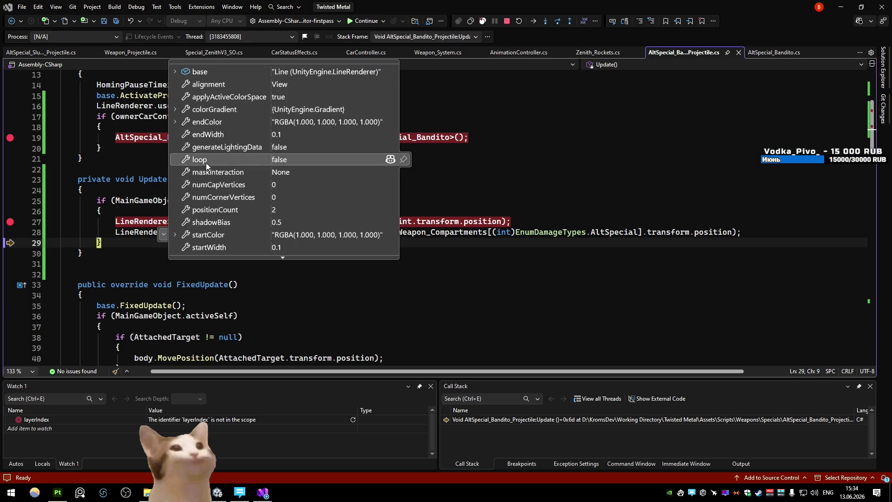
pyautogui.scroll(-2, 226, 208)
pyautogui.scroll(2, 226, 207)
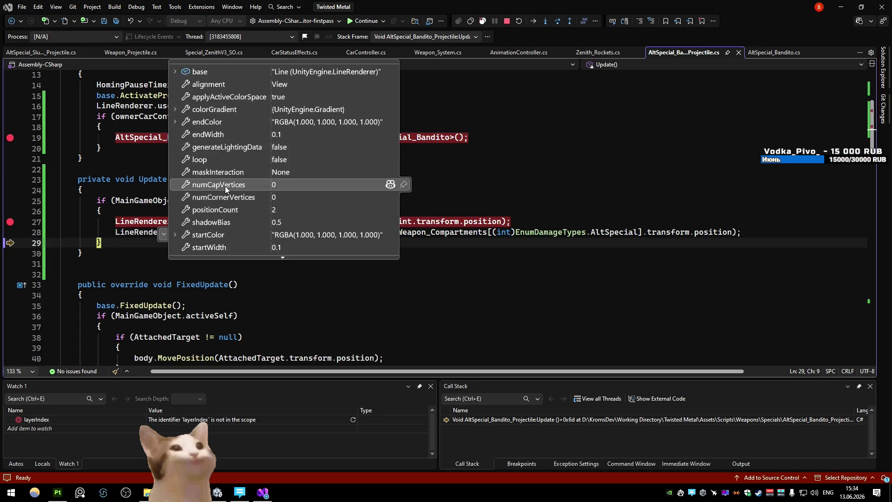
pyautogui.scroll(-2, 225, 186)
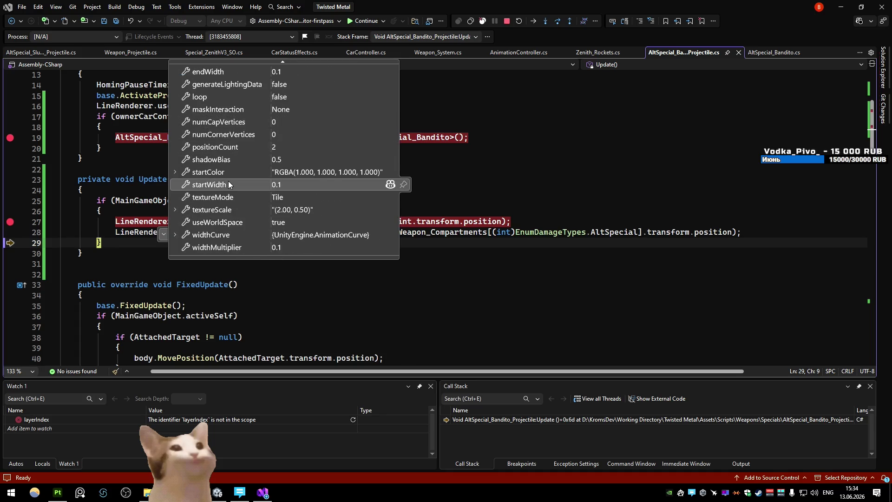
pyautogui.click(101, 148)
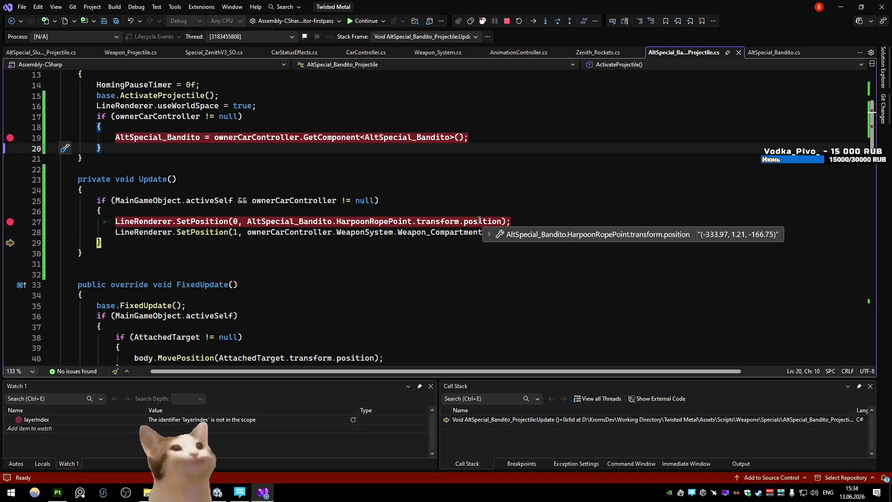
pyautogui.click(703, 161)
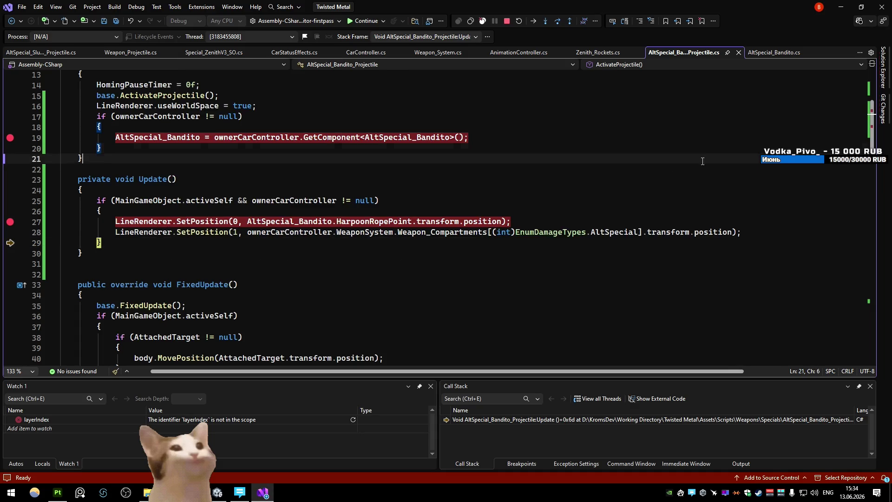
pyautogui.moveTo(708, 232)
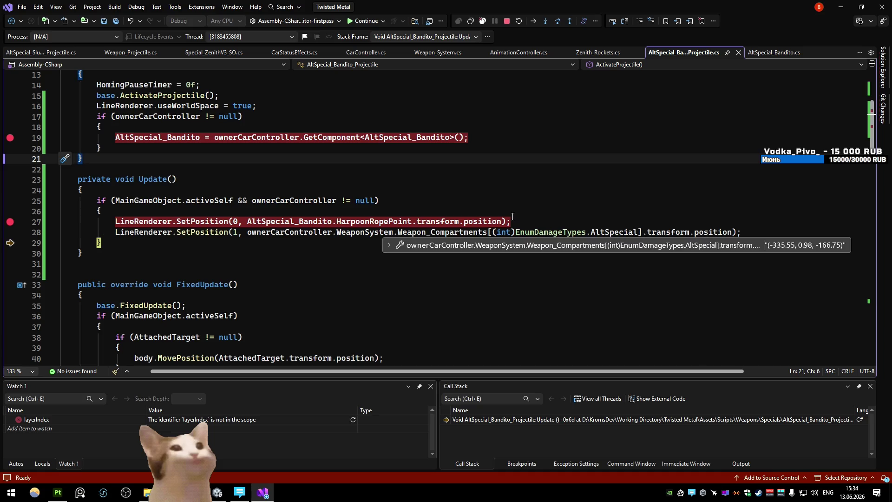
pyautogui.moveTo(486, 222)
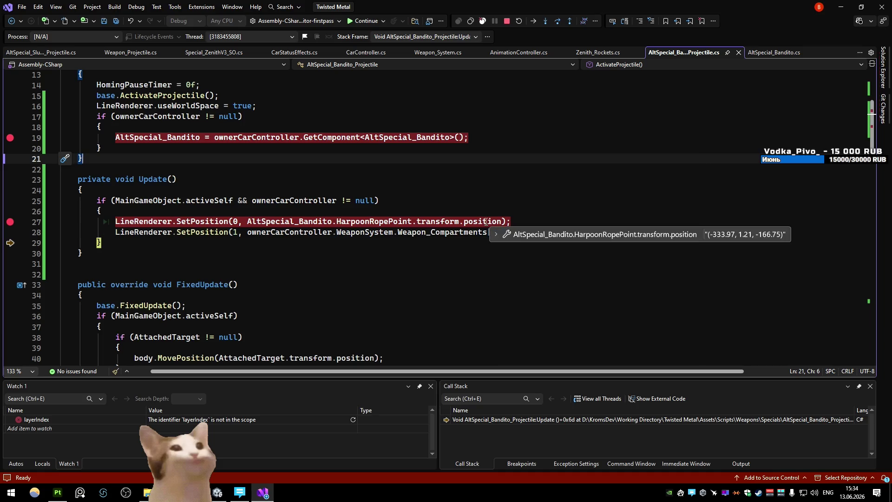
pyautogui.click(727, 214)
pyautogui.moveTo(728, 235)
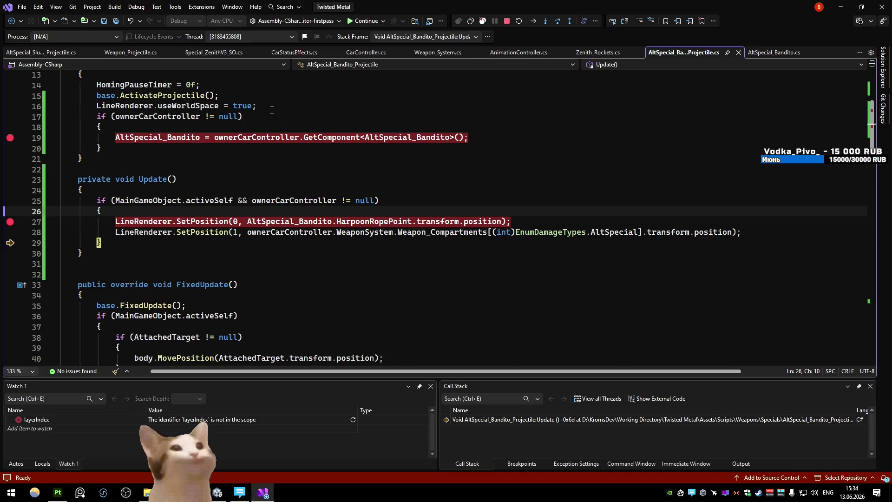
# - Continue to the rope breakpoint again, recheck the harpoon point, then resume, drive, and pause
pyautogui.click(365, 21)
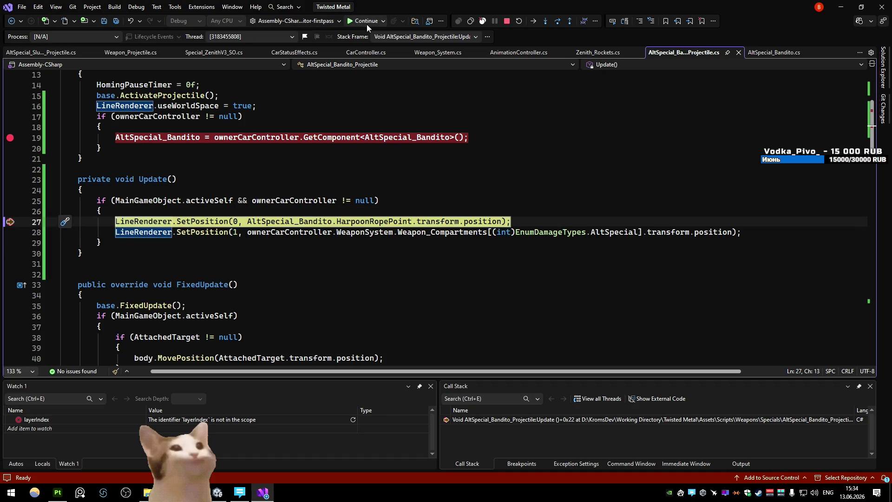
pyautogui.moveTo(495, 218)
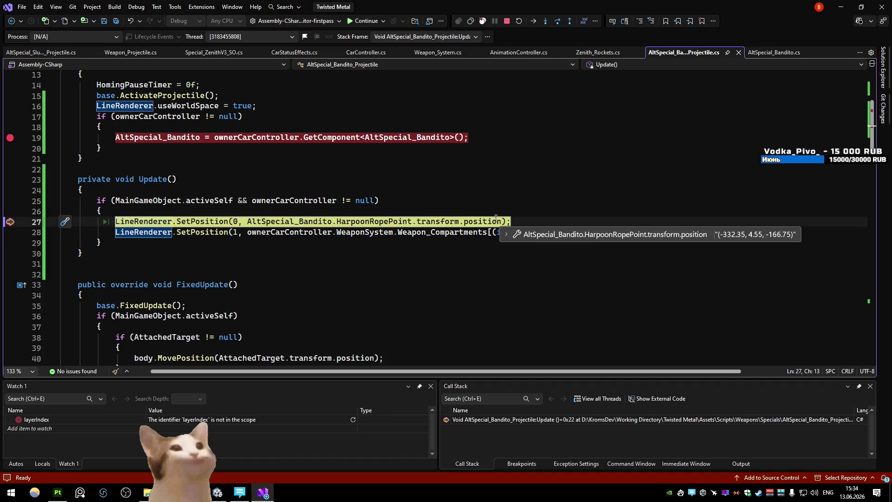
pyautogui.click(744, 213)
pyautogui.moveTo(729, 232)
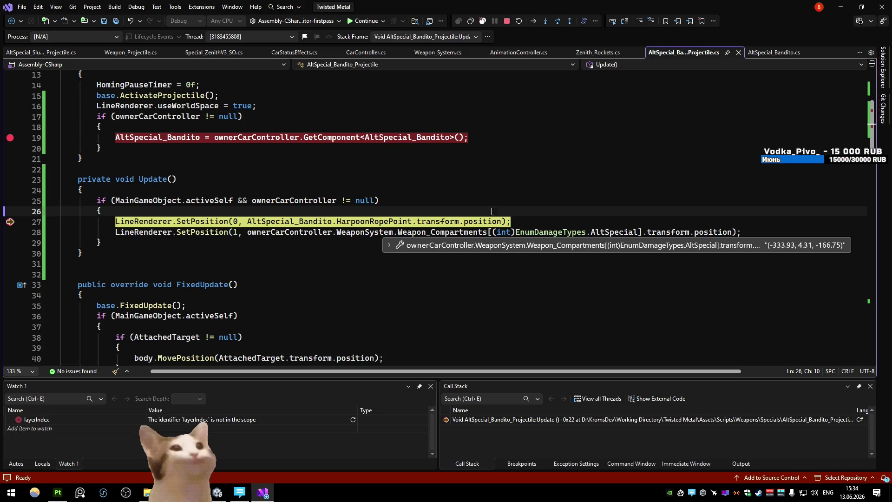
pyautogui.moveTo(481, 220)
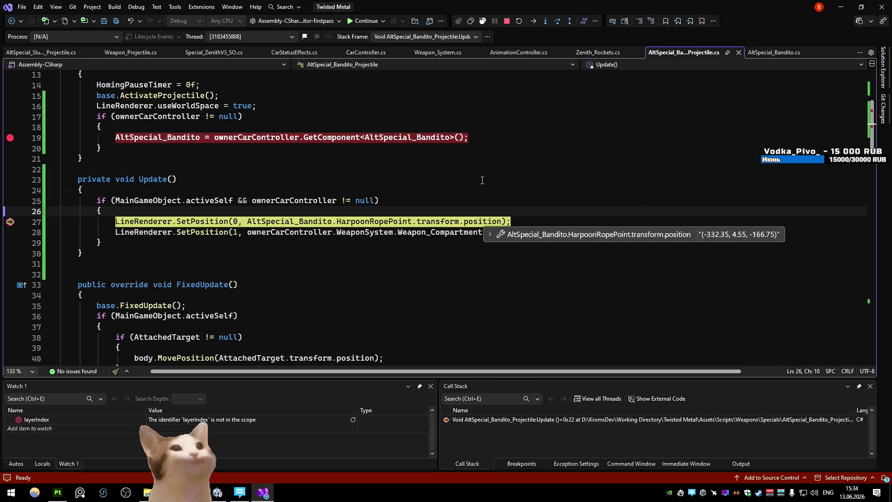
pyautogui.press('F5')
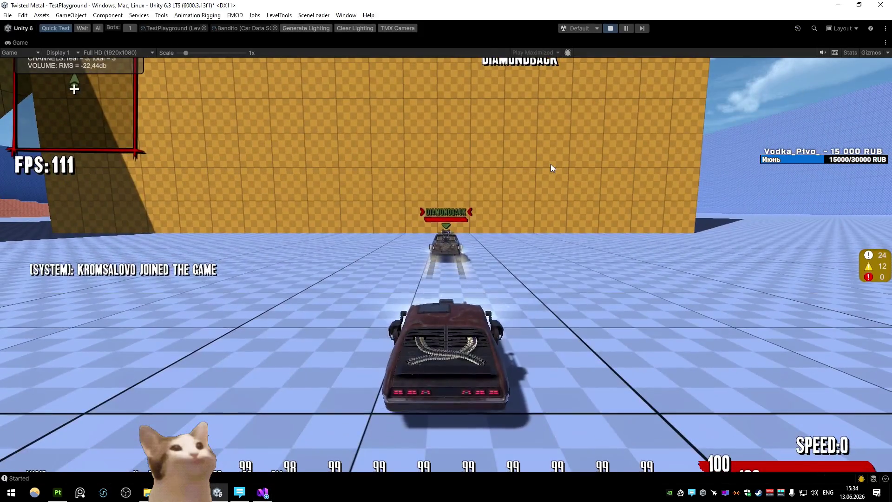
pyautogui.press('w')
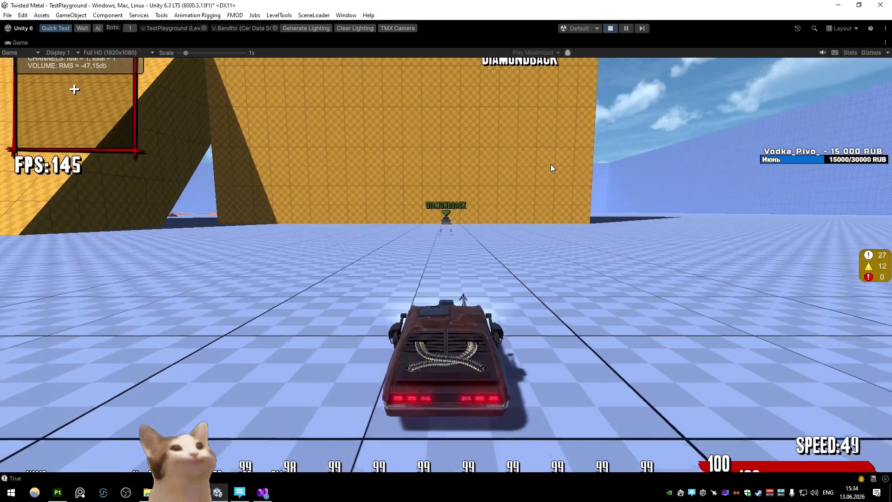
pyautogui.click(628, 28)
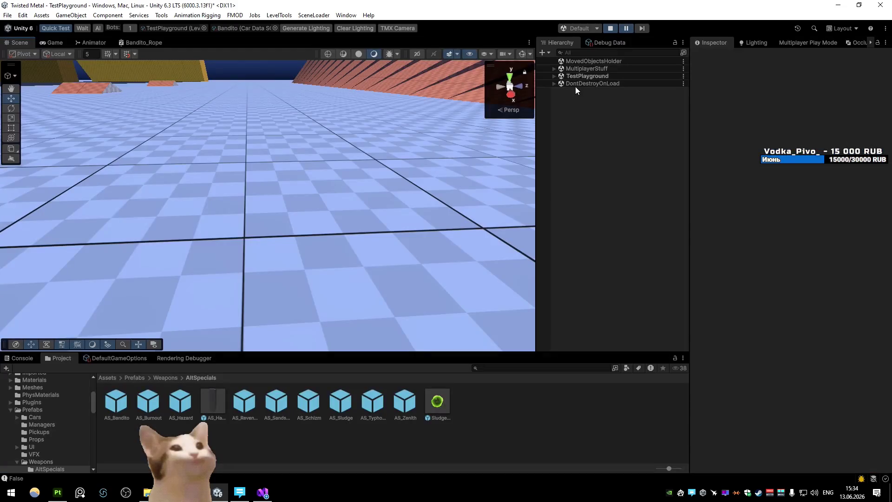
# - Expand AS_Bandito(Clone) > MainObject > Tip in the Hierarchy and select the rope Line
pyautogui.click(553, 76)
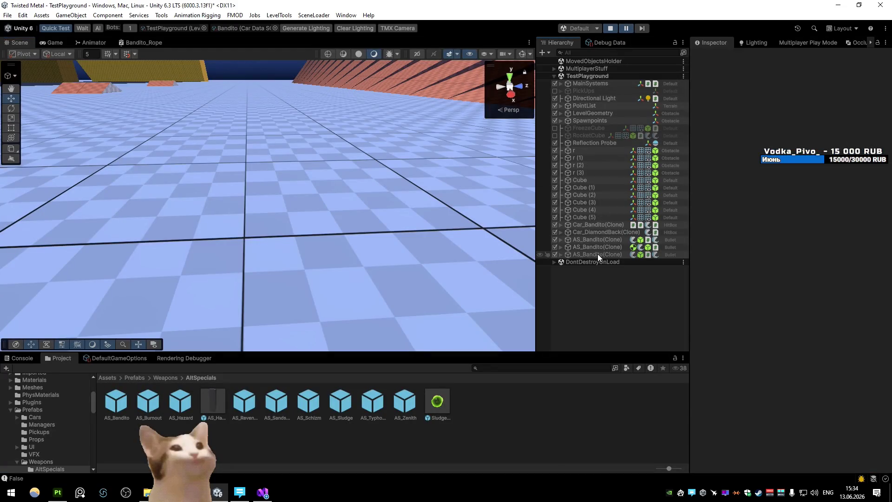
pyautogui.doubleClick(596, 246)
pyautogui.moveTo(333, 240)
pyautogui.mouseDown()
pyautogui.moveTo(354, 246)
pyautogui.moveTo(325, 244)
pyautogui.mouseUp()
pyautogui.click(597, 254)
pyautogui.click(560, 255)
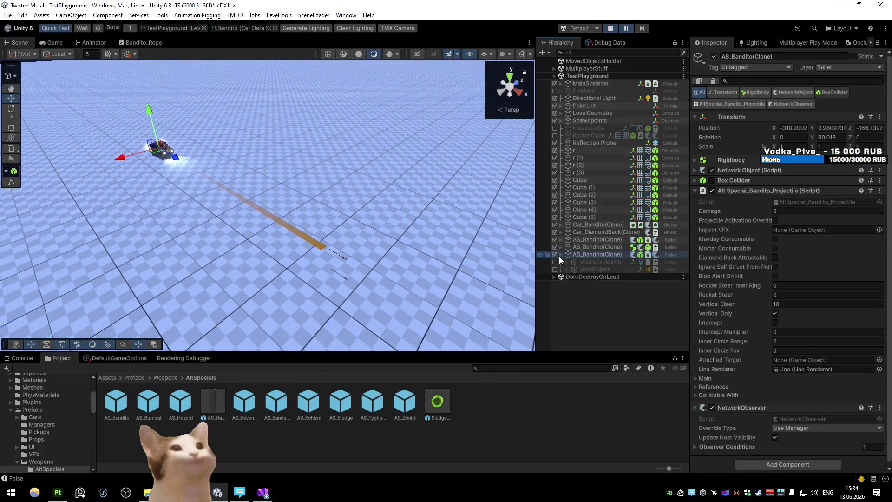
pyautogui.click(597, 247)
pyautogui.click(560, 247)
pyautogui.click(593, 262)
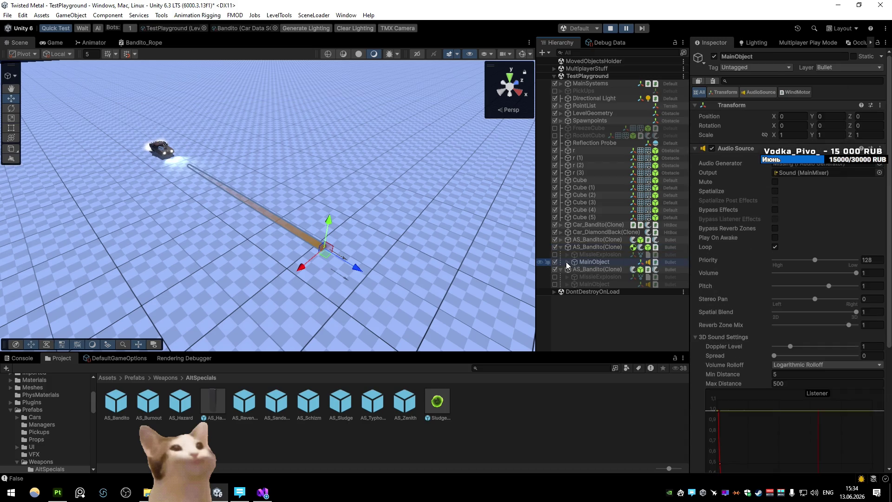
pyautogui.click(568, 261)
pyautogui.click(590, 284)
pyautogui.click(574, 284)
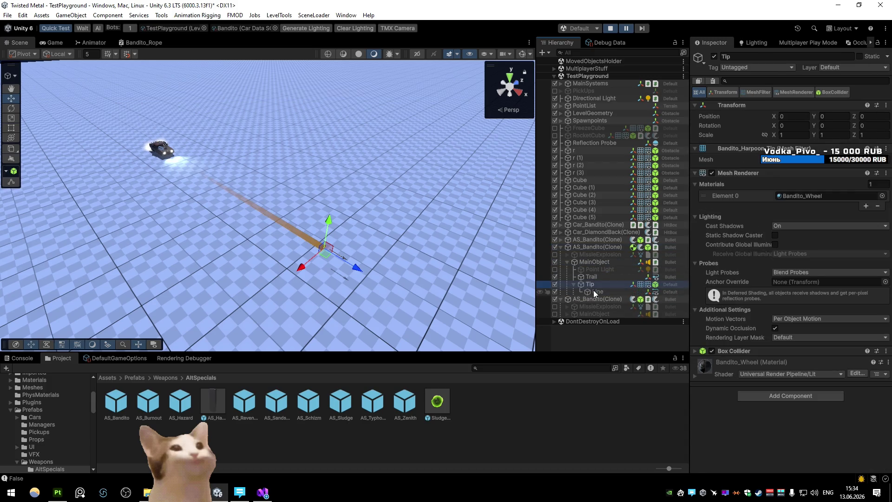
pyautogui.click(597, 292)
# - Frame the car and rope, then set the Line's Positions[1] X to -306.24
pyautogui.moveTo(356, 266)
pyautogui.mouseDown()
pyautogui.moveTo(390, 279)
pyautogui.moveTo(345, 274)
pyautogui.moveTo(379, 265)
pyautogui.mouseUp()
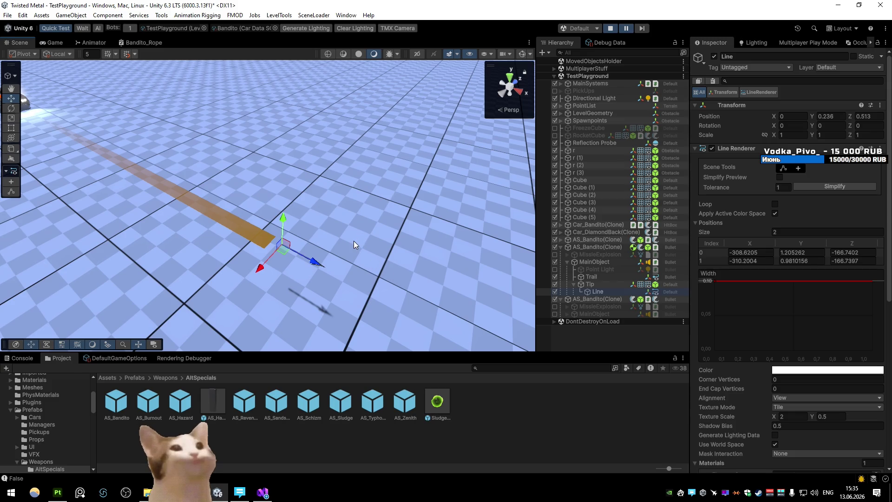
pyautogui.scroll(-5, 747, 288)
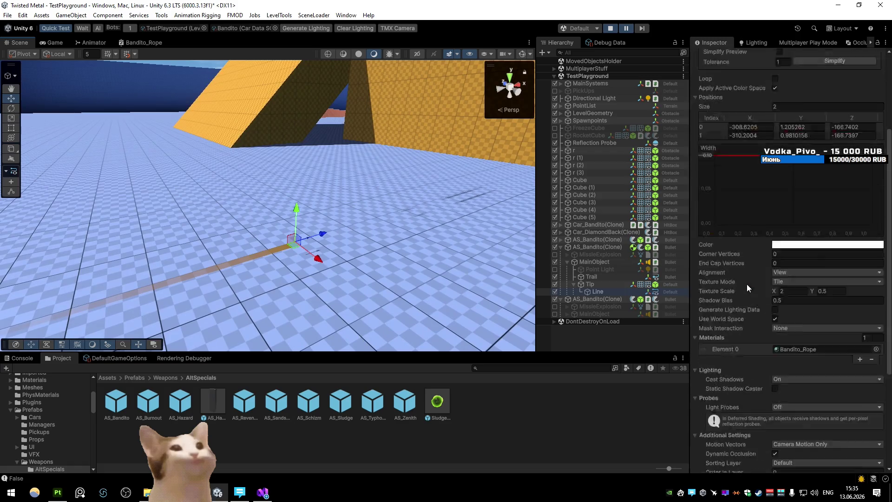
pyautogui.scroll(-2, 747, 288)
pyautogui.moveTo(425, 261)
pyautogui.mouseDown()
pyautogui.moveTo(505, 193)
pyautogui.moveTo(178, 231)
pyautogui.mouseUp()
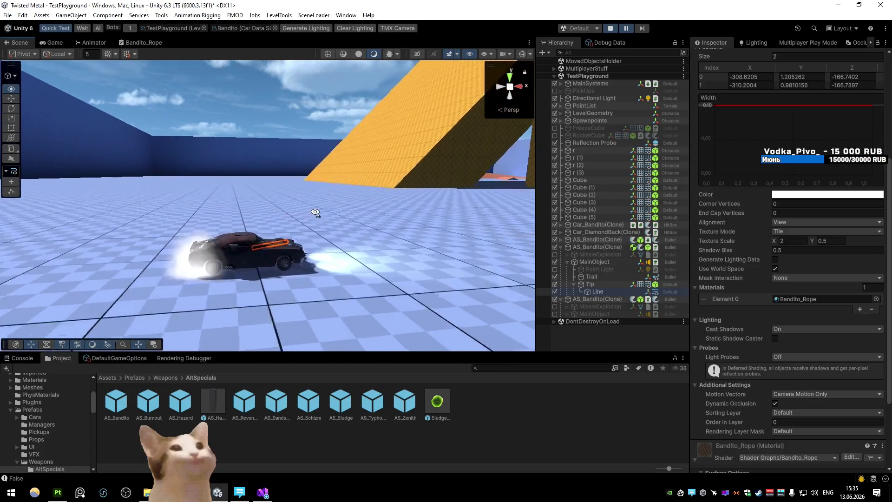
pyautogui.moveTo(424, 205)
pyautogui.mouseDown()
pyautogui.moveTo(318, 236)
pyautogui.moveTo(322, 261)
pyautogui.mouseUp()
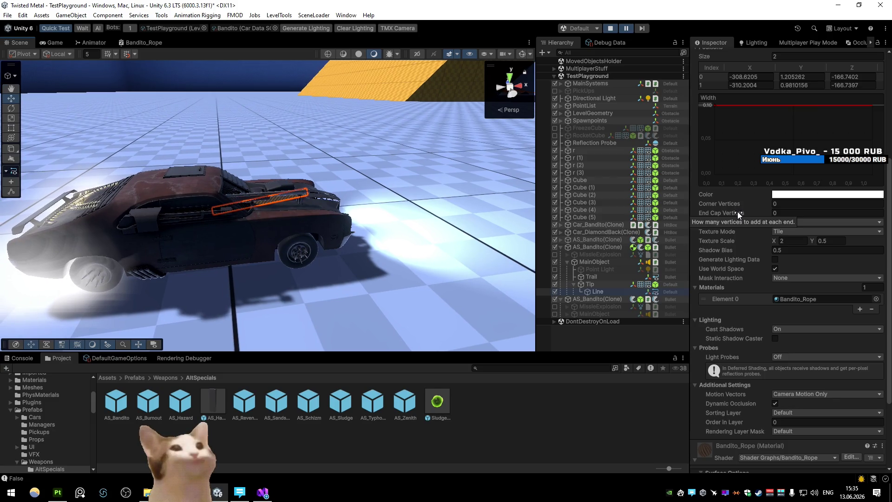
pyautogui.moveTo(727, 84); pyautogui.dragTo(792, 86)
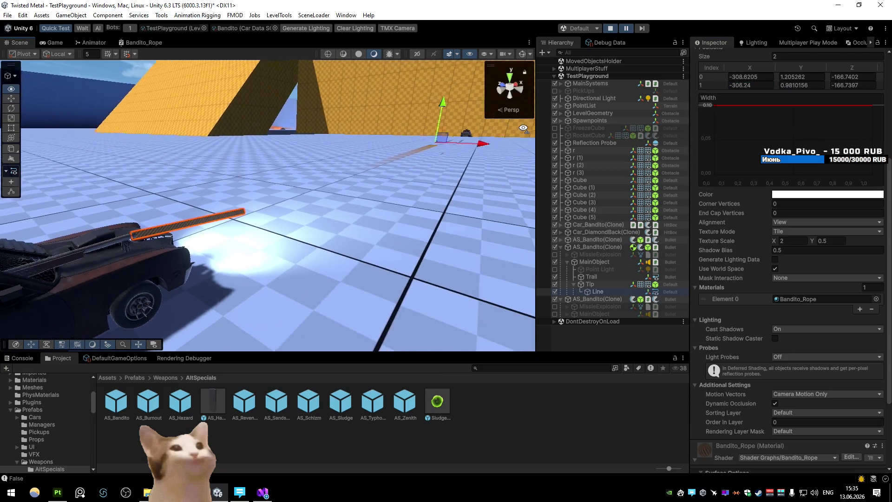
pyautogui.hotkey('alt', 'Tab')
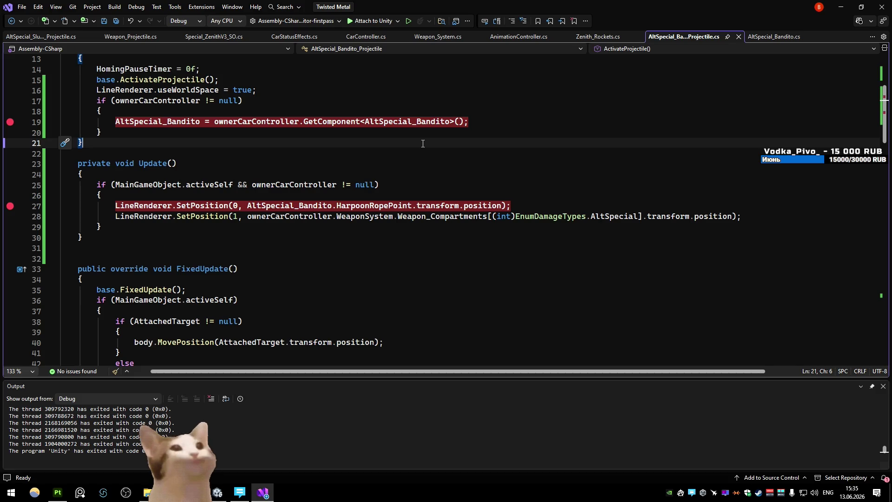
# - Replace line 27's SetPosition argument with LineRenderer.transform.position
pyautogui.moveTo(502, 206); pyautogui.dragTo(261, 208)
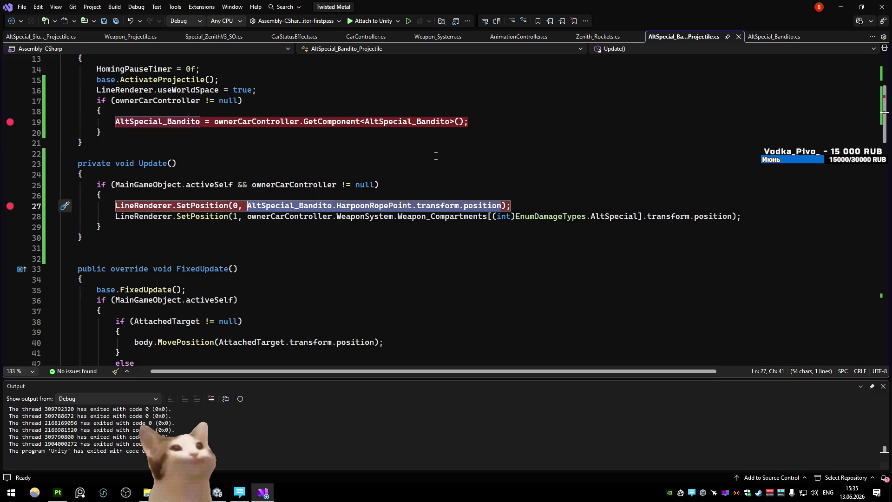
pyautogui.press('BackSpace')
pyautogui.write('LineRenderer.SetPosition(0, line')
pyautogui.press('Tab')
pyautogui.write('.pos')
pyautogui.press('Tab')
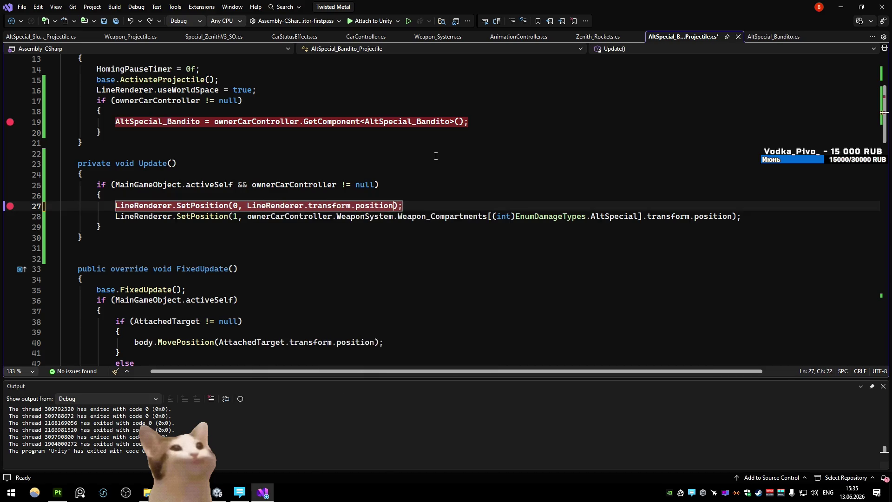
# - Paste the HarpoonRopePoint expression into line 28, save, and return to Unity
pyautogui.moveTo(729, 216); pyautogui.dragTo(247, 216)
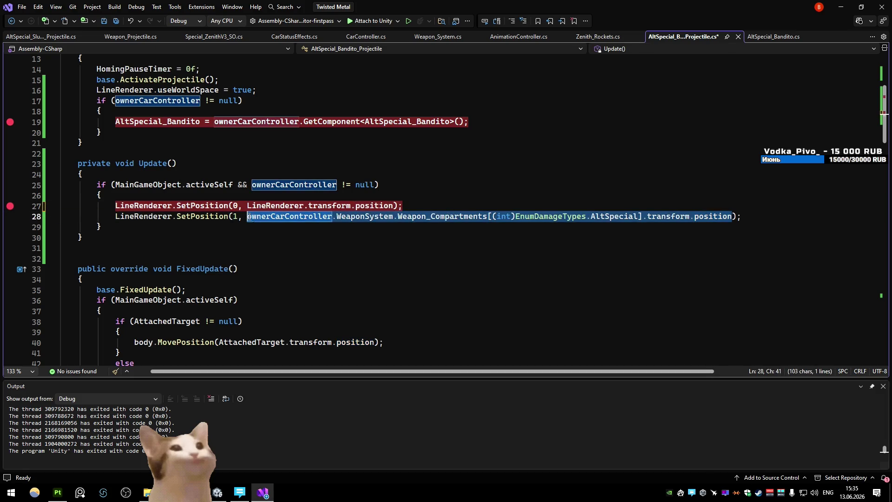
pyautogui.write('AltSpecial_Bandito.HarpoonRopePoint.transform.position')
pyautogui.hotkey('ctrl', 's')
pyautogui.click(500, 191)
pyautogui.click(845, 9)
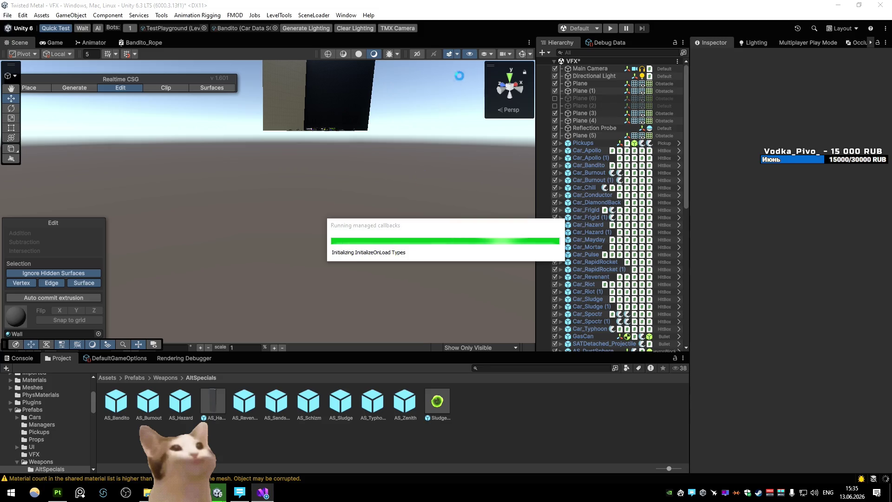
# - Start a play test and fire the harpoon at the enemy car three times
pyautogui.click(615, 29)
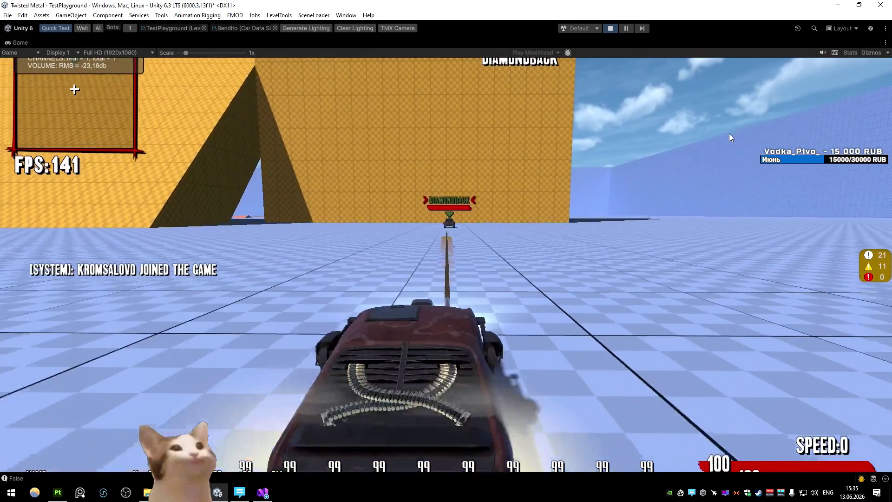
pyautogui.press('w')
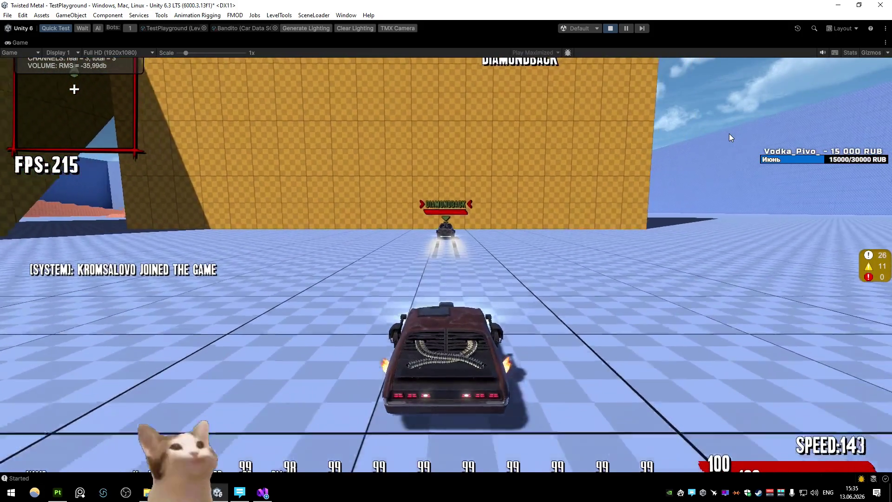
pyautogui.click(729, 133)
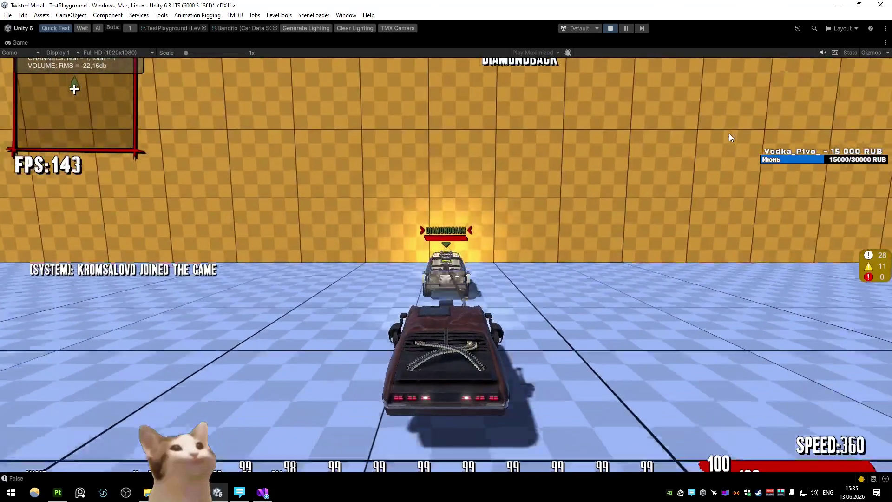
pyautogui.press('s')
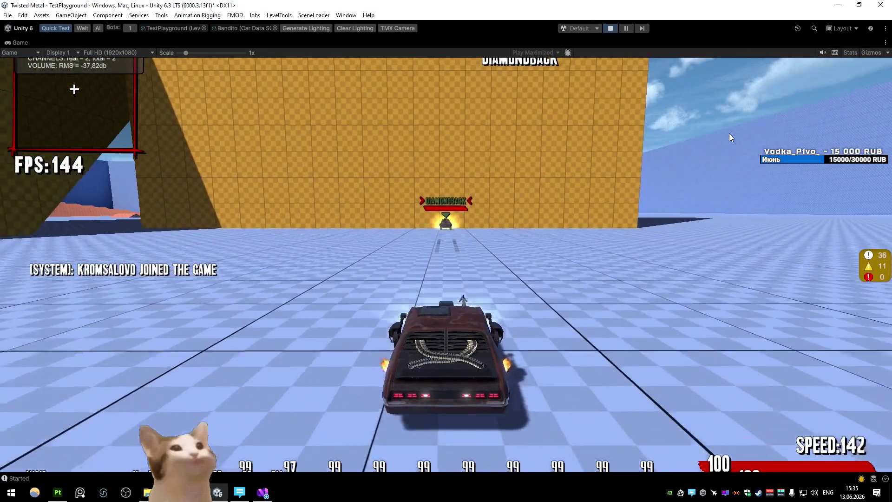
pyautogui.press('w')
pyautogui.click(729, 133)
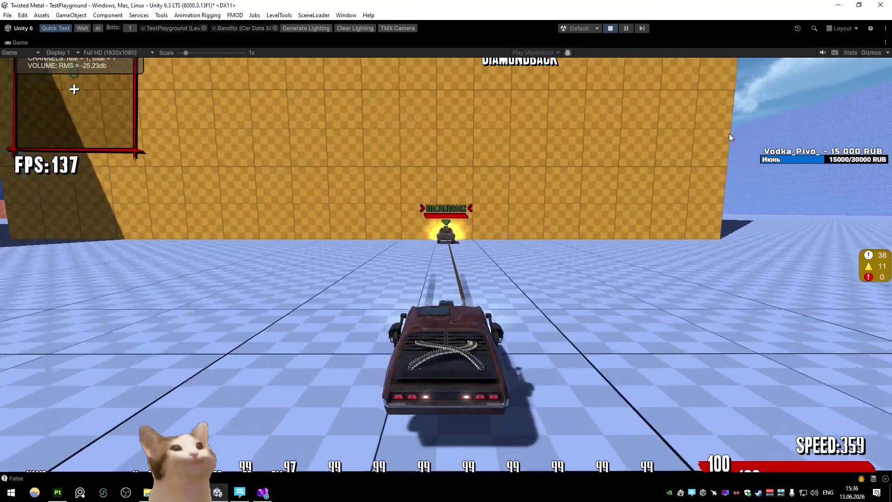
pyautogui.press('s')
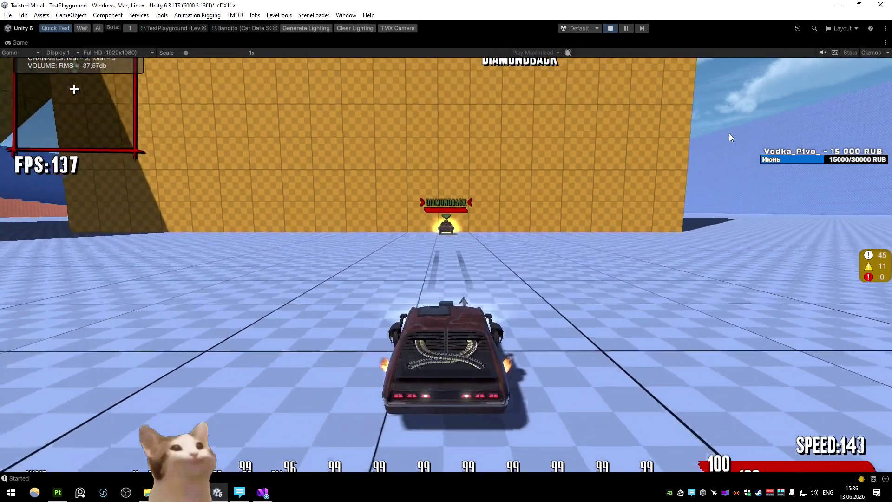
pyautogui.press('w')
pyautogui.click(729, 133)
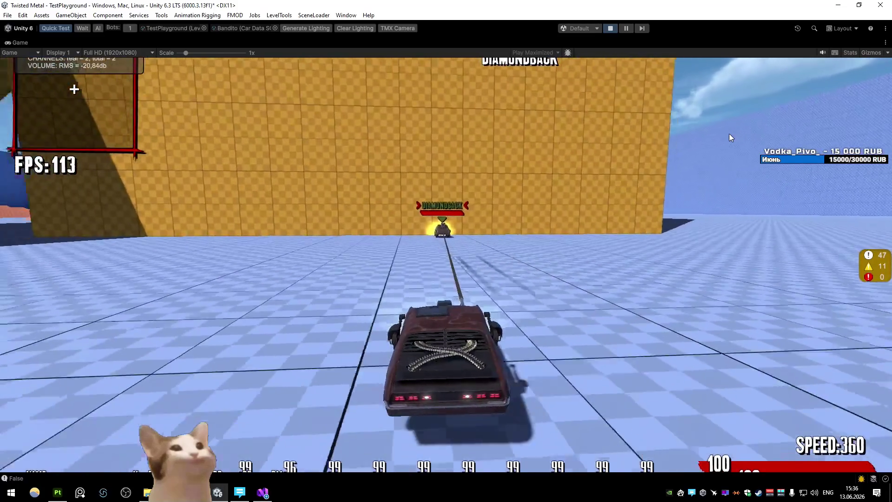
# - Drive away from the wall and turn back to lock onto the DIAMONDBACK car
pyautogui.press('s')
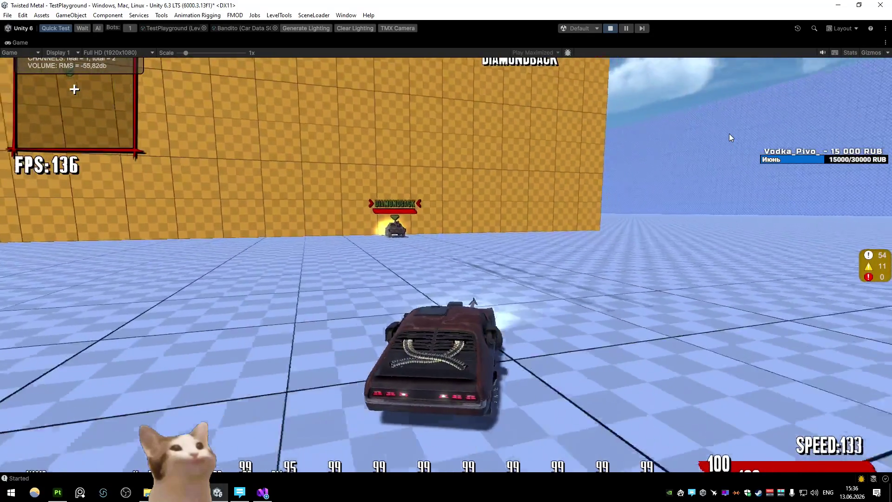
pyautogui.press('w')
pyautogui.press('d')
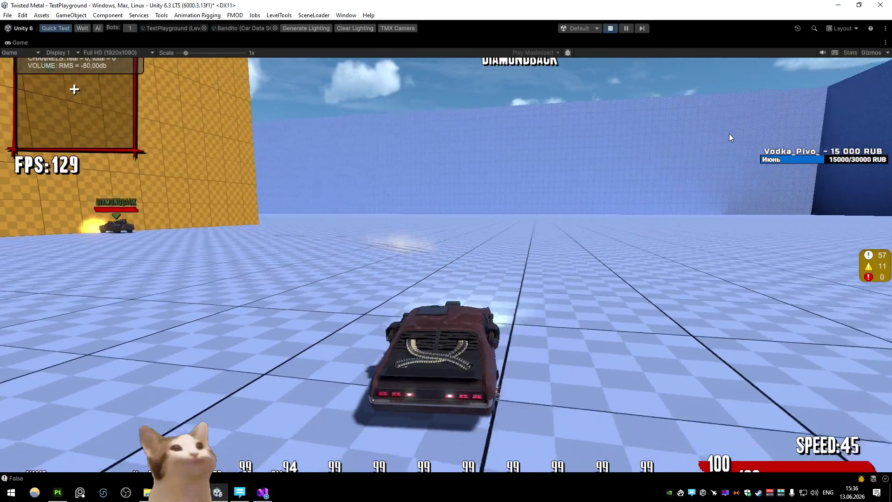
pyautogui.press('s')
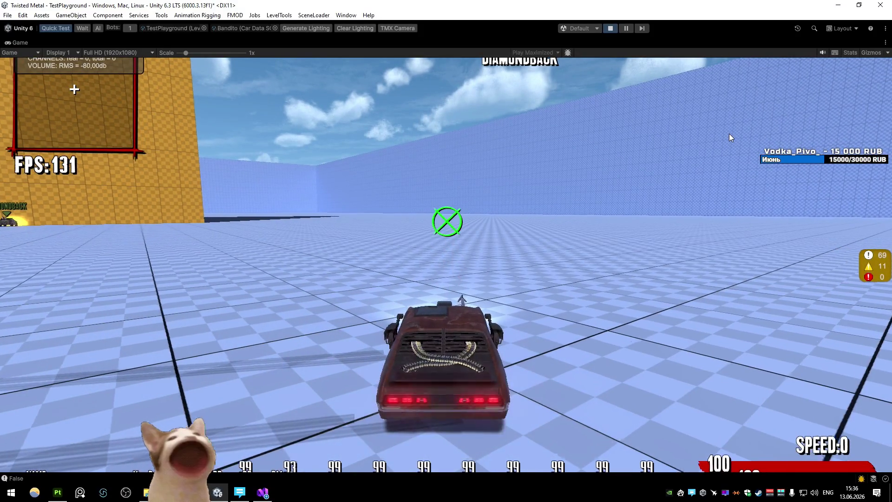
pyautogui.press('s')
pyautogui.press('w')
pyautogui.press('a')
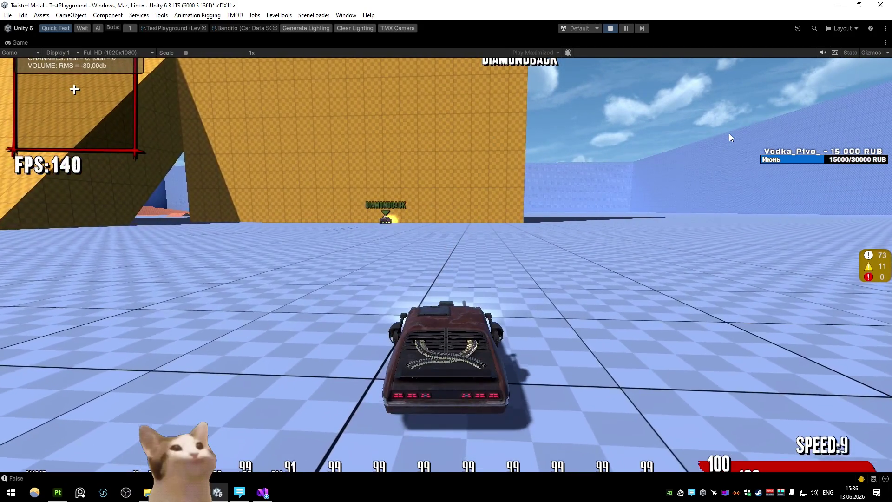
pyautogui.press('s')
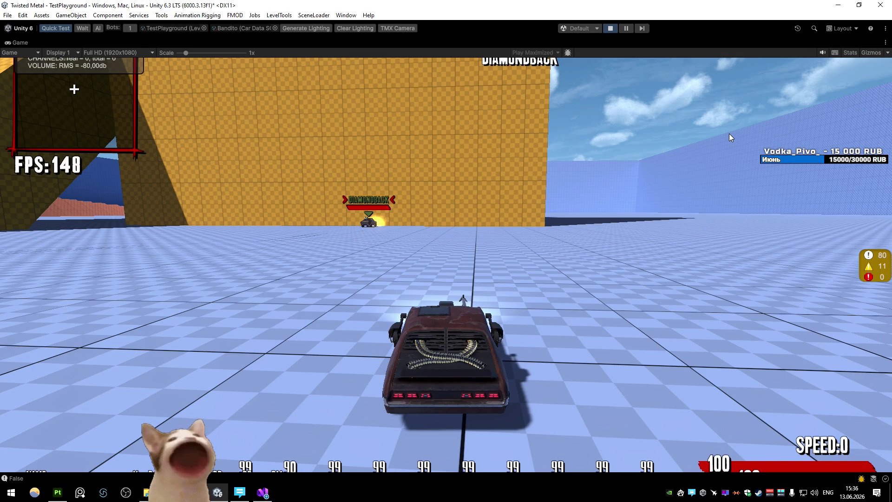
# - Fire the harpoon at the DIAMONDBACK, then stop the play test
pyautogui.press('space')
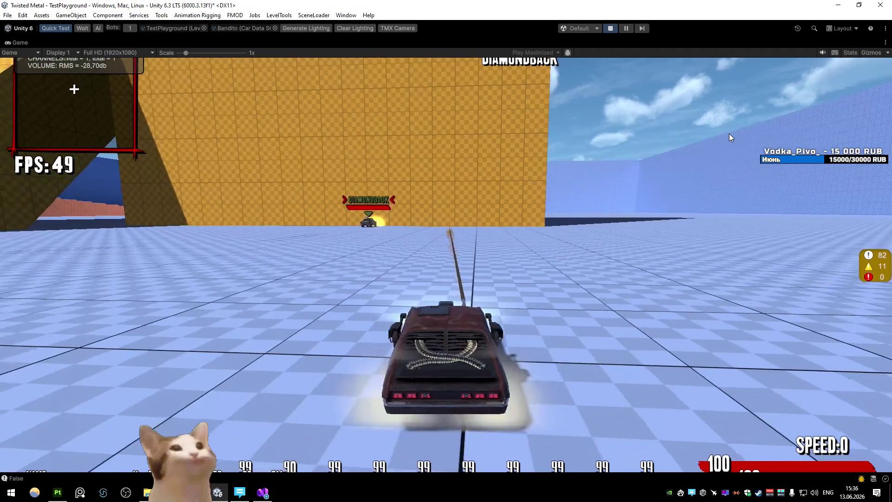
pyautogui.press('space')
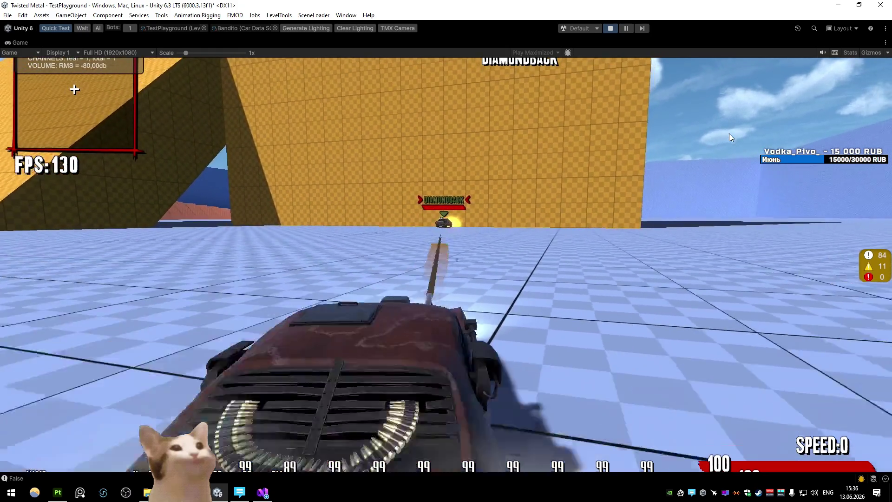
pyautogui.press('space')
pyautogui.press('w')
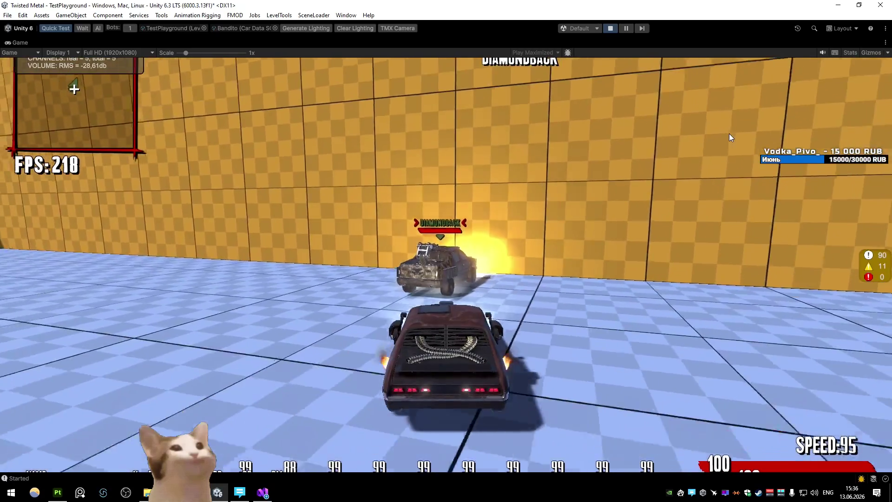
pyautogui.press('s')
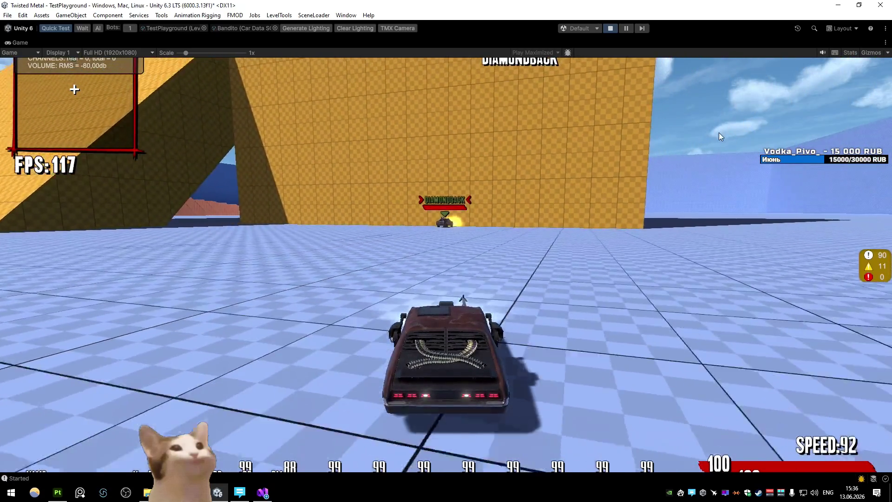
pyautogui.click(610, 29)
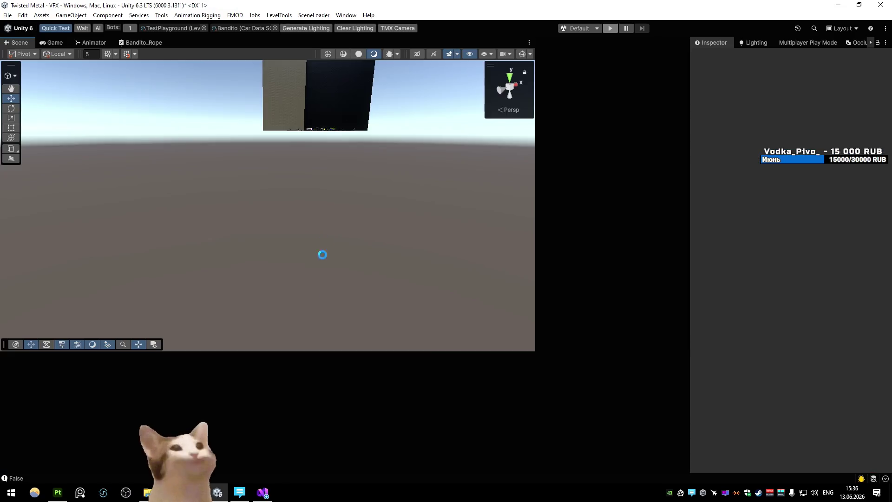
pyautogui.hotkey('alt', 'Tab')
# - Add 'LineRenderer.positionCount = 10;' on a new line after the useWorldSpace line
pyautogui.scroll(2, 339, 242)
pyautogui.click(289, 218)
pyautogui.press('Return')
pyautogui.write('LineRenderer.c')
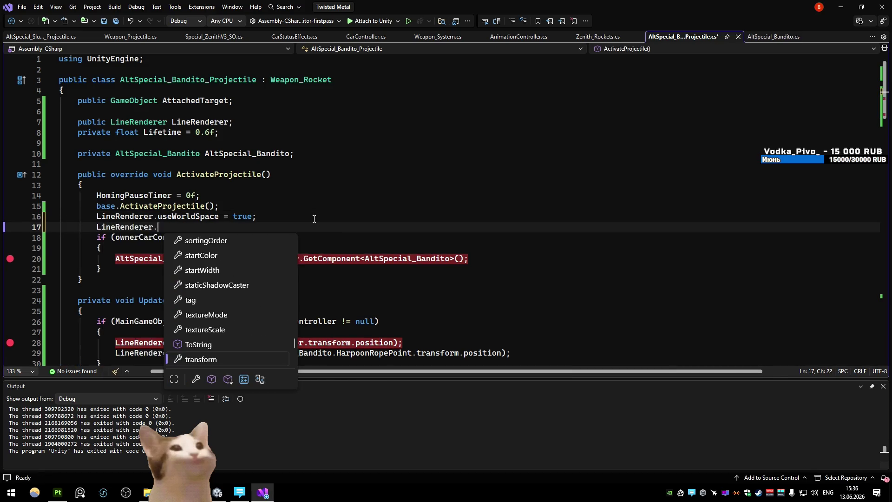
pyautogui.press('BackSpace')
pyautogui.write('poin')
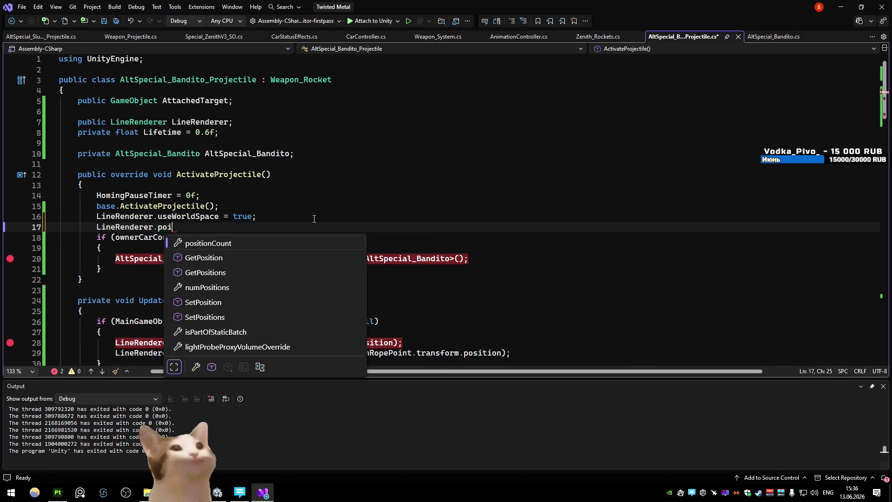
pyautogui.press('Down')
pyautogui.press('Down')
pyautogui.press('Down')
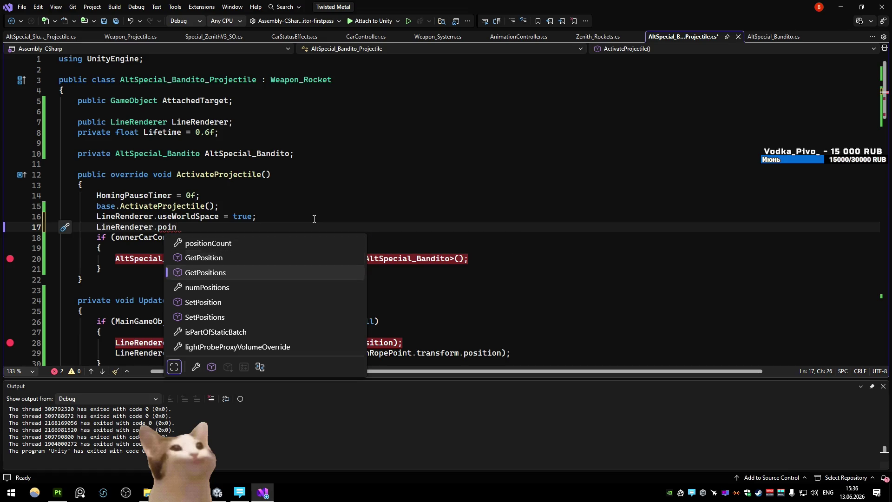
pyautogui.press('Up')
pyautogui.press('Up')
pyautogui.press('Up')
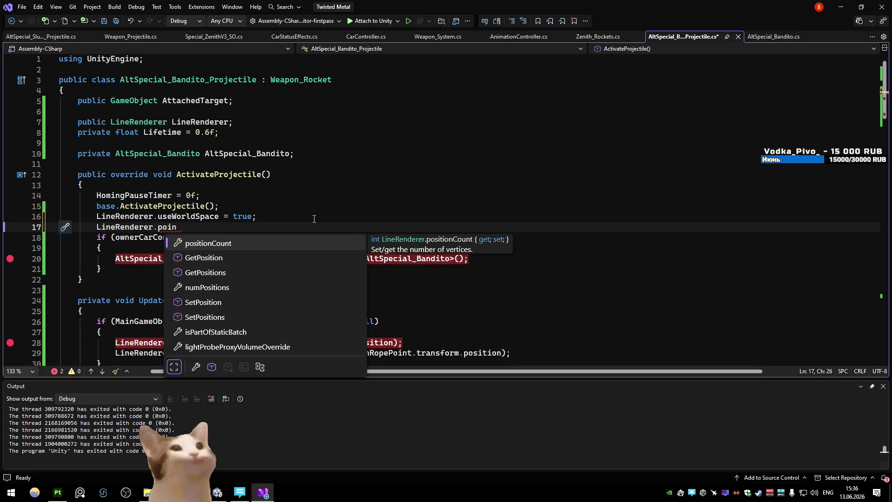
pyautogui.press('Tab')
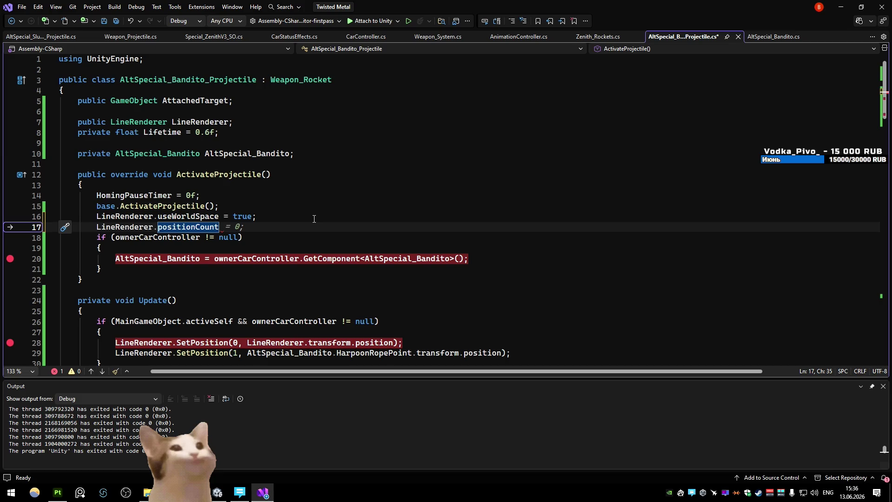
pyautogui.write(' = 10;')
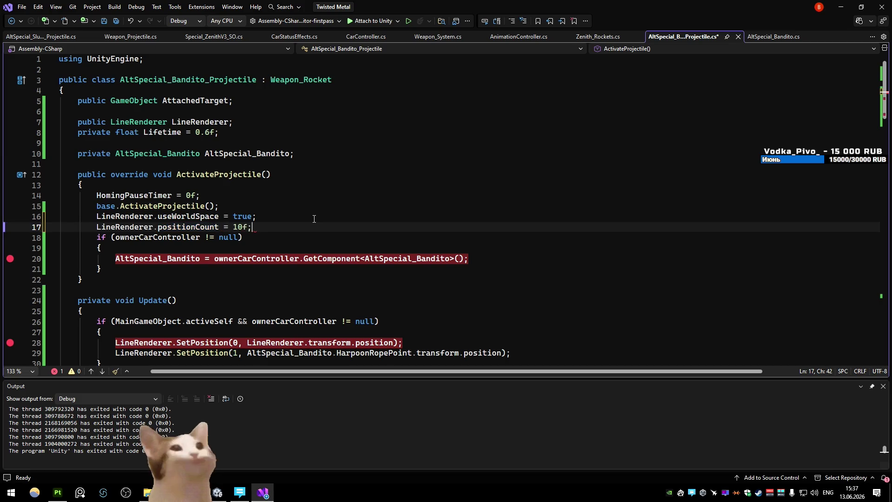
# - Move the cursor to the end of line 27 in the Update method
pyautogui.scroll(-5, 315, 219)
pyautogui.scroll(2, 314, 218)
pyautogui.click(293, 226)
pyautogui.press('Down')
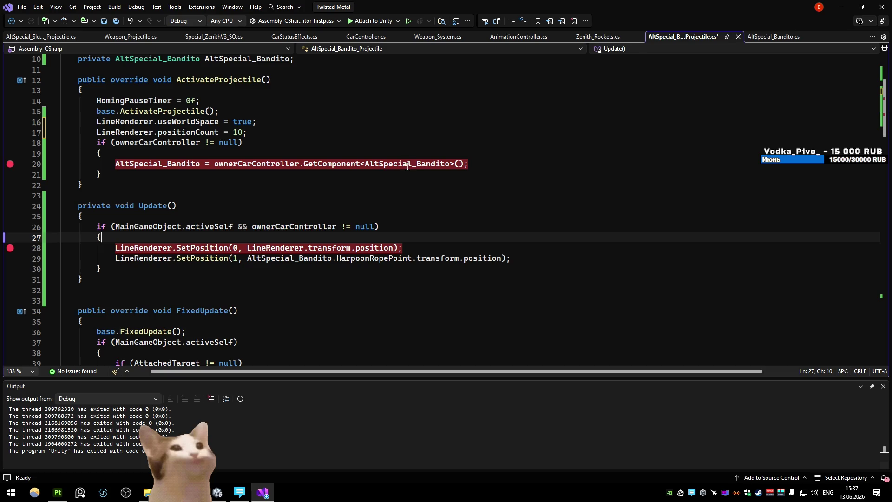
pyautogui.moveTo(408, 166)
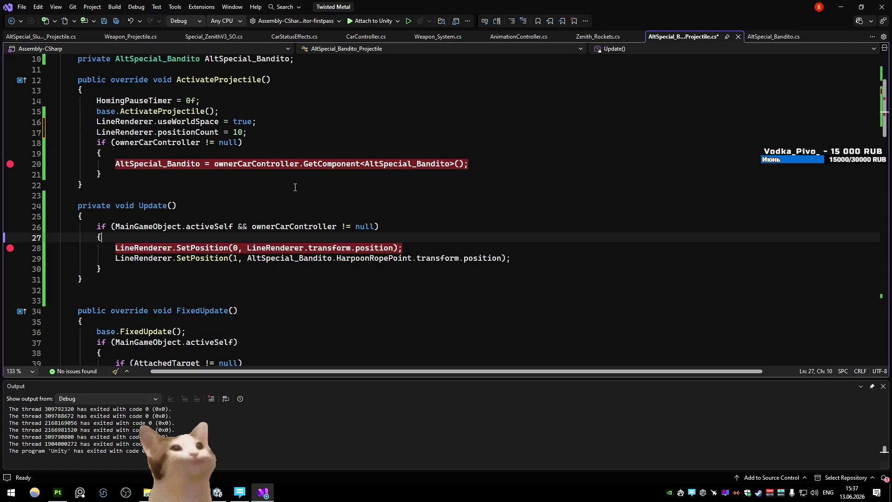
# - Declare a float StepSize line and start a float Distance = Vector3.Distance( line above it
pyautogui.press('Return')
pyautogui.write('float StepSize =')
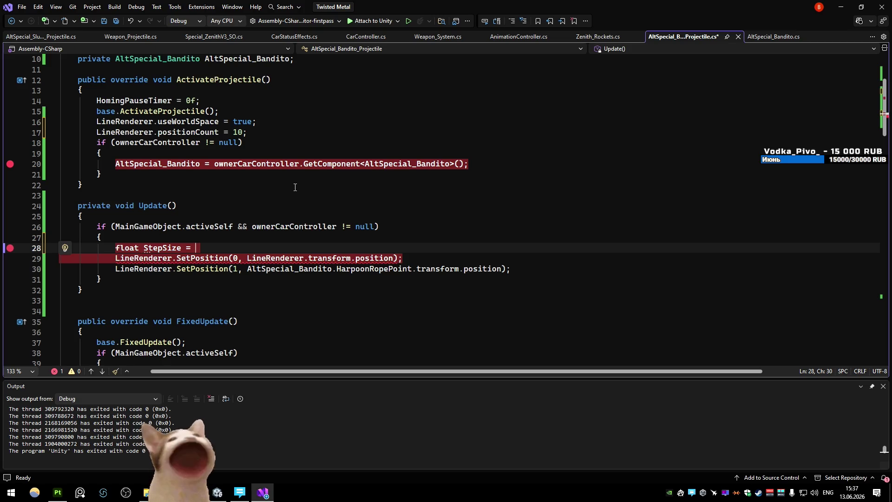
pyautogui.press('Up')
pyautogui.press('Return')
pyautogui.write('f')
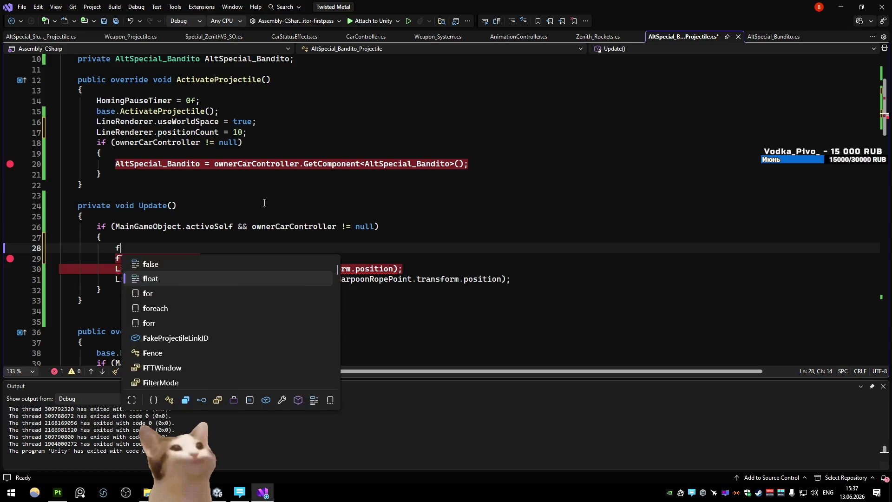
pyautogui.write('loat  = vec')
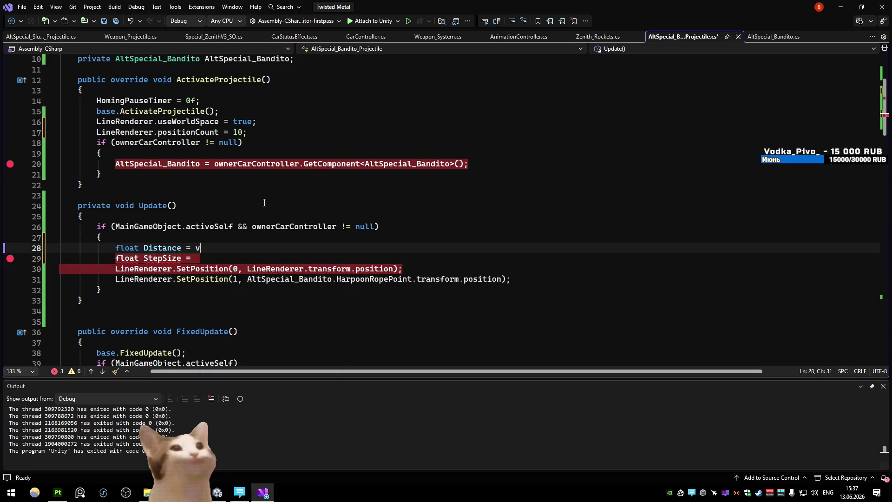
pyautogui.write('.')
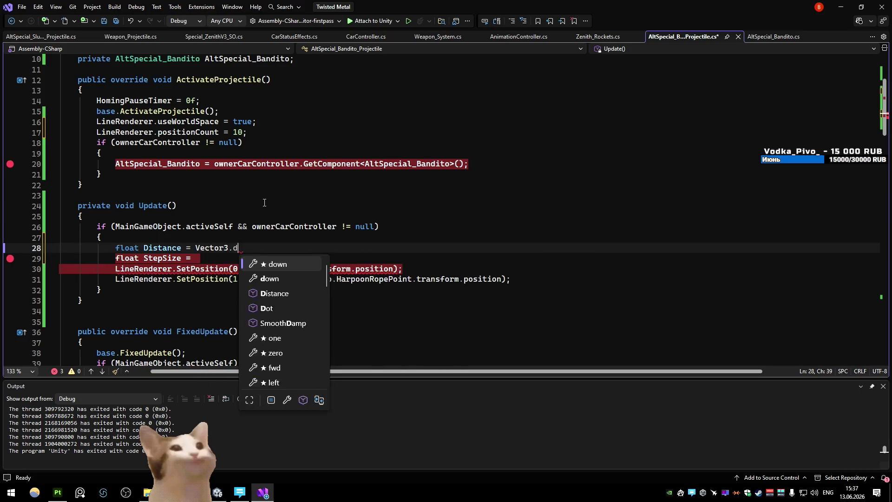
pyautogui.write('Dis')
pyautogui.press('Tab')
pyautogui.write('(')
pyautogui.click(368, 174)
# - Pass the LineRenderer and HarpoonRopePoint transform positions as Vector3.Distance's two arguments
pyautogui.moveTo(402, 268); pyautogui.dragTo(247, 269)
pyautogui.hotkey('ctrl', 'c')
pyautogui.click(276, 248)
pyautogui.hotkey('ctrl', 'v')
pyautogui.moveTo(502, 278); pyautogui.dragTo(247, 279)
pyautogui.hotkey('ctrl', 'c')
pyautogui.click(424, 247)
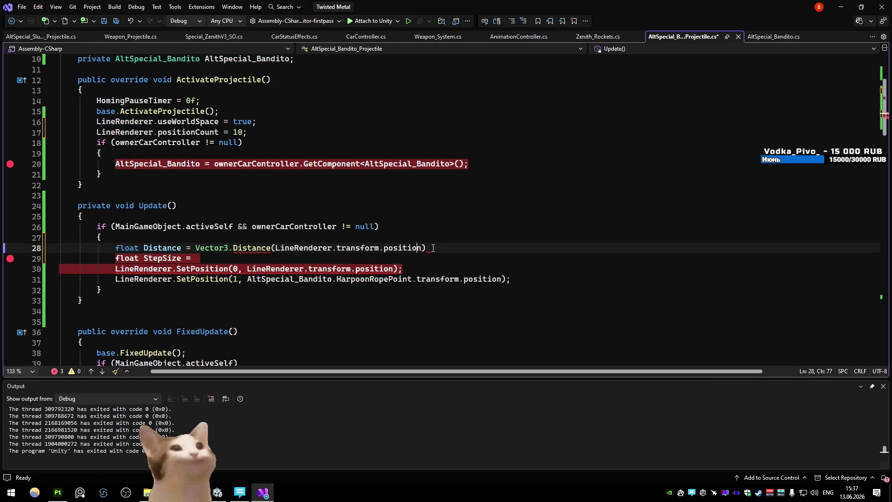
pyautogui.write(',')
pyautogui.hotkey('ctrl', 'v')
pyautogui.press('End')
pyautogui.write(';')
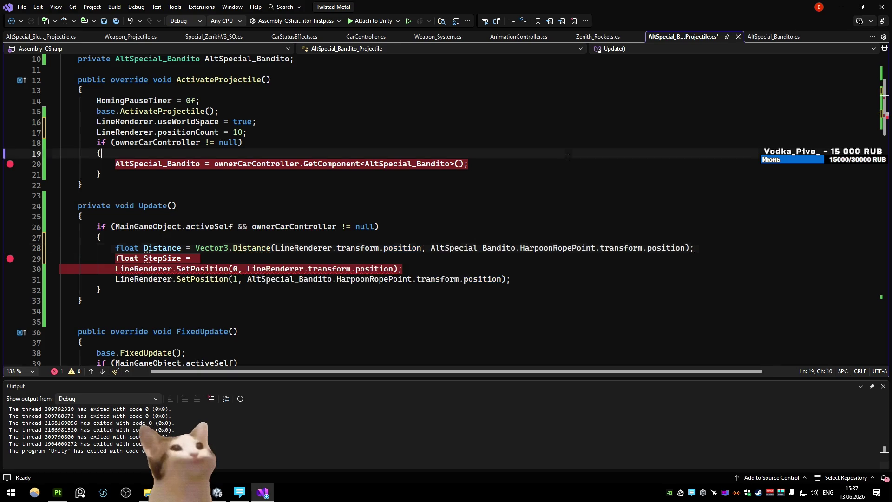
pyautogui.click(622, 195)
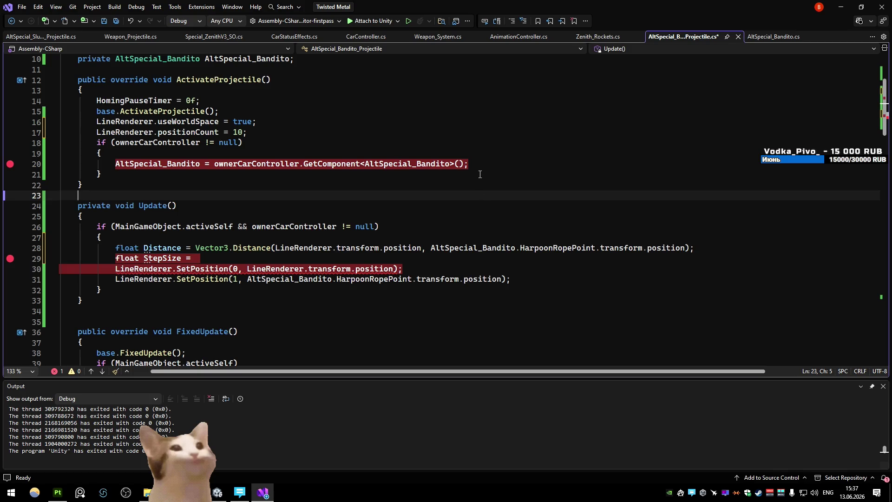
# - Set StepSize to Distance / LineRenderer.positionCount
pyautogui.click(288, 256)
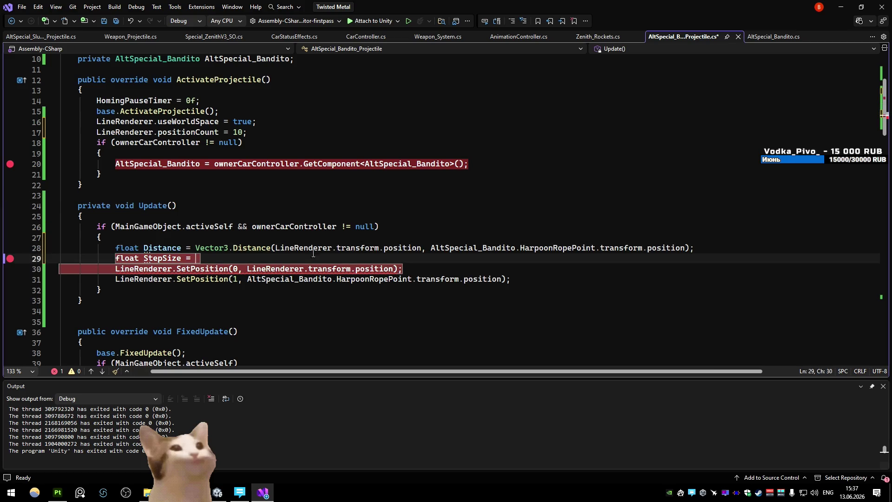
pyautogui.write('Distance / line')
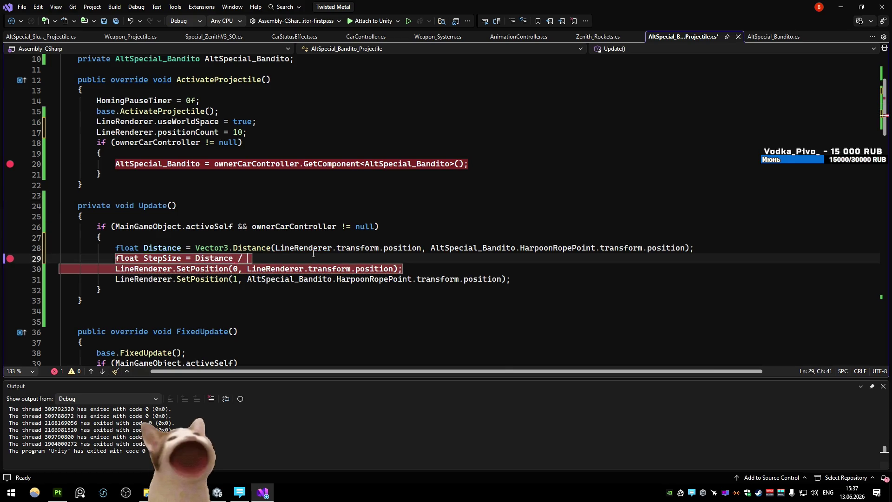
pyautogui.press('Tab')
pyautogui.write('.poin')
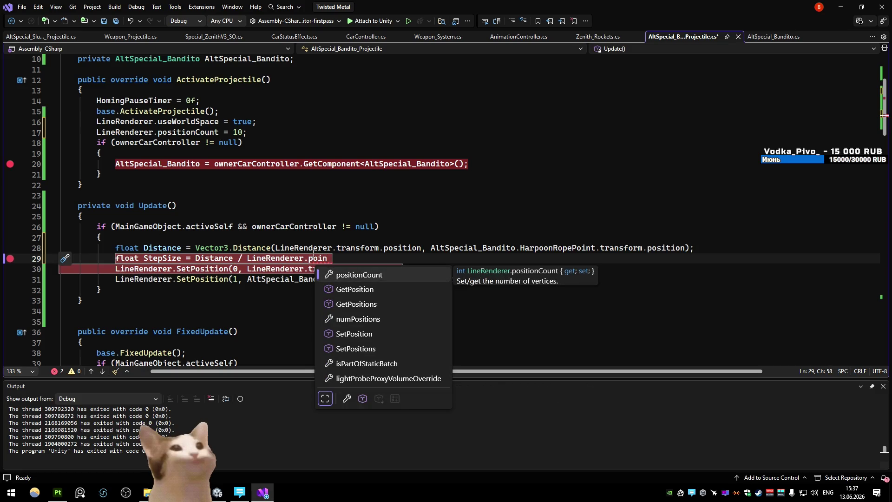
pyautogui.press('Tab')
pyautogui.write(';')
pyautogui.click(410, 210)
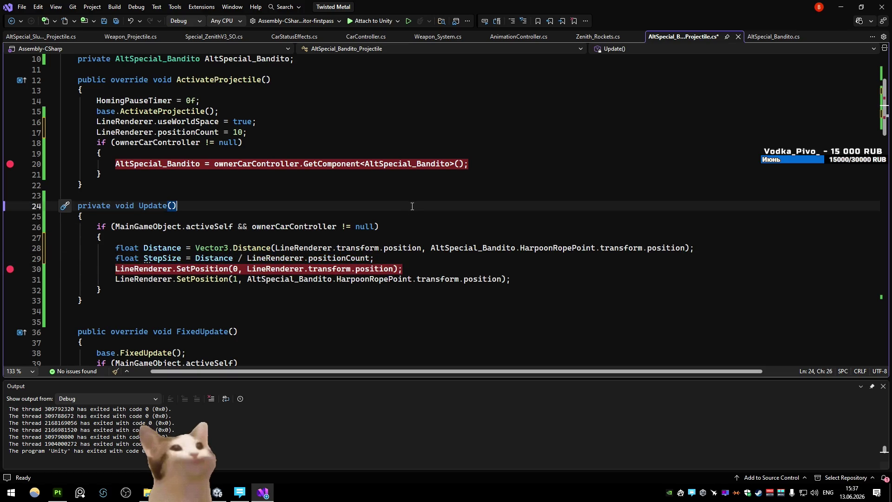
pyautogui.press('Down')
pyautogui.press('Down')
pyautogui.press('Down')
pyautogui.press('End')
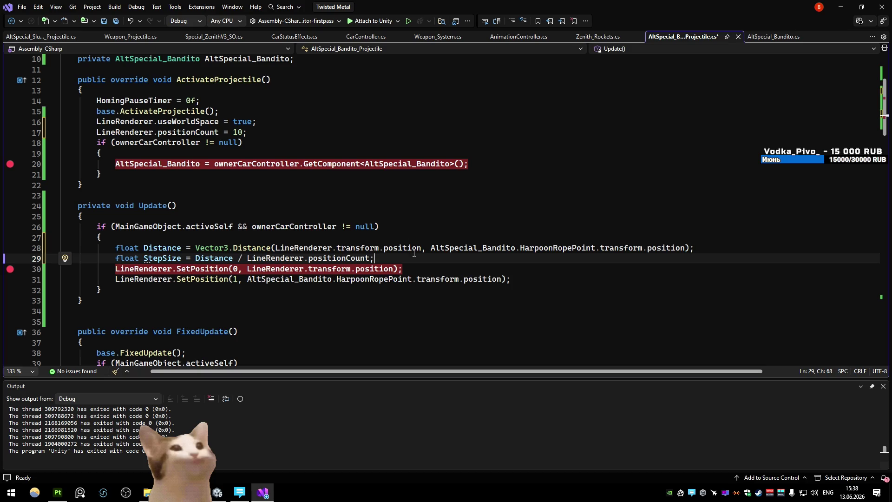
pyautogui.click(412, 267)
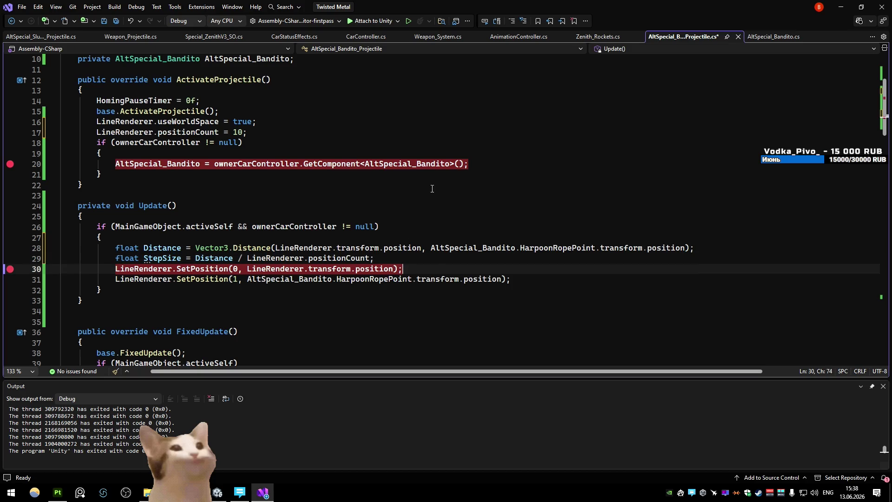
# - Add a for loop running i from 1 to LineRenderer.positionCount
pyautogui.press('Return')
pyautogui.write('for')
pyautogui.press('Tab')
pyautogui.press('Tab')
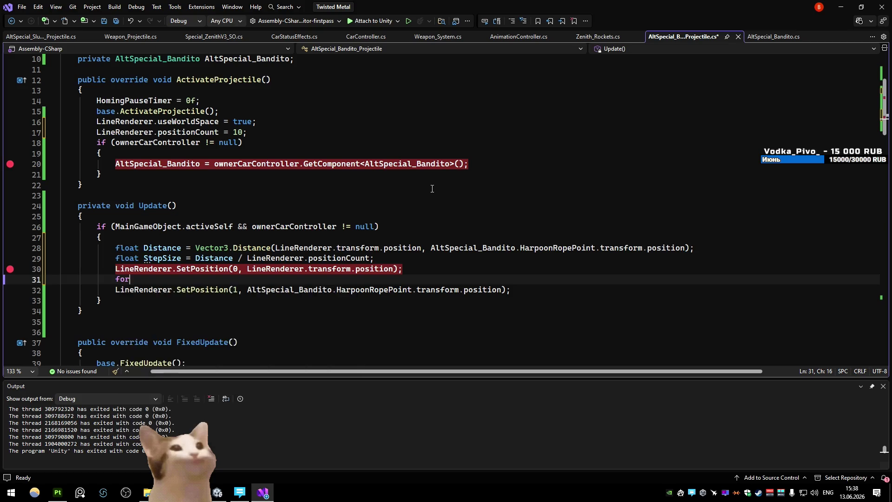
pyautogui.press('Tab')
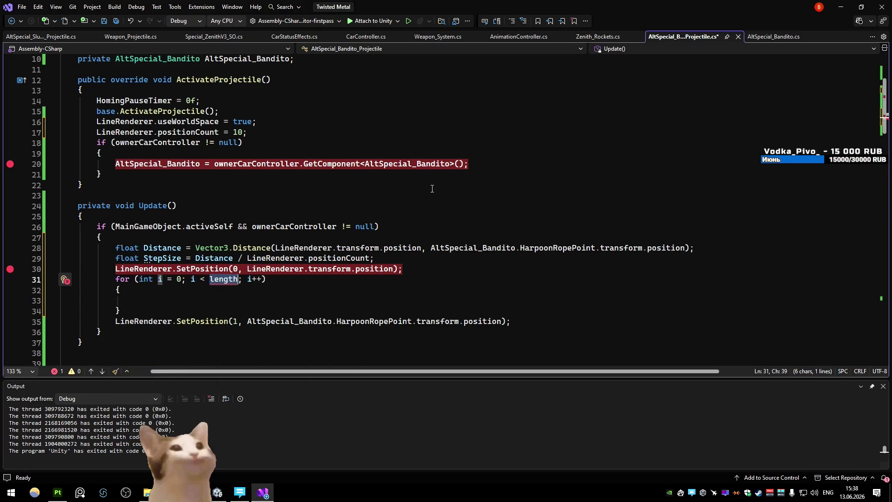
pyautogui.write('Line')
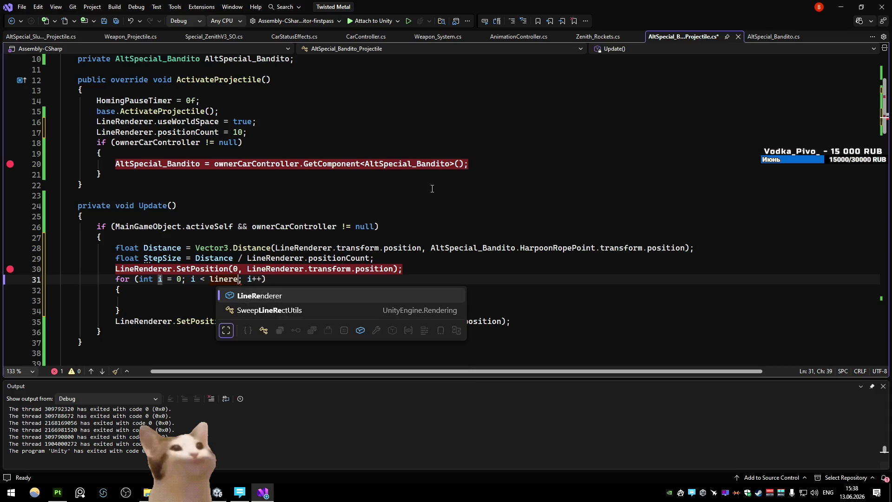
pyautogui.press('Tab')
pyautogui.write('.pos')
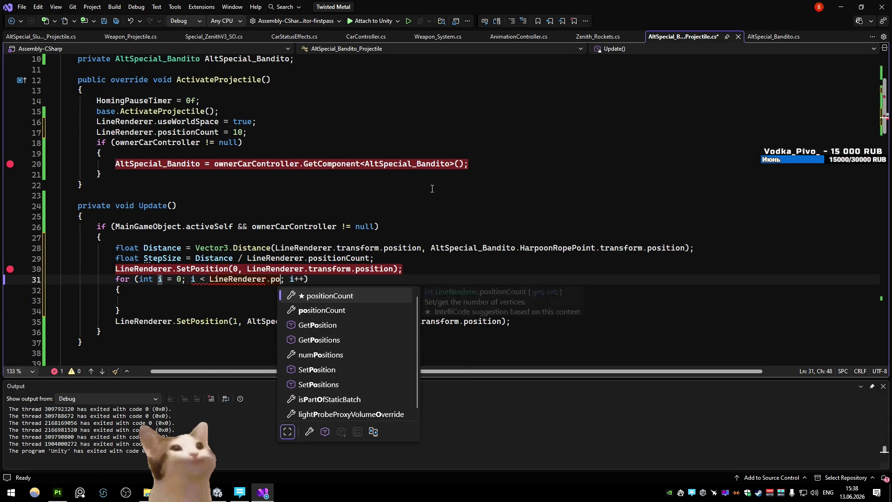
pyautogui.press('Tab')
pyautogui.doubleClick(179, 279)
pyautogui.write('1')
pyautogui.press('Return')
# - Move the SetPosition call into the loop body and index it with i
pyautogui.click(366, 321)
pyautogui.hotkey('alt', 'Up')
pyautogui.hotkey('alt', 'Up')
pyautogui.press('End')
pyautogui.press('Delete')
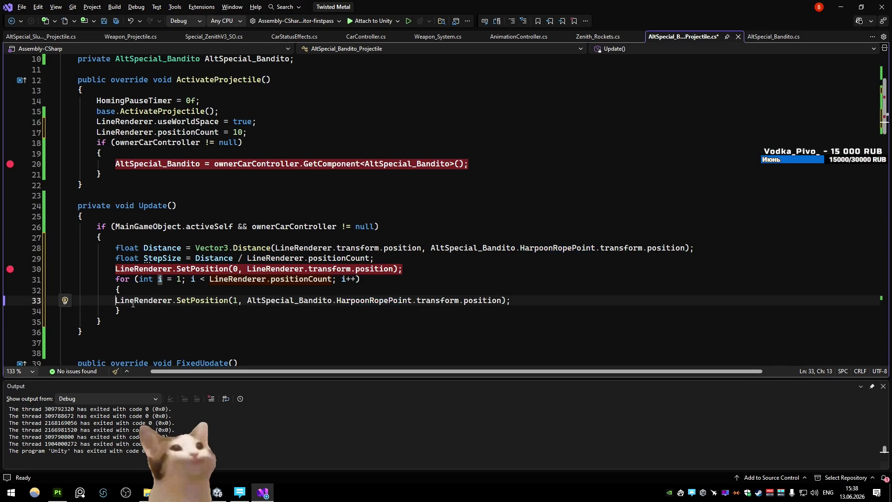
pyautogui.press('Tab')
pyautogui.doubleClick(159, 279)
pyautogui.doubleClick(253, 300)
pyautogui.write('i')
pyautogui.click(327, 331)
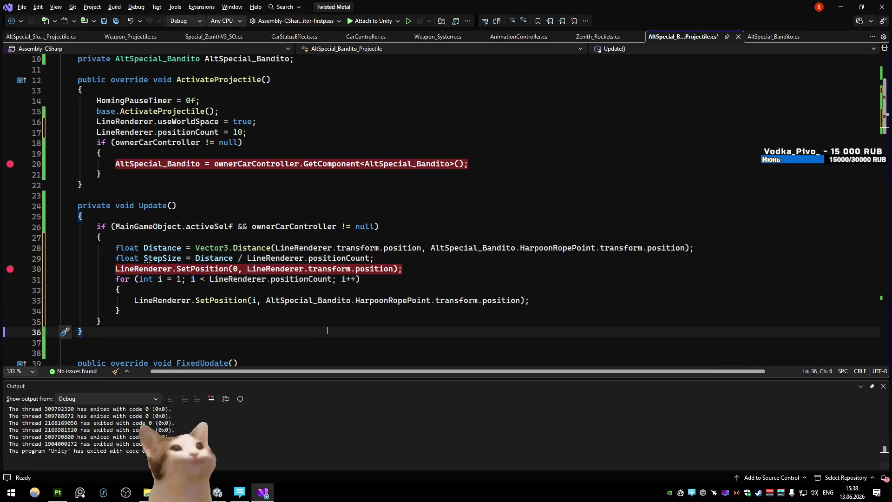
# - Duplicate the Distance line as Direction, subtracting HarpoonRopePoint's position from LineRenderer's position
pyautogui.click(203, 248)
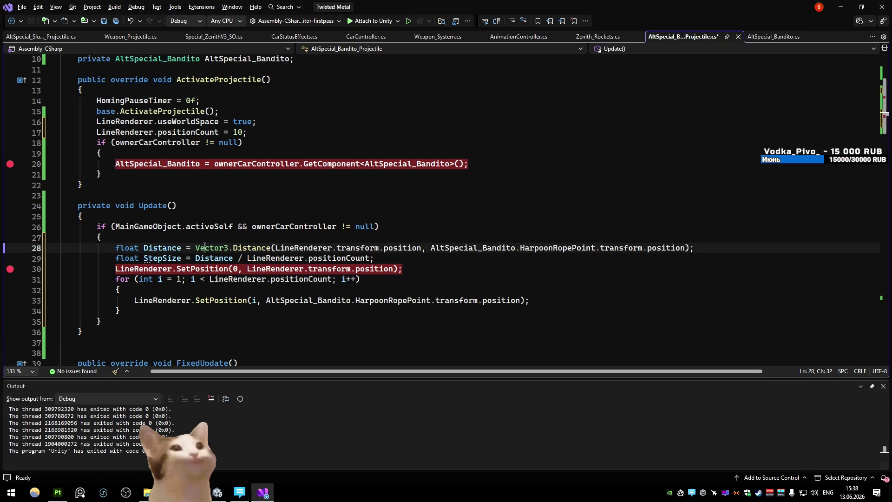
pyautogui.hotkey('ctrl', 'd')
pyautogui.doubleClick(169, 248)
pyautogui.write('Direction')
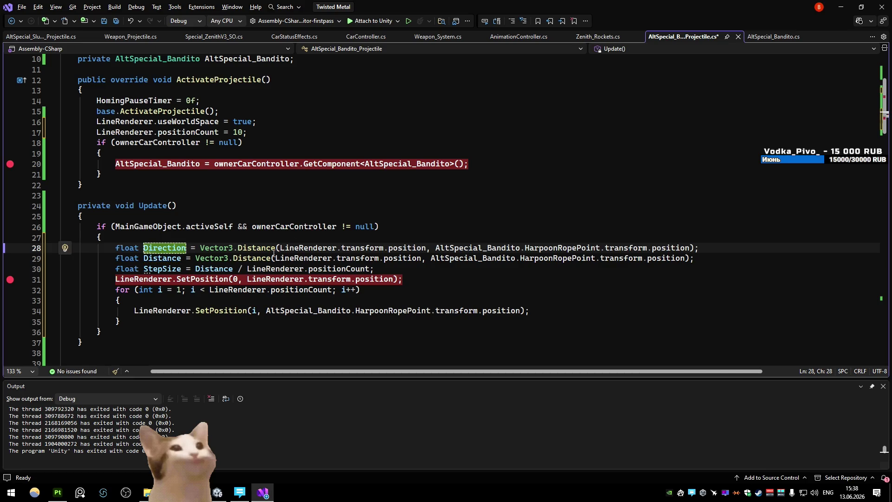
pyautogui.moveTo(280, 247); pyautogui.dragTo(200, 248)
pyautogui.press('Delete')
pyautogui.moveTo(346, 247); pyautogui.dragTo(351, 248)
pyautogui.write('-')
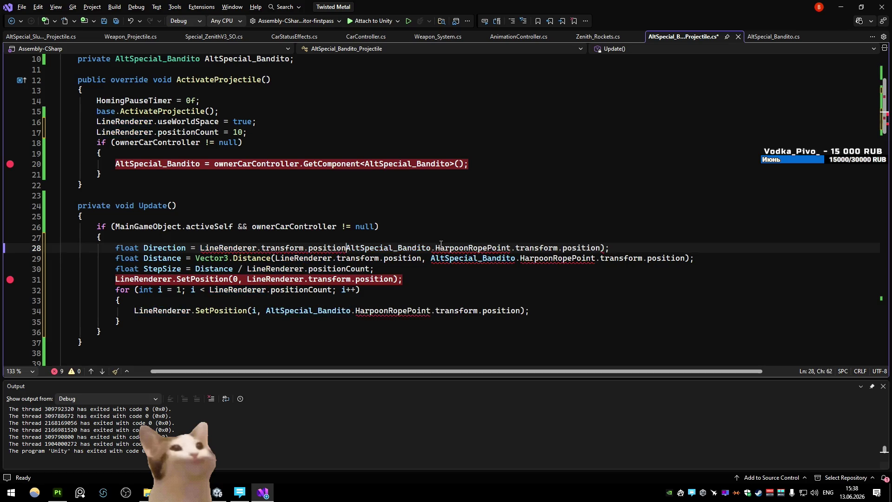
pyautogui.press('Right')
pyautogui.click(619, 248)
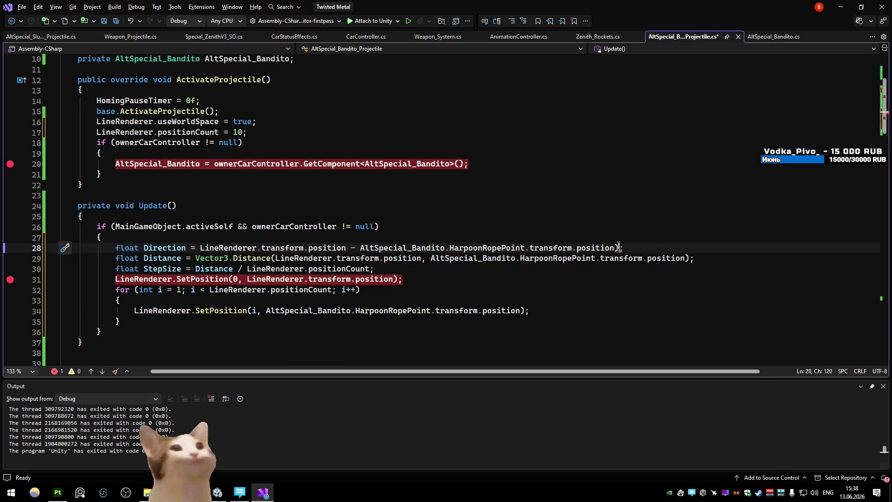
# - Wrap the Direction subtraction in parentheses and append .normalized
pyautogui.click(201, 248)
pyautogui.write('(')
pyautogui.click(624, 247)
pyautogui.write('.normalized')
pyautogui.click(710, 216)
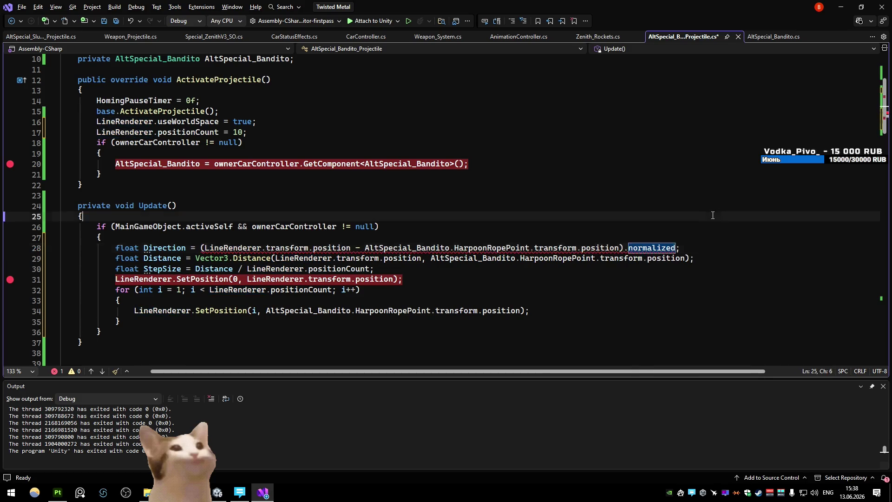
pyautogui.click(710, 205)
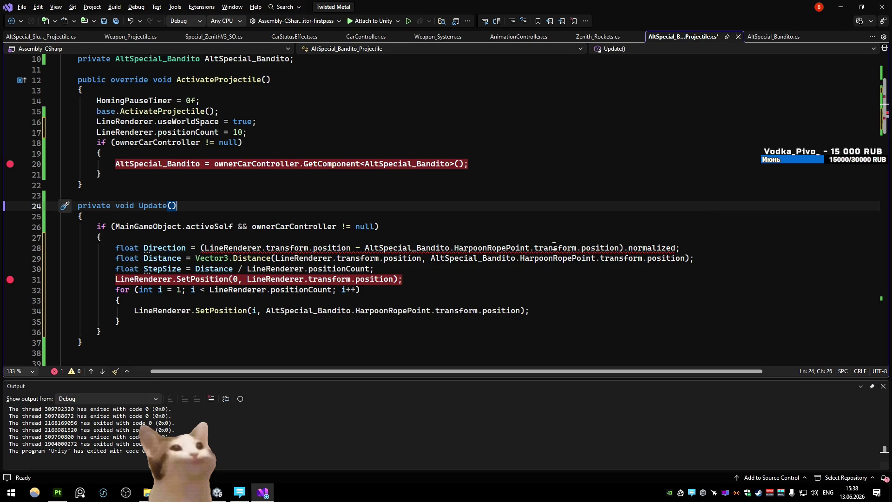
pyautogui.doubleClick(121, 248)
# - Change Direction's type to Vector3 and select the first point's position argument
pyautogui.write('vec')
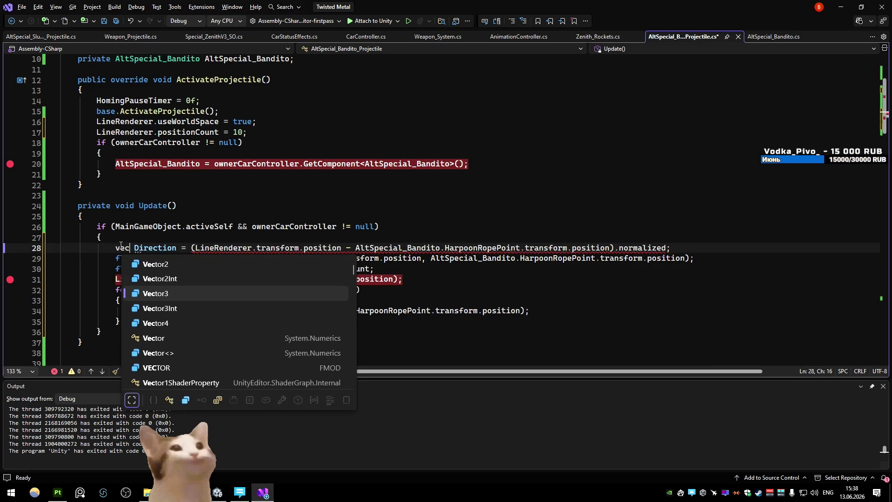
pyautogui.press('Tab')
pyautogui.press('Up')
pyautogui.press('Up')
pyautogui.press('Up')
pyautogui.moveTo(393, 279); pyautogui.dragTo(247, 279)
pyautogui.write('dire')
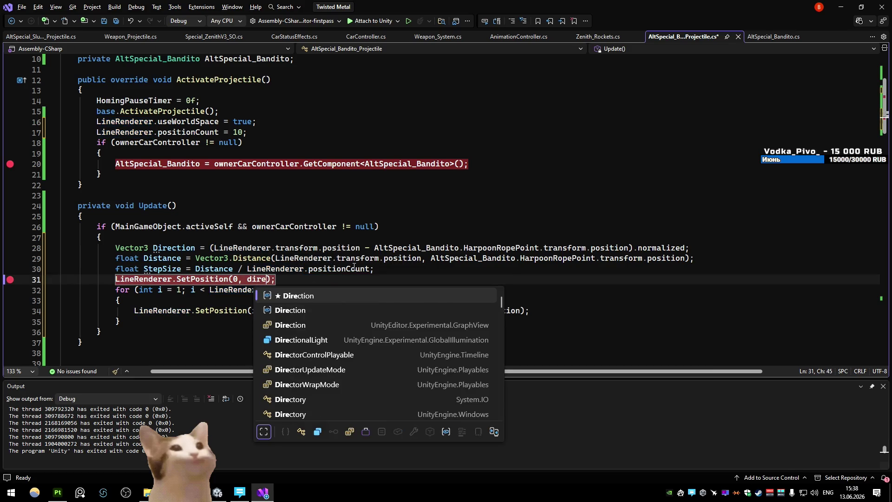
pyautogui.press('BackSpace')
pyautogui.press('BackSpace')
pyautogui.press('BackSpace')
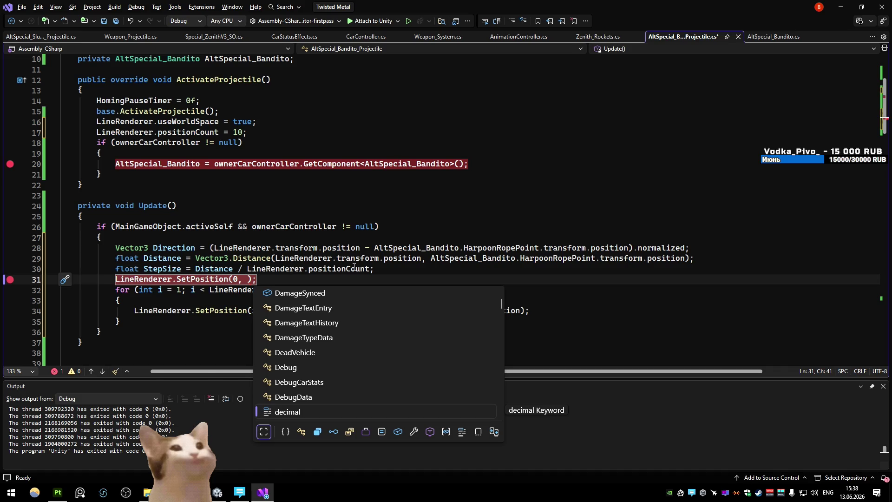
pyautogui.click(304, 227)
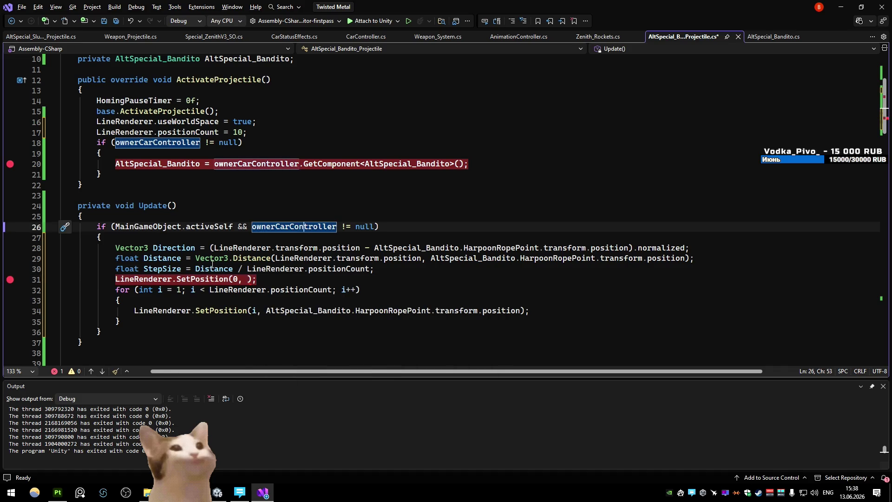
# - Add Vector3 StartPosition = LineRenderer.transform.position and set line 32 to StartPosition + Direction*StepSize, then save
pyautogui.click(703, 248)
pyautogui.press('Return')
pyautogui.write('Vector3 StartPosition = ')
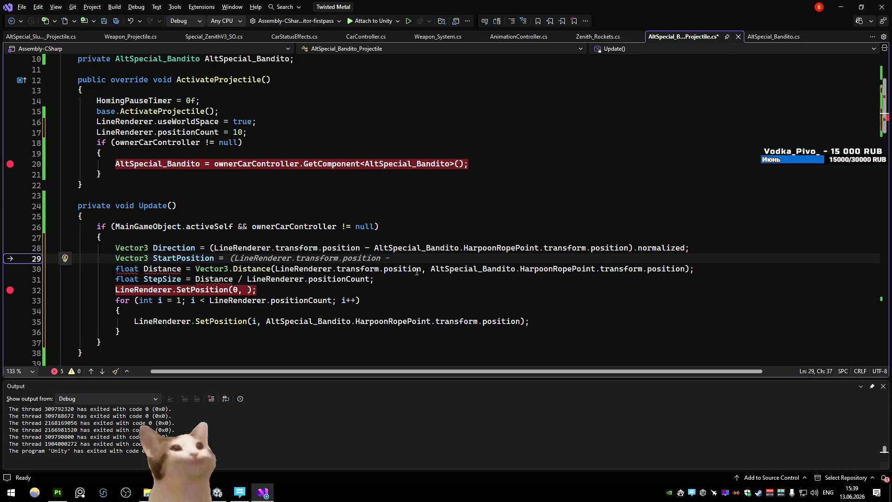
pyautogui.write('LineRenderer.transform.position;')
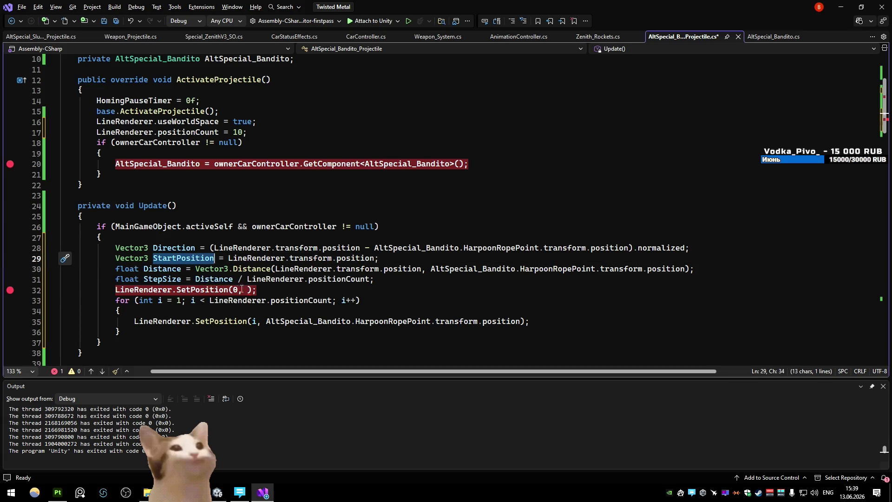
pyautogui.click(245, 290)
pyautogui.write('StartPosition +')
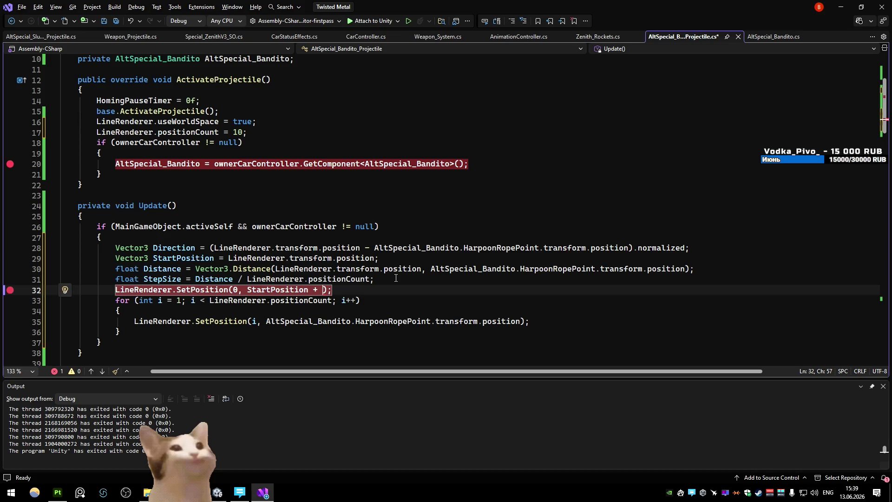
pyautogui.write(' Direction*s')
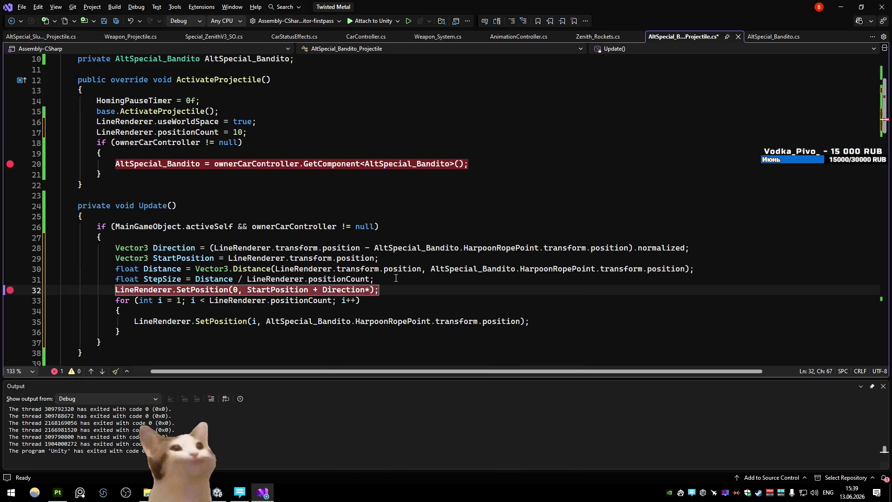
pyautogui.write('tep')
pyautogui.press('Tab')
pyautogui.write(');')
pyautogui.hotkey('ctrl', 's')
# - Move the stepped position into the loop's SetPosition call, leaving line 32 at StartPosition
pyautogui.click(488, 206)
pyautogui.click(540, 164)
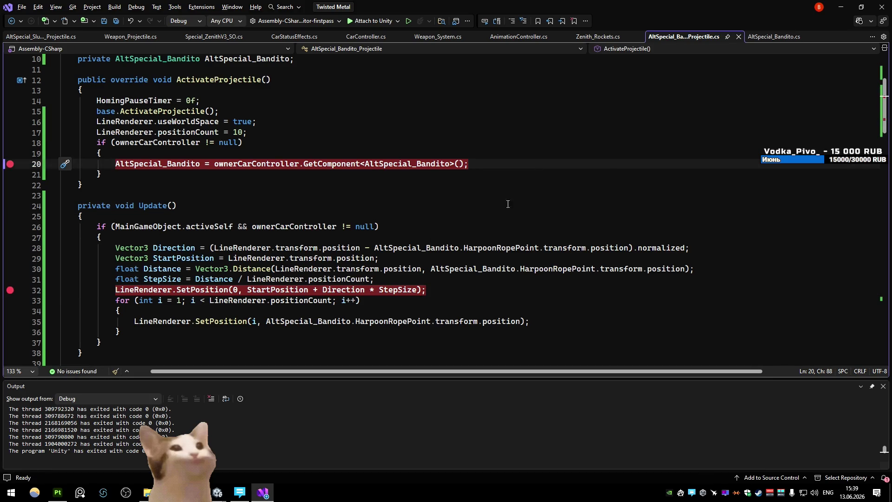
pyautogui.moveTo(414, 292); pyautogui.dragTo(242, 292)
pyautogui.hotkey('ctrl', 'c')
pyautogui.click(334, 290)
pyautogui.moveTo(417, 290); pyautogui.dragTo(308, 290)
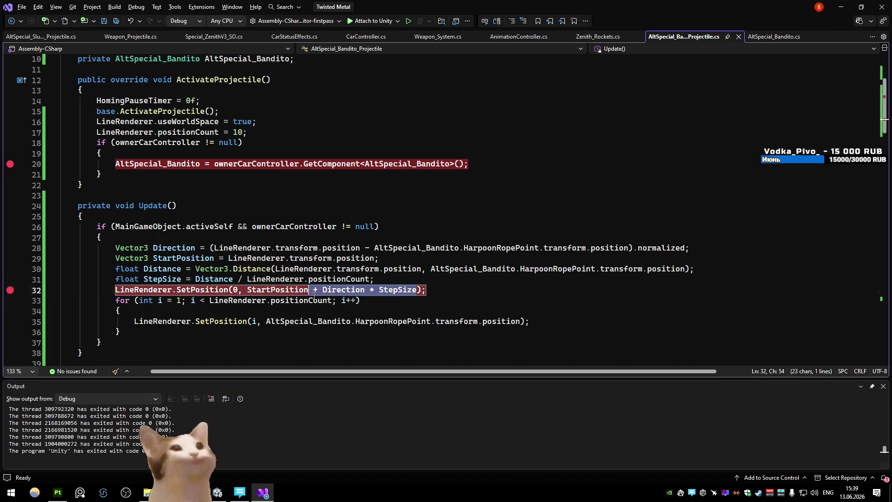
pyautogui.press('Delete')
pyautogui.click(528, 325)
pyautogui.moveTo(524, 322); pyautogui.dragTo(266, 322)
pyautogui.hotkey('ctrl', 'v')
pyautogui.click(403, 205)
pyautogui.click(375, 185)
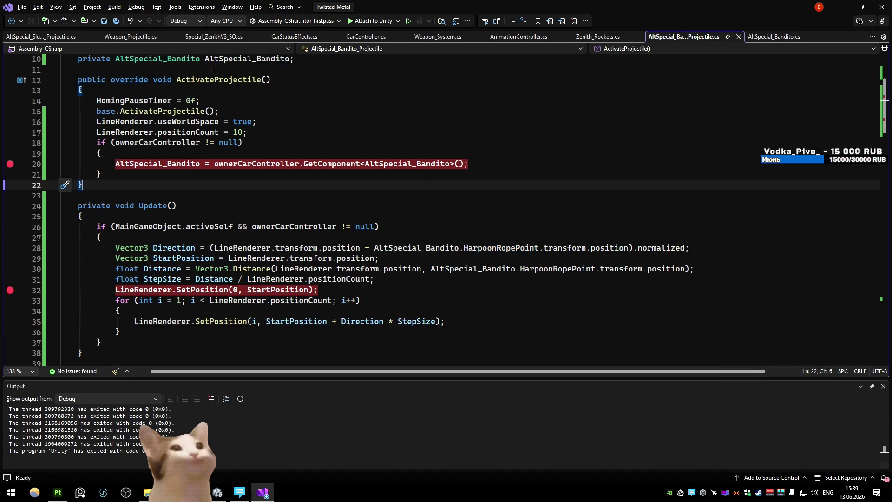
pyautogui.click(841, 6)
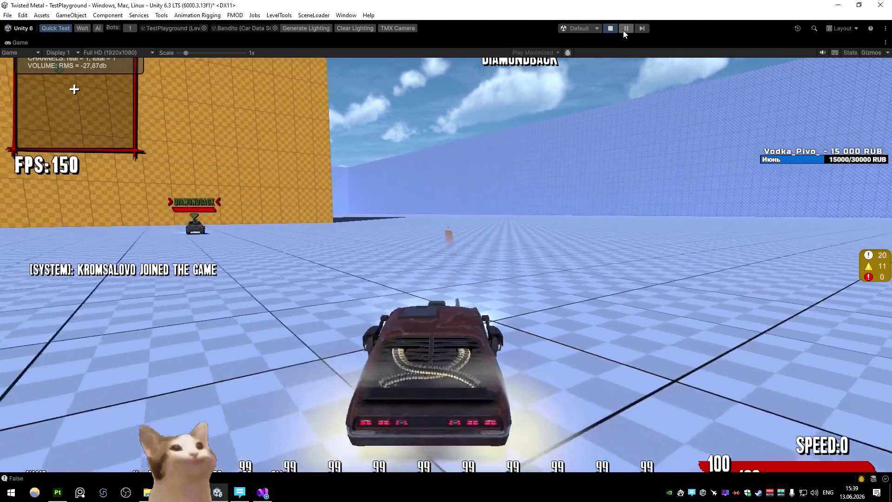
# - Pause the game and select AS_Bandito(Clone) > MainObject > Tip > Line, framing it in the scene
pyautogui.click(623, 30)
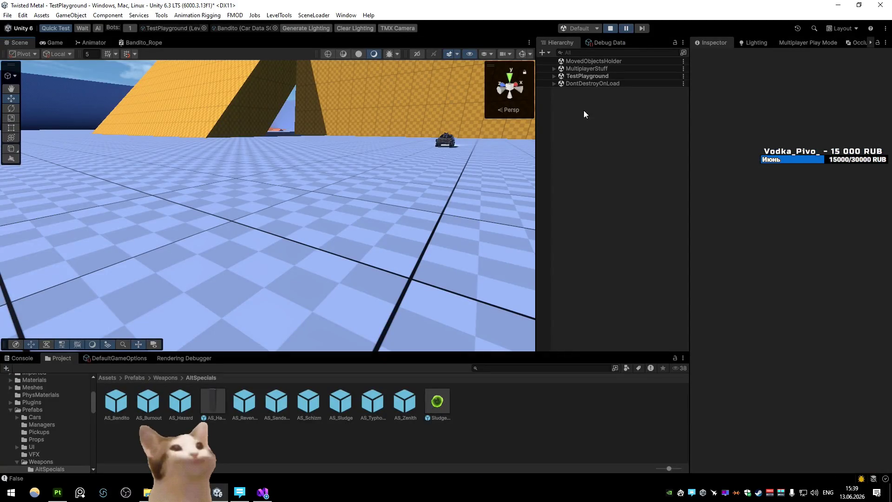
pyautogui.click(554, 76)
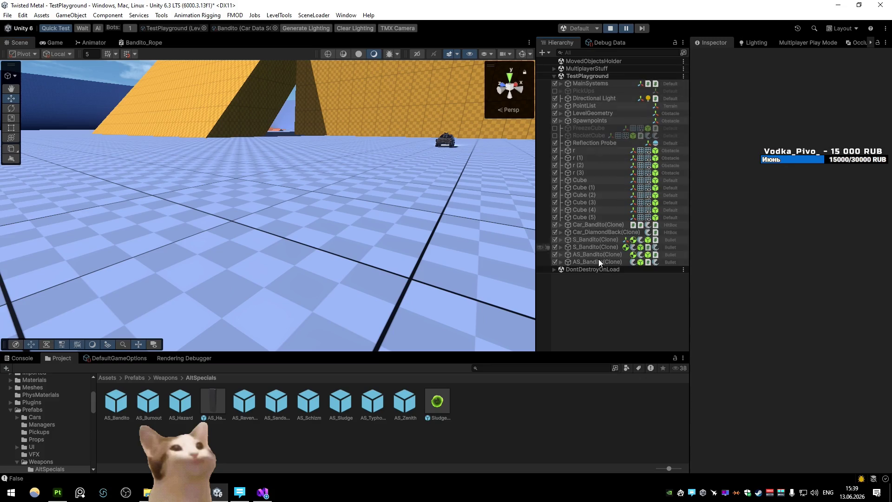
pyautogui.click(562, 254)
pyautogui.click(568, 269)
pyautogui.click(578, 293)
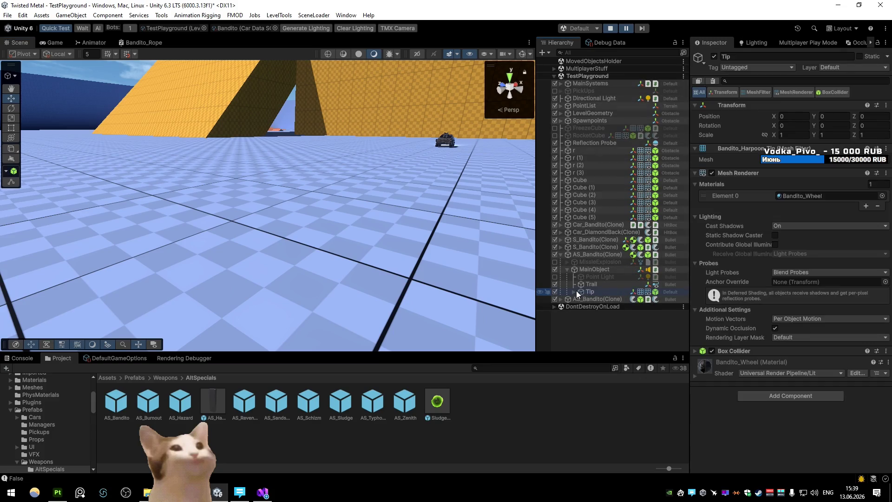
pyautogui.click(576, 292)
pyautogui.click(597, 299)
pyautogui.press('f')
pyautogui.moveTo(310, 193); pyautogui.dragTo(328, 197)
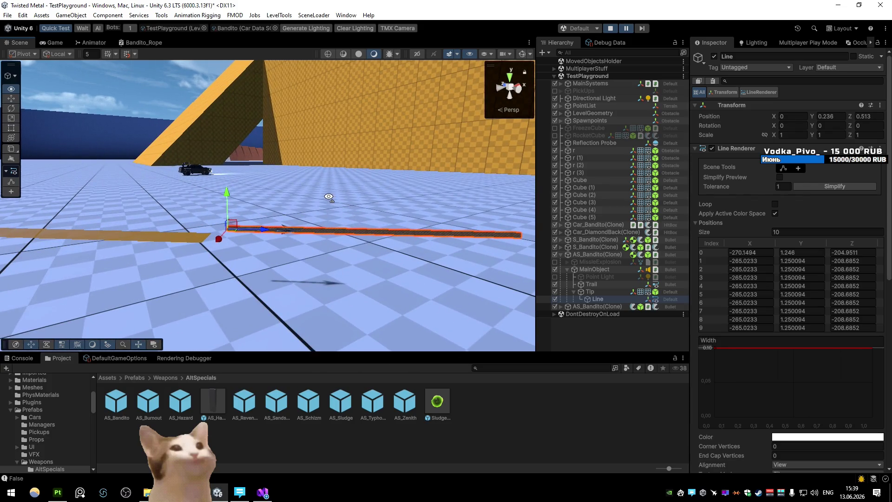
pyautogui.hotkey('alt', 'Tab')
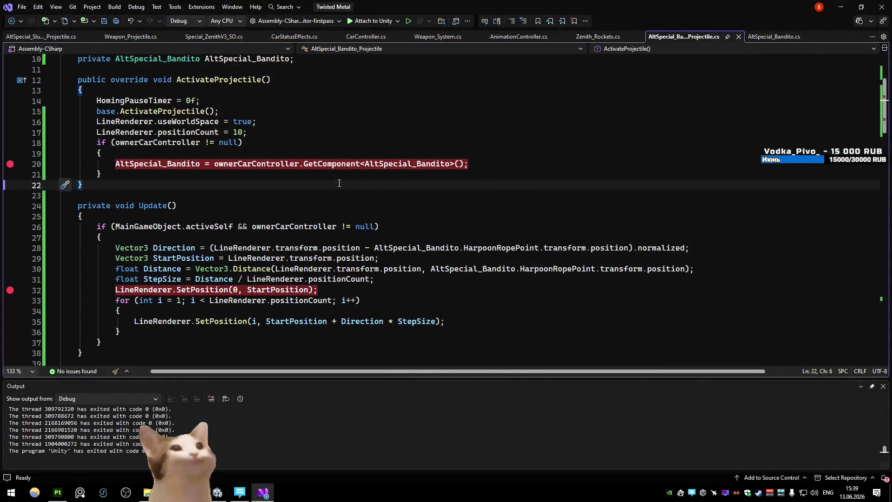
# - Put a breakpoint on Direction line 28, clear those on lines 32 and 20, and attach to Unity
pyautogui.click(315, 226)
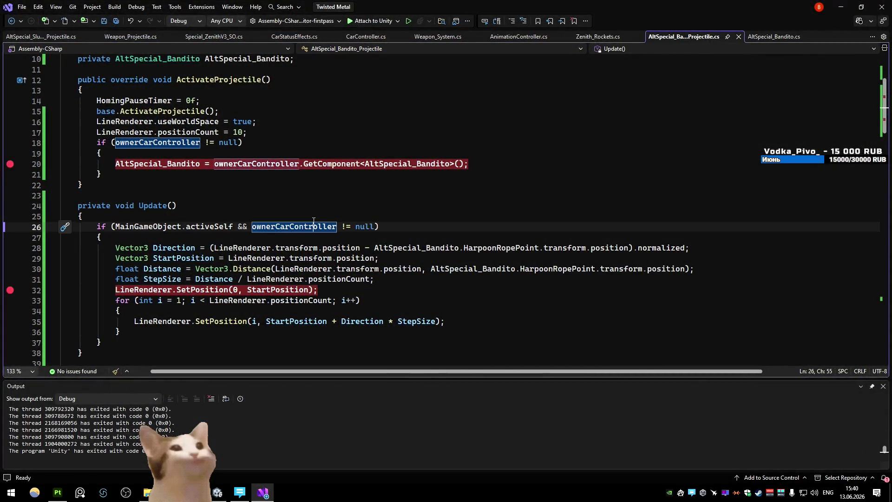
pyautogui.click(314, 221)
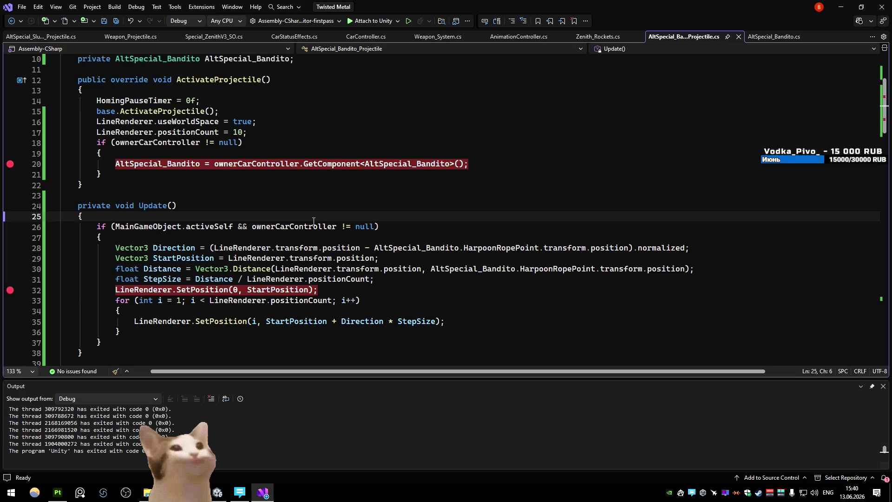
pyautogui.click(314, 247)
pyautogui.press('F9')
pyautogui.click(279, 290)
pyautogui.press('F9')
pyautogui.click(266, 164)
pyautogui.press('F9')
pyautogui.click(358, 21)
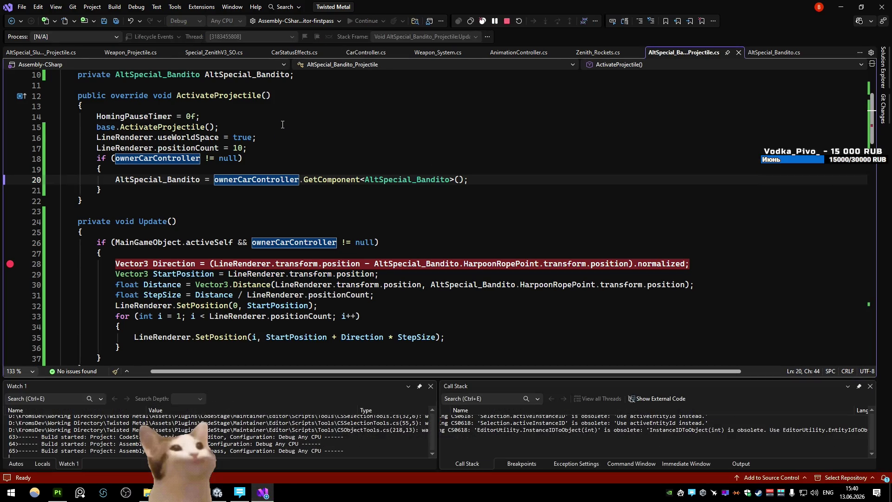
# - Trigger the breakpoint in Unity, then select the LineRenderer position on line 28
pyautogui.hotkey('alt', 'Tab')
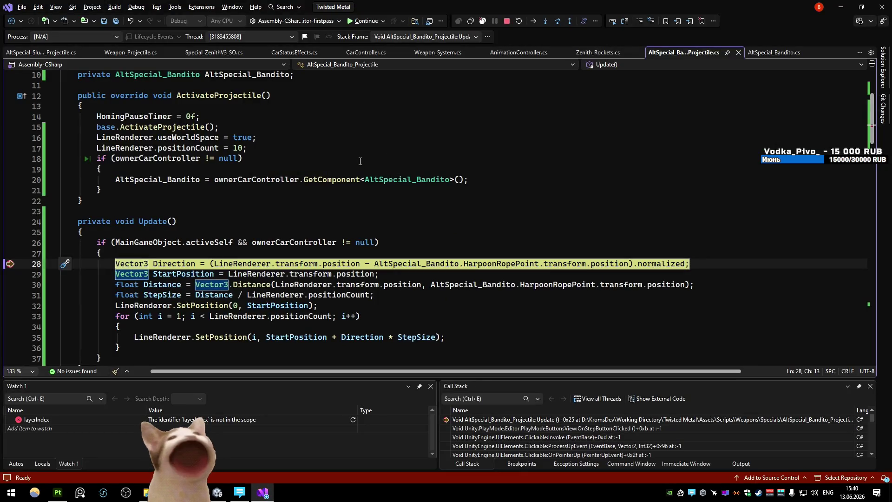
pyautogui.moveTo(361, 263); pyautogui.dragTo(214, 263)
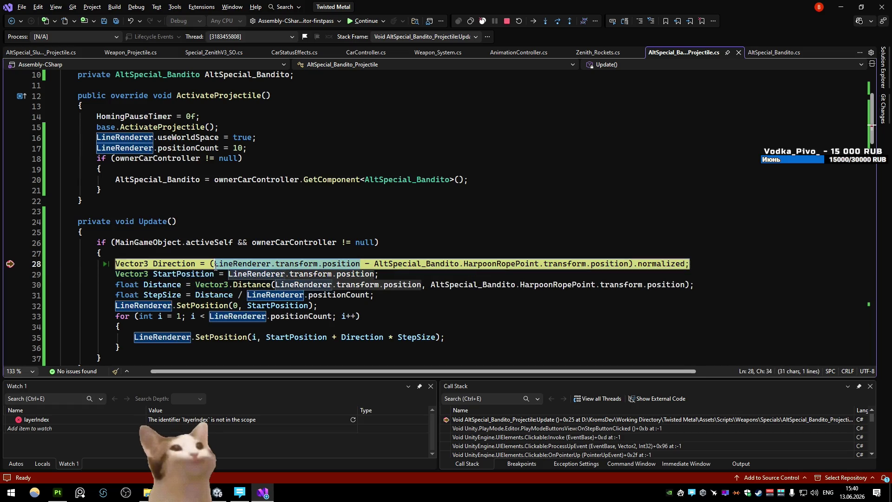
pyautogui.click(251, 163)
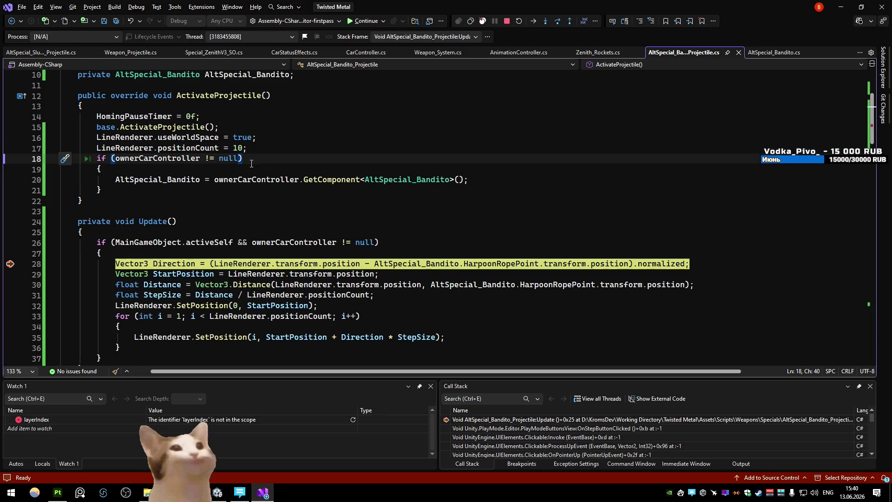
pyautogui.moveTo(360, 263); pyautogui.dragTo(215, 266)
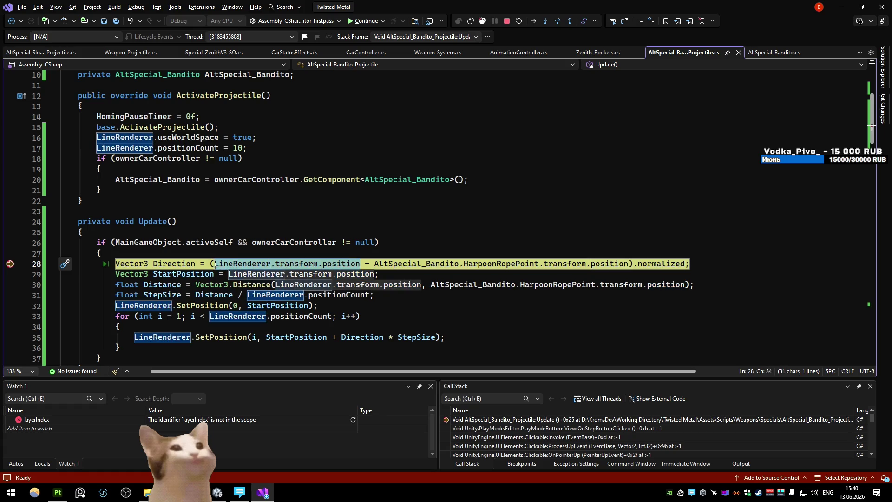
# - Reorder Direction to (HarpoonRopePoint position - LineRenderer position).normalized
pyautogui.moveTo(215, 267)
pyautogui.moveTo(629, 264); pyautogui.dragTo(366, 264)
pyautogui.press('BackSpace')
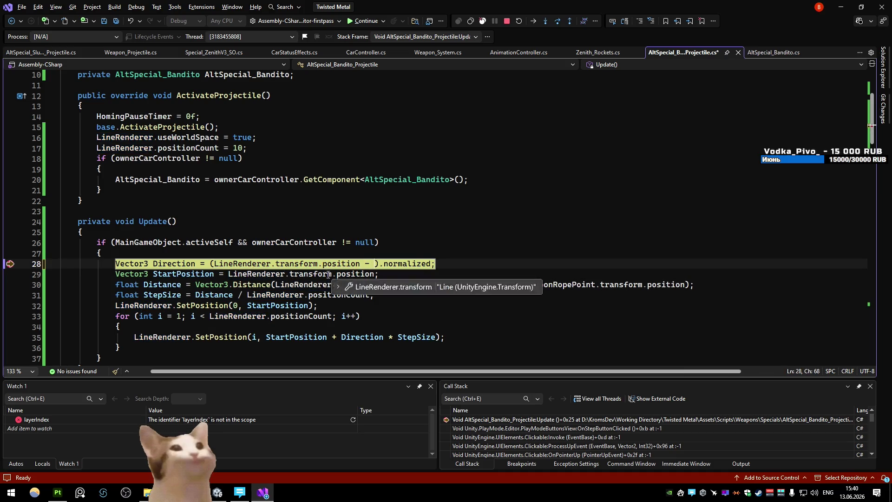
pyautogui.moveTo(271, 263); pyautogui.dragTo(214, 264)
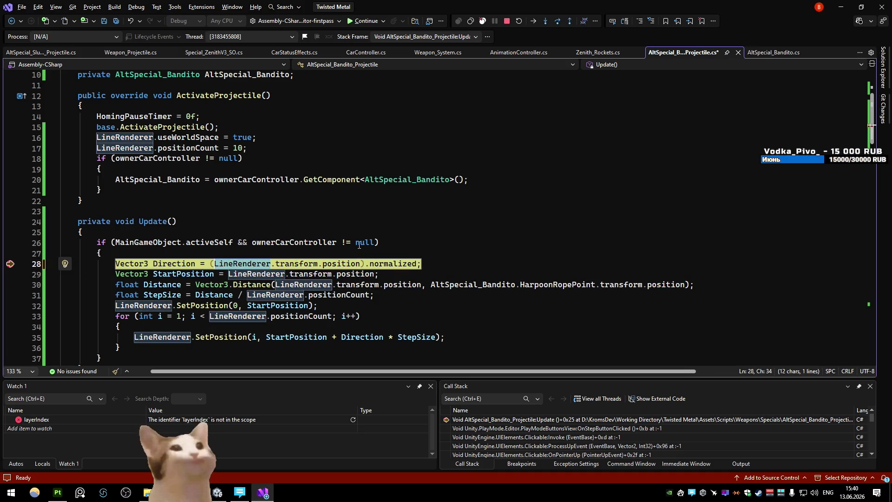
pyautogui.press('Left')
pyautogui.write('AltSpecial_Bandito.HarpoonRopePoint.transform.position')
pyautogui.write('-')
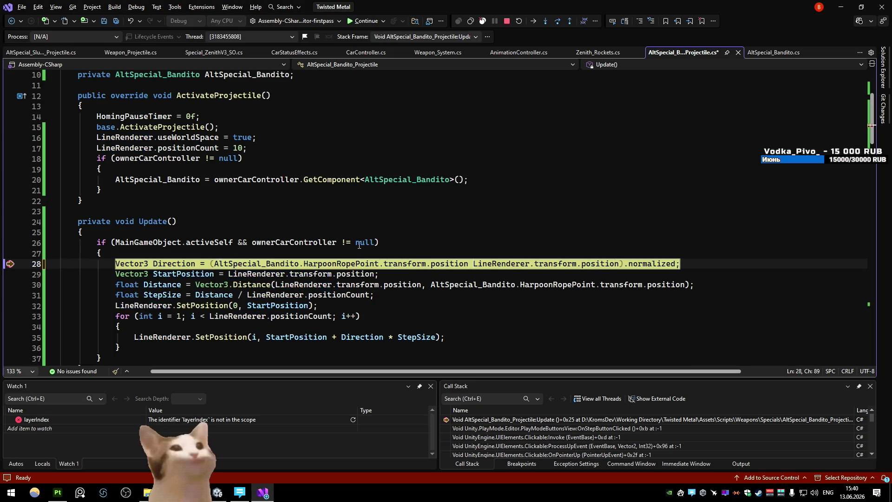
# - Step the debugger twice with F10 to line 30 and inspect the position expressions
pyautogui.press('F10')
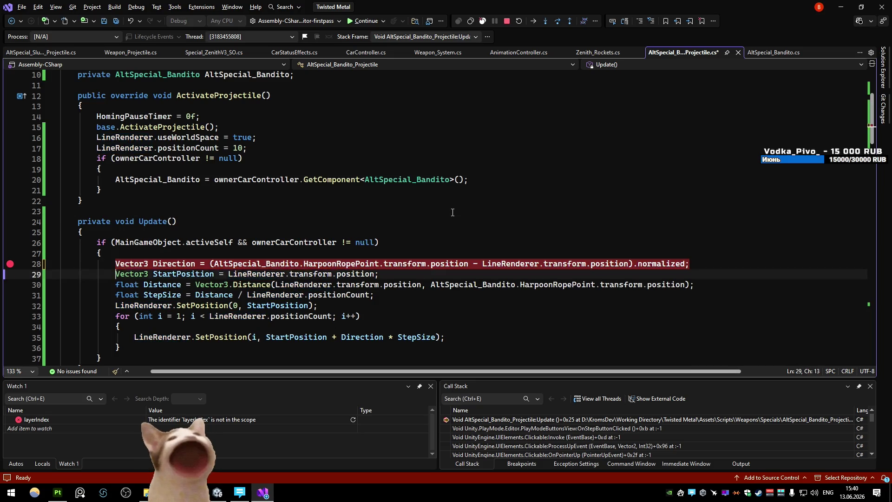
pyautogui.press('F10')
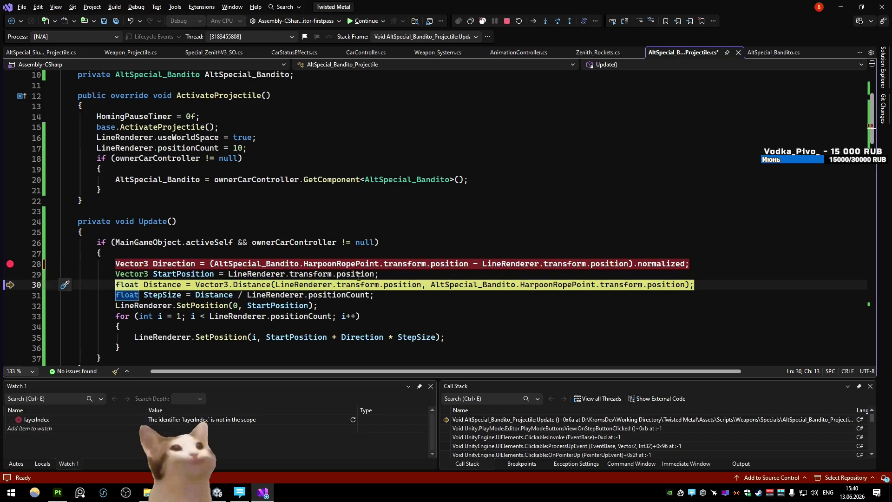
pyautogui.moveTo(358, 277)
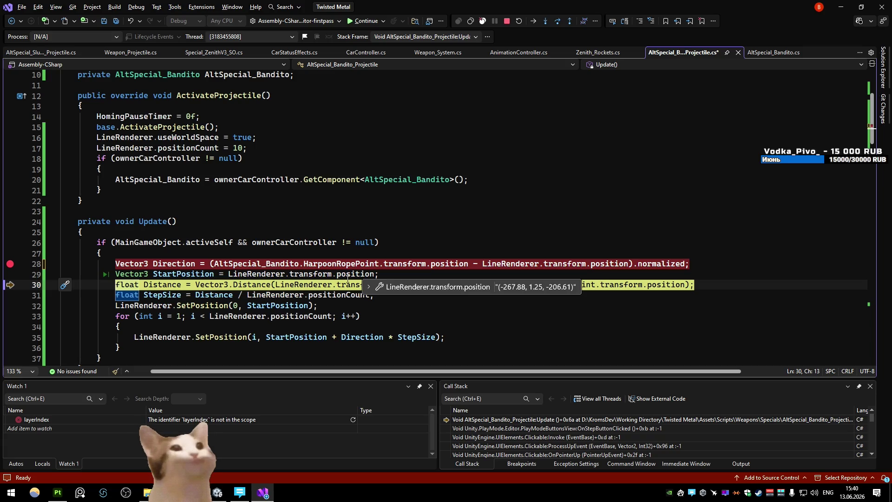
pyautogui.click(348, 179)
pyautogui.click(261, 222)
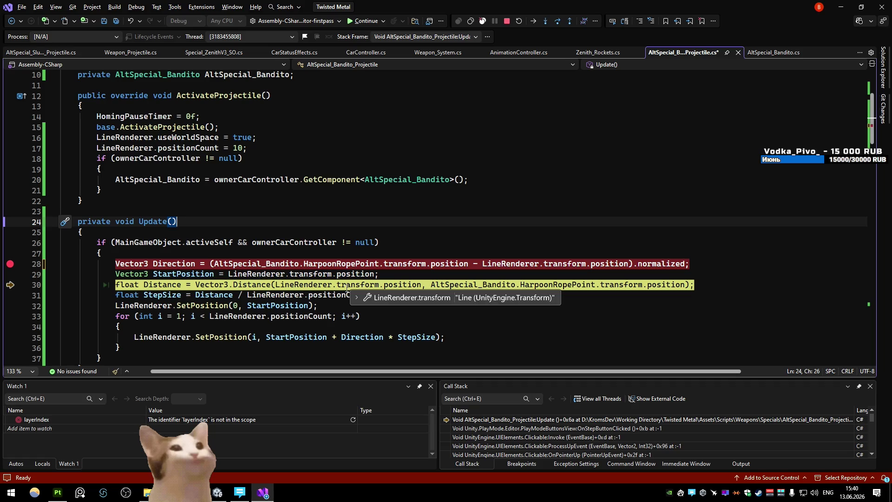
pyautogui.click(158, 180)
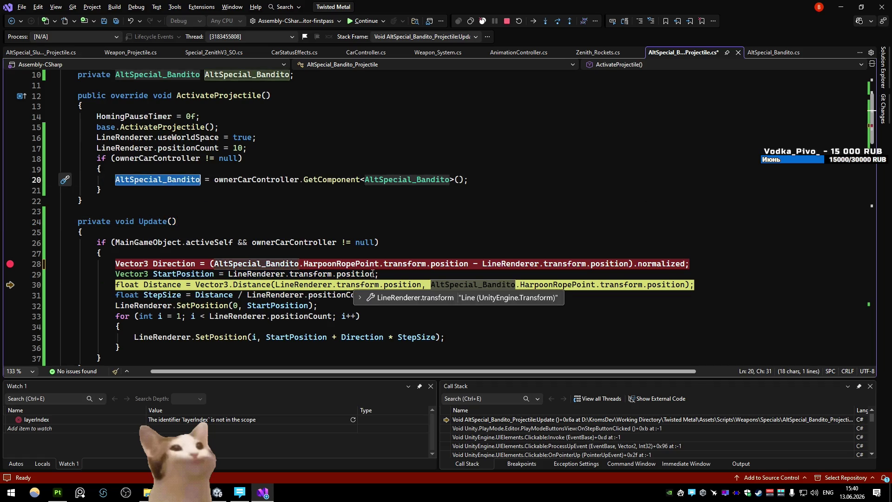
pyautogui.moveTo(374, 273); pyautogui.dragTo(235, 269)
pyautogui.click(322, 214)
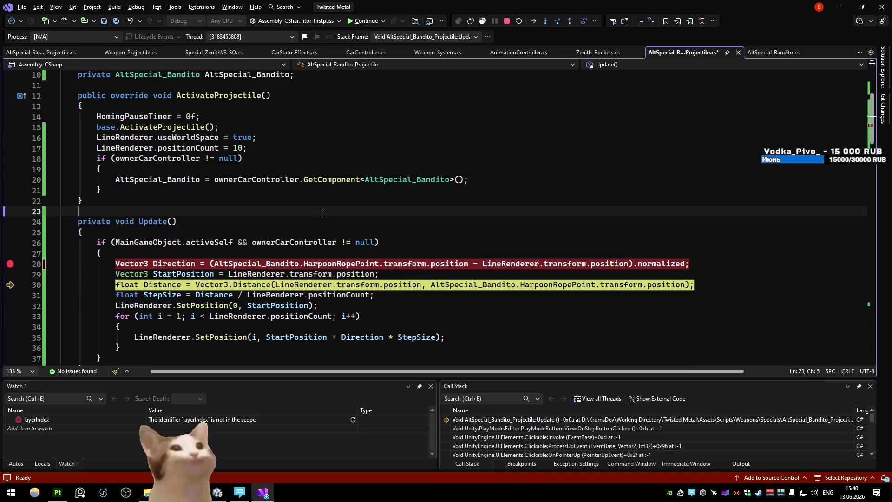
pyautogui.click(290, 263)
pyautogui.moveTo(374, 273); pyautogui.dragTo(228, 273)
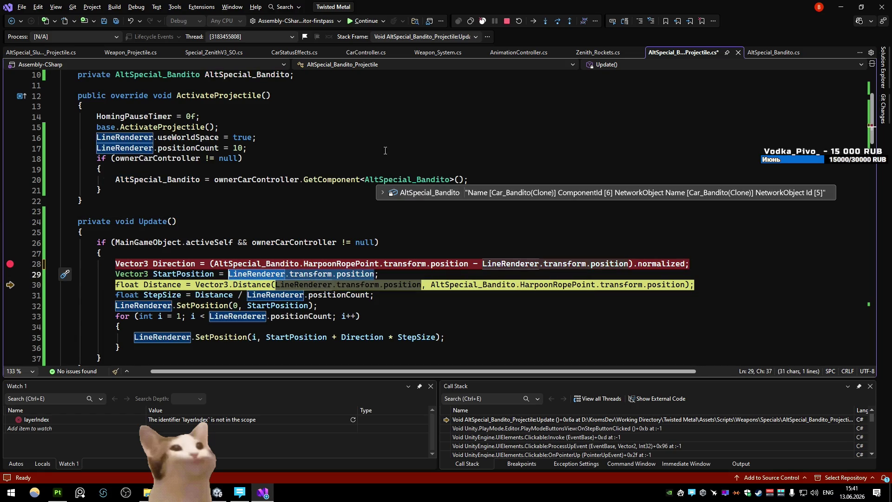
# - Set StartPosition to HarpoonRopePoint.transform.position on line 29
pyautogui.write('AltSpecial_Bandito')
pyautogui.write('.sho')
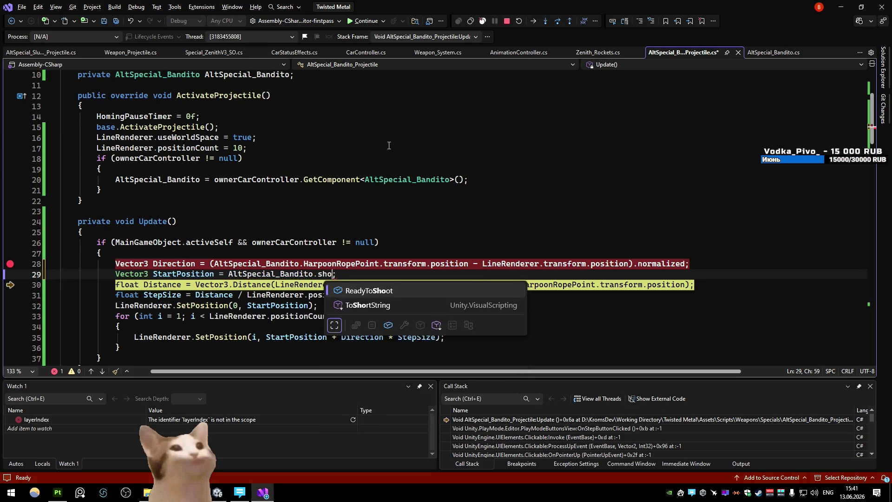
pyautogui.press('BackSpace')
pyautogui.press('BackSpace')
pyautogui.press('BackSpace')
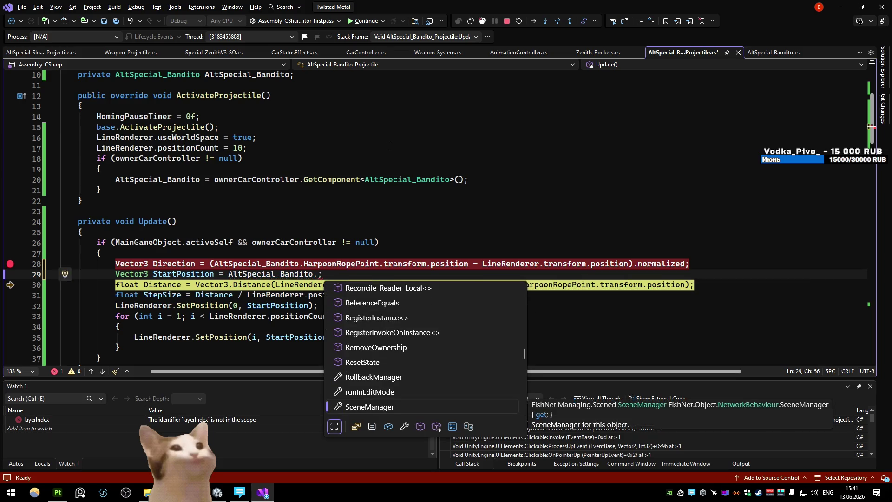
pyautogui.write('harp')
pyautogui.press('Tab')
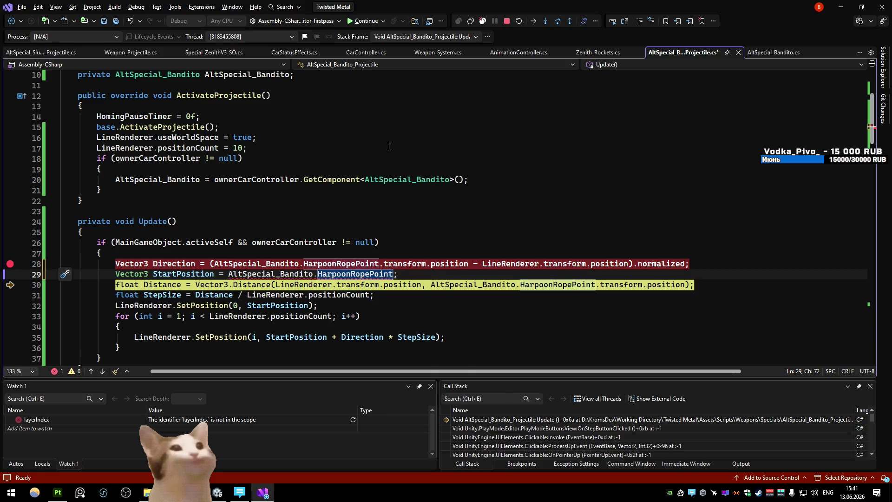
pyautogui.write('.tra')
pyautogui.press('Tab')
pyautogui.write('.')
pyautogui.press('Tab')
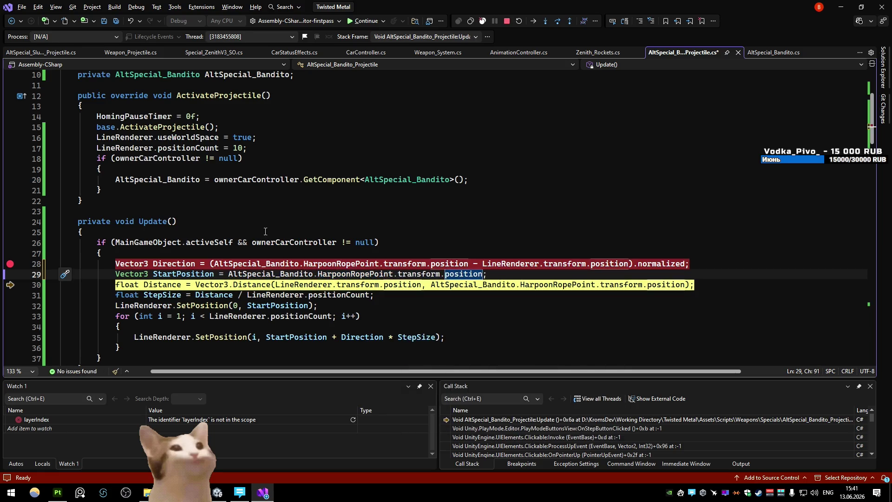
# - Replace LineRenderer.transform.position with StartPosition in the Distance and Direction lines
pyautogui.press('Down')
pyautogui.press('Down')
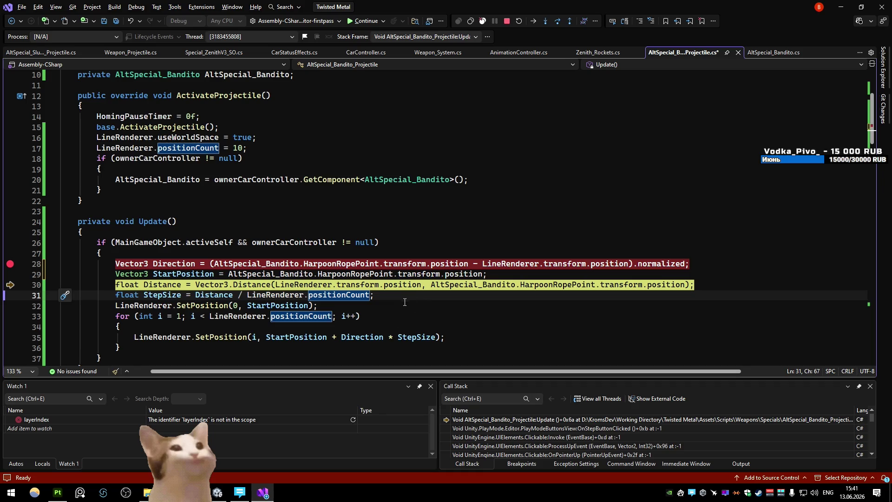
pyautogui.moveTo(422, 284); pyautogui.dragTo(275, 285)
pyautogui.write('StartPosition')
pyautogui.click(519, 211)
pyautogui.moveTo(629, 264); pyautogui.dragTo(489, 264)
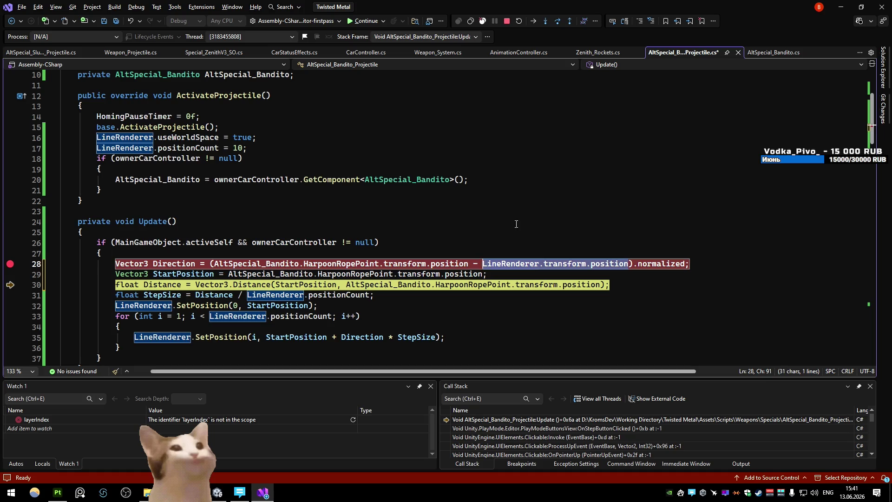
pyautogui.write('StartPosition')
pyautogui.click(499, 201)
# - Save the script, resume debugging, and return to the Unity editor
pyautogui.hotkey('ctrl', 's')
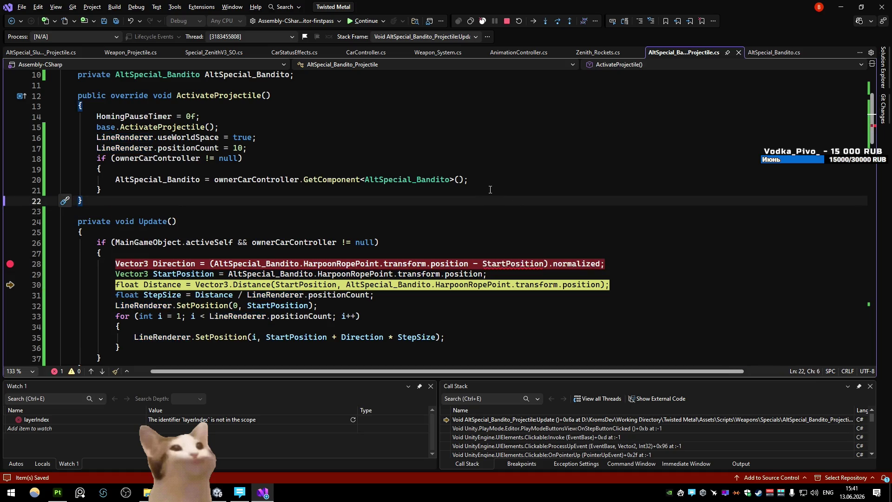
pyautogui.click(361, 21)
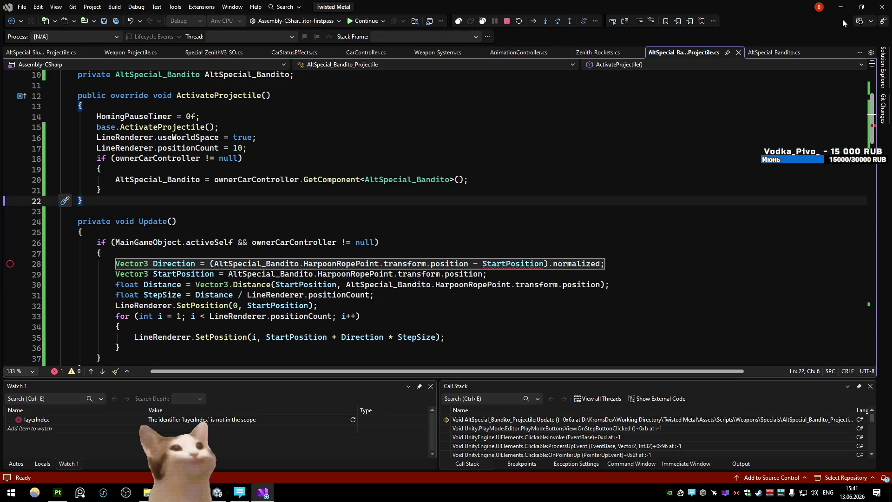
pyautogui.click(841, 7)
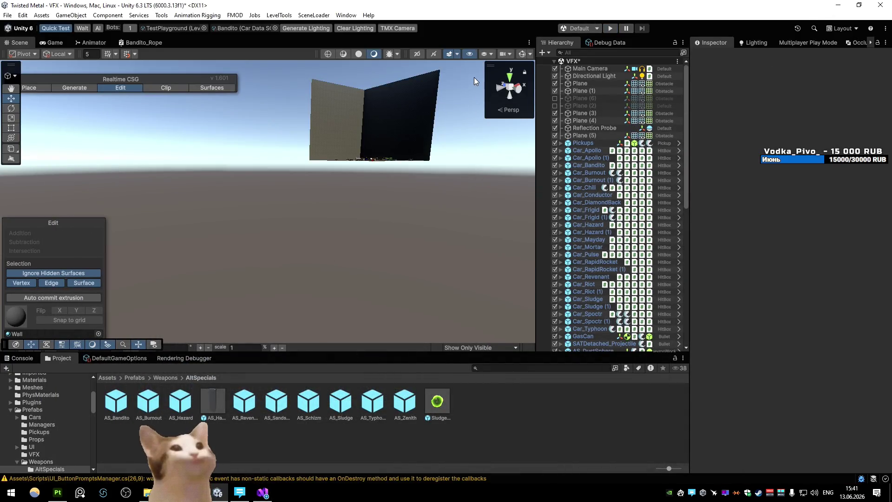
# - Attempt play mode and read the CS0841 compiler error in the console
pyautogui.click(613, 28)
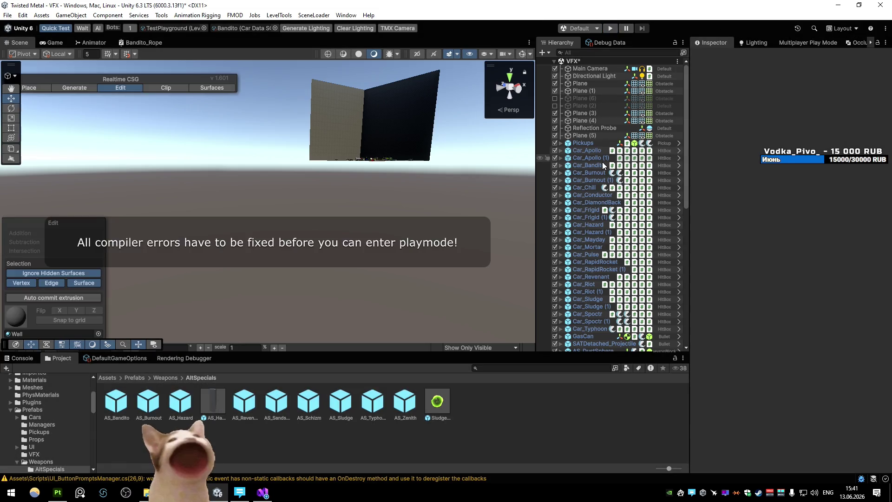
pyautogui.click(263, 493)
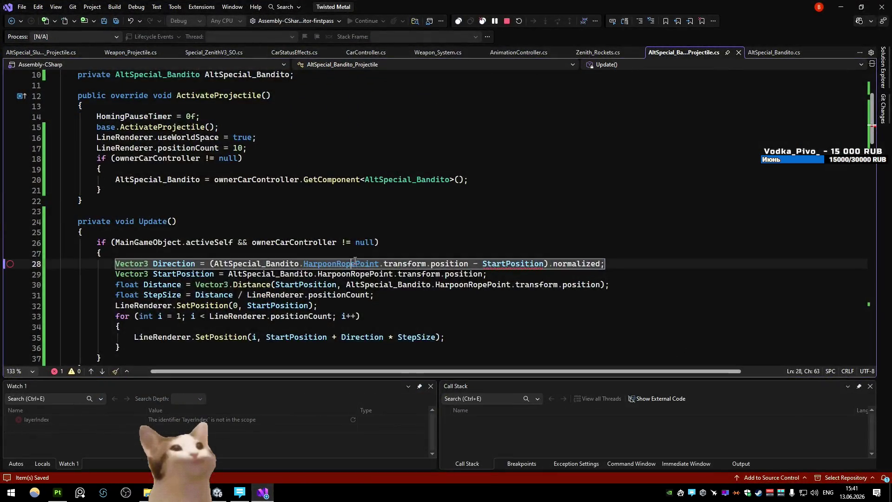
pyautogui.hotkey('alt', 'Tab')
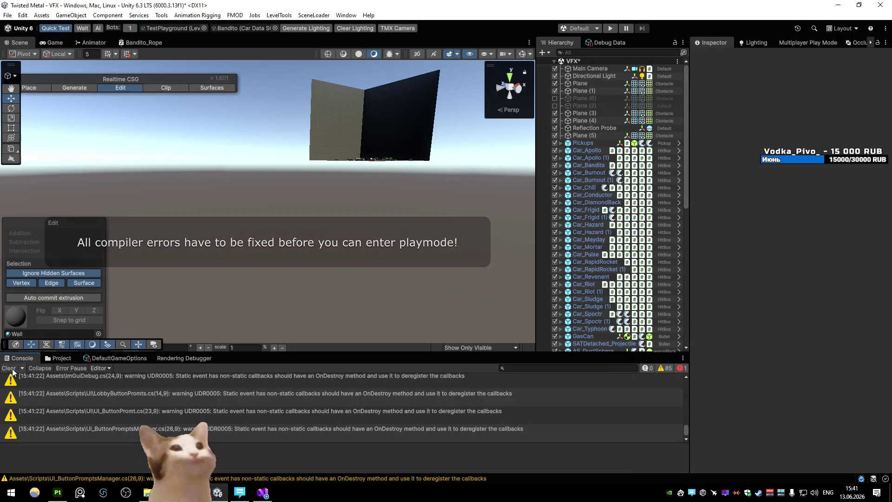
pyautogui.click(161, 378)
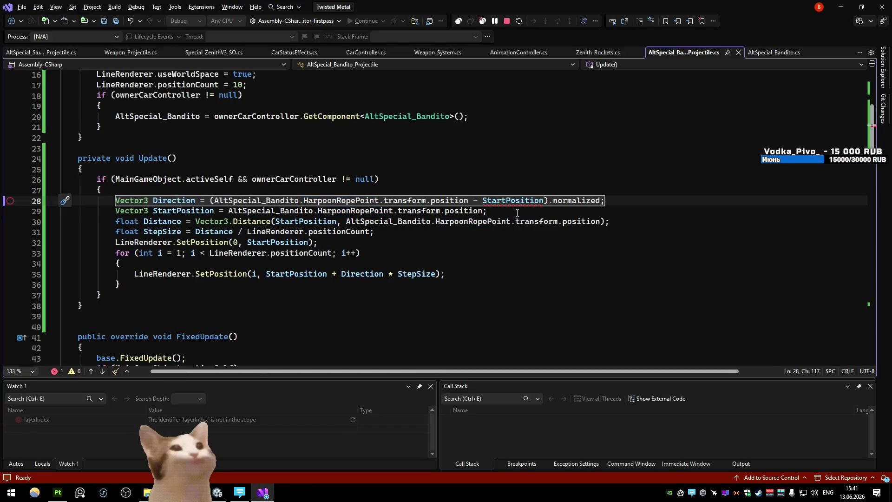
# - Move the StartPosition declaration above Direction, save, and let Unity recompile
pyautogui.hotkey('alt', 'Down')
pyautogui.press('Up')
pyautogui.press('Up')
pyautogui.press('Up')
pyautogui.hotkey('ctrl', 's')
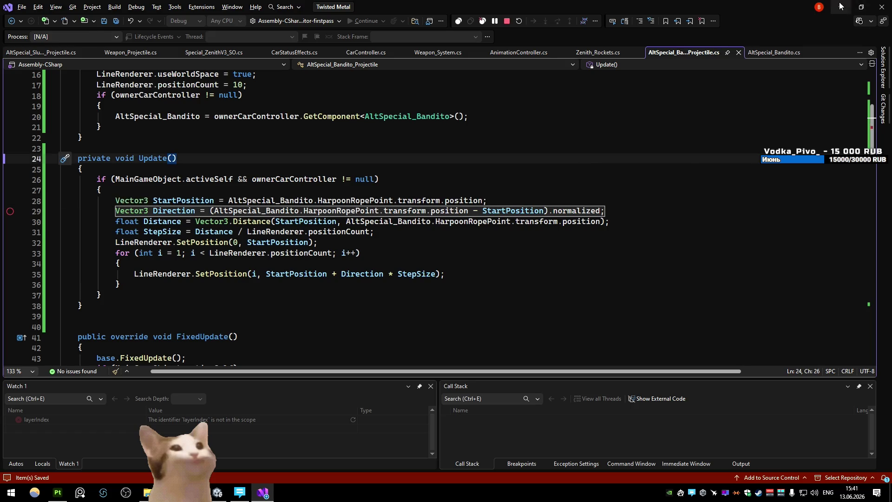
pyautogui.click(841, 6)
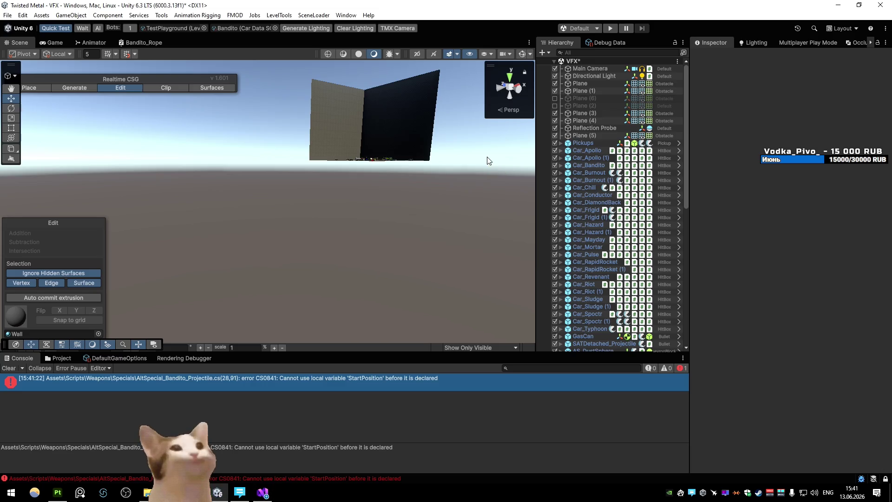
# - Enter play mode, re-enable the line-28 breakpoint, and fire the Bandito harpoon special
pyautogui.hotkey('ctrl', 'p')
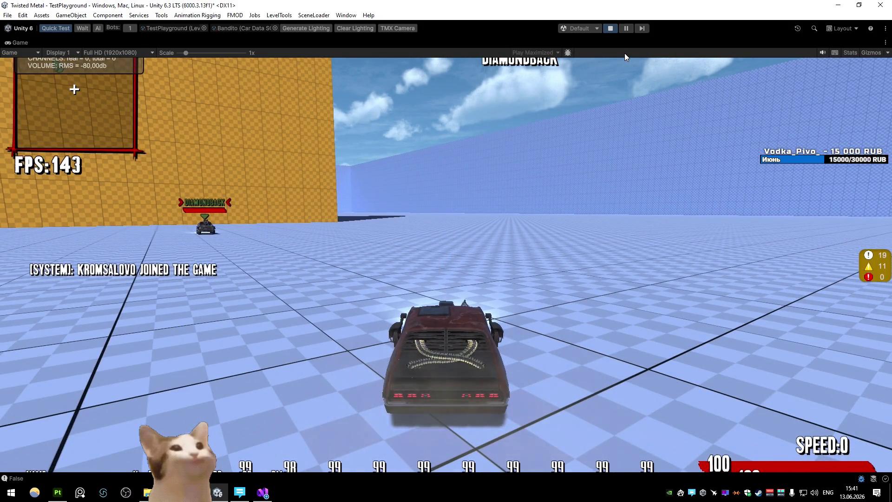
pyautogui.hotkey('alt', 'Tab')
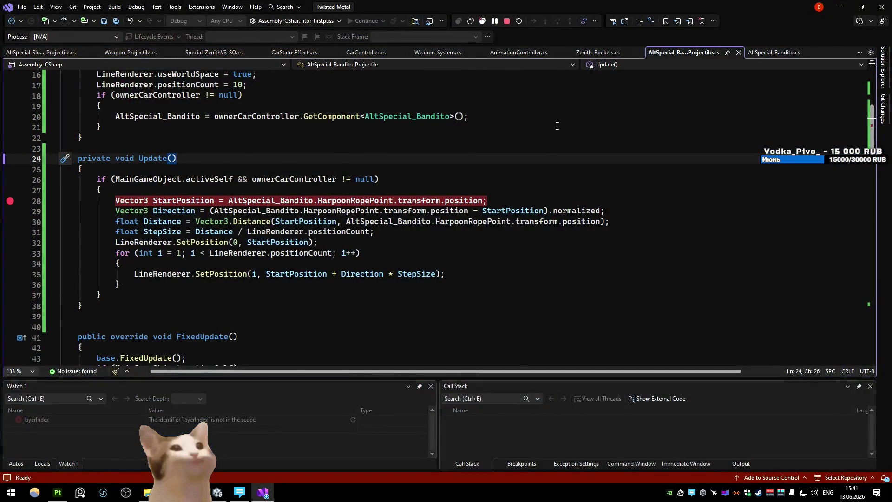
pyautogui.hotkey('alt', 'Tab')
pyautogui.click(556, 125)
# - Read the HarpoonRopePoint data tip and step past the StartPosition and Direction lines
pyautogui.moveTo(452, 200)
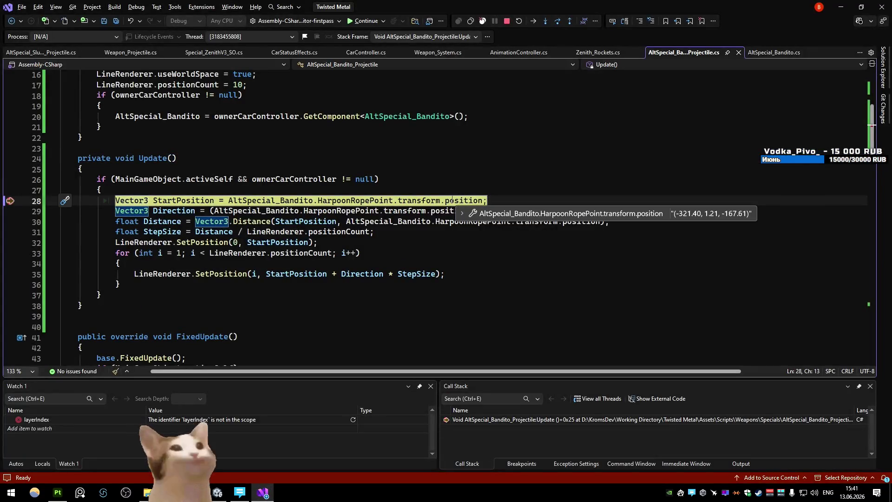
pyautogui.moveTo(346, 199)
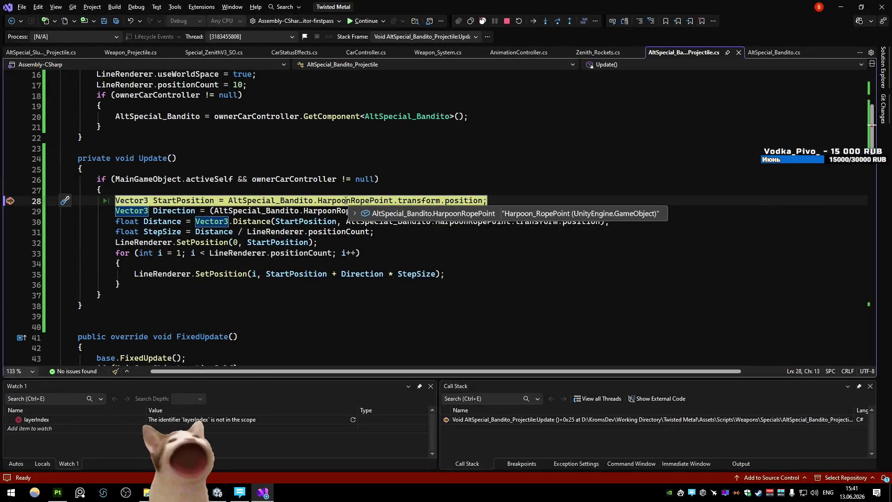
pyautogui.click(466, 194)
pyautogui.moveTo(466, 196)
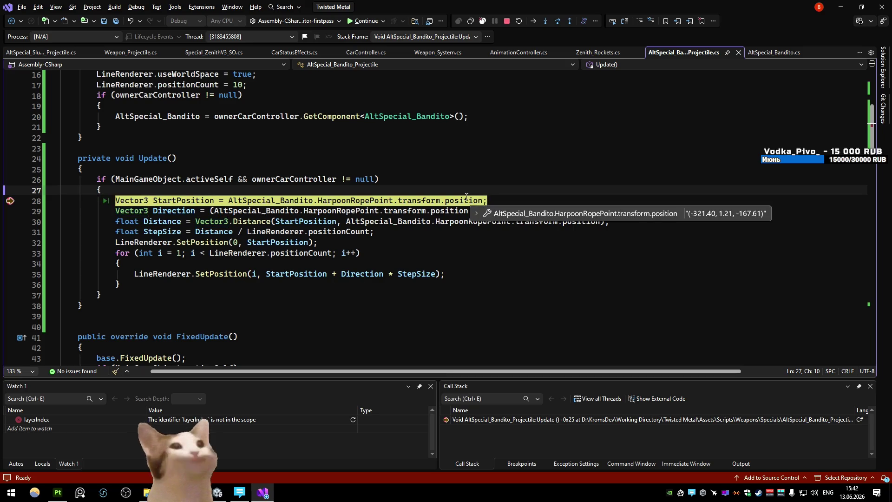
pyautogui.press('F10')
pyautogui.press('F10')
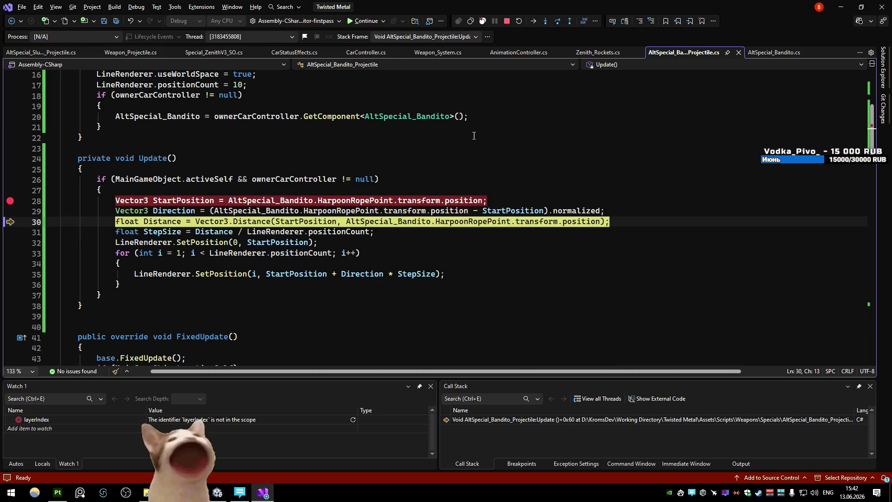
# - Inspect Direction and StepSize values while stepping through StepSize, SetPosition and into the loop
pyautogui.moveTo(174, 210)
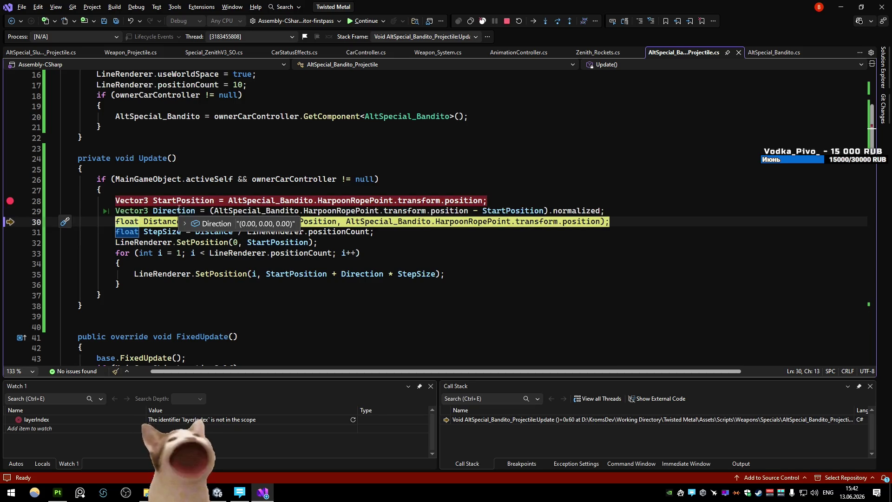
pyautogui.moveTo(447, 215)
pyautogui.moveTo(528, 210)
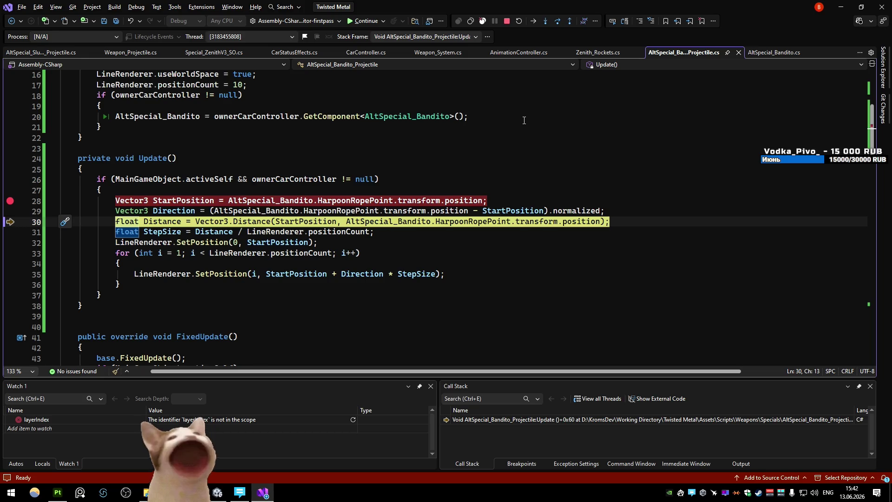
pyautogui.press('F10')
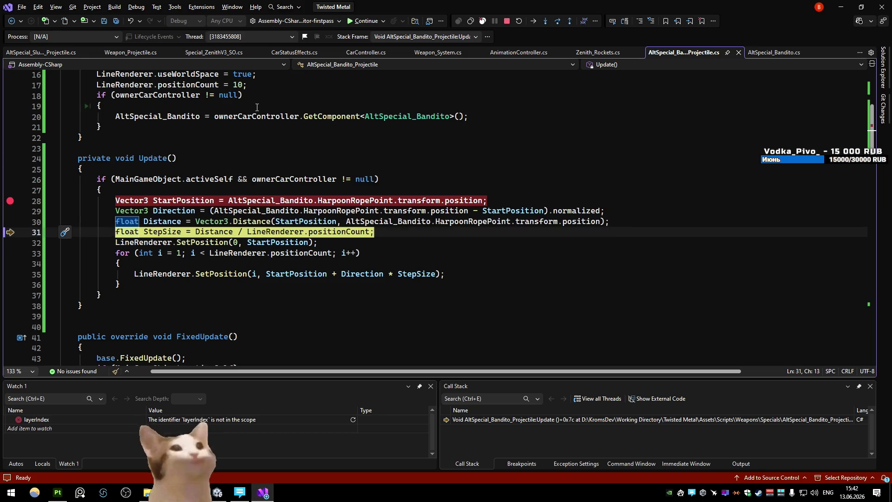
pyautogui.press('F10')
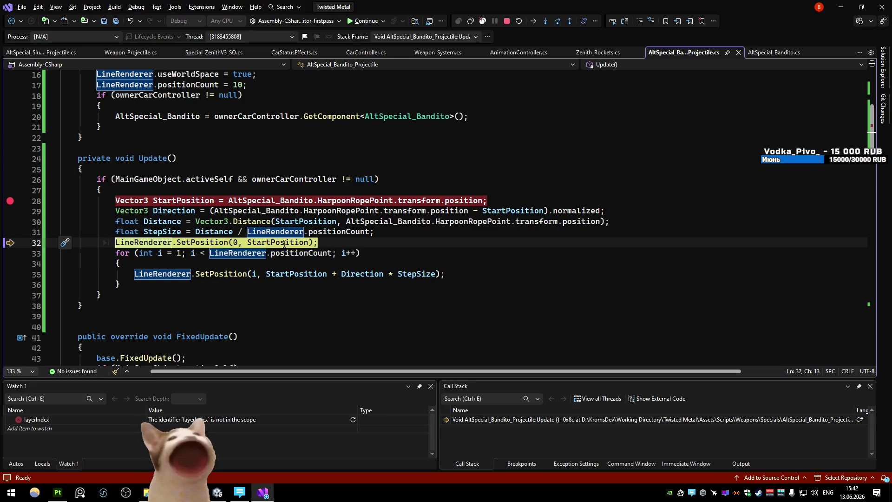
pyautogui.press('F10')
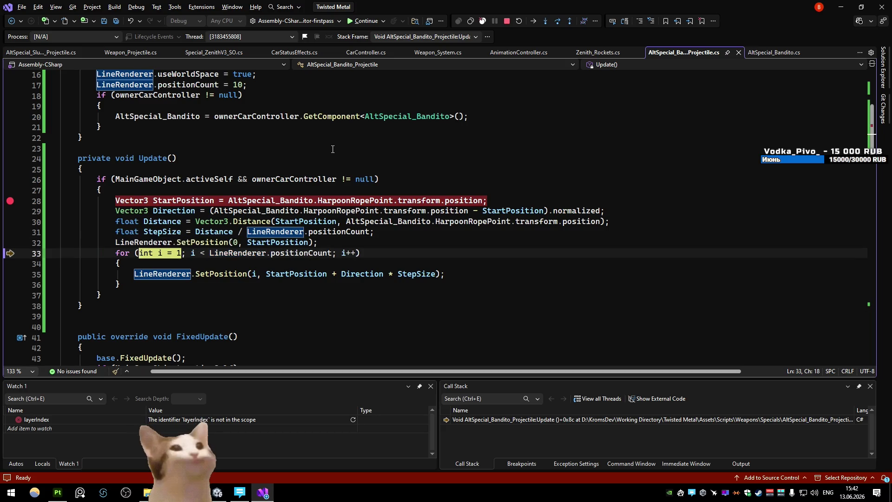
pyautogui.press('F10')
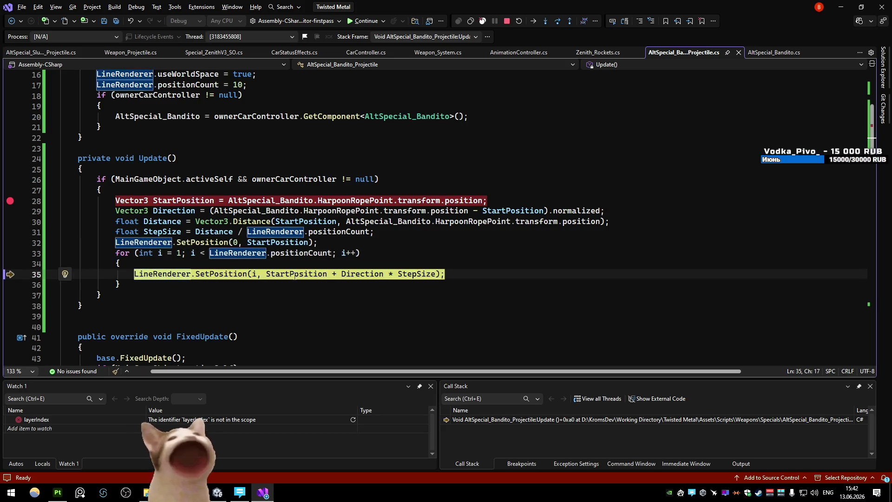
# - Continue to the next breakpoint hit, step to StepSize, then stop debugging
pyautogui.moveTo(415, 274)
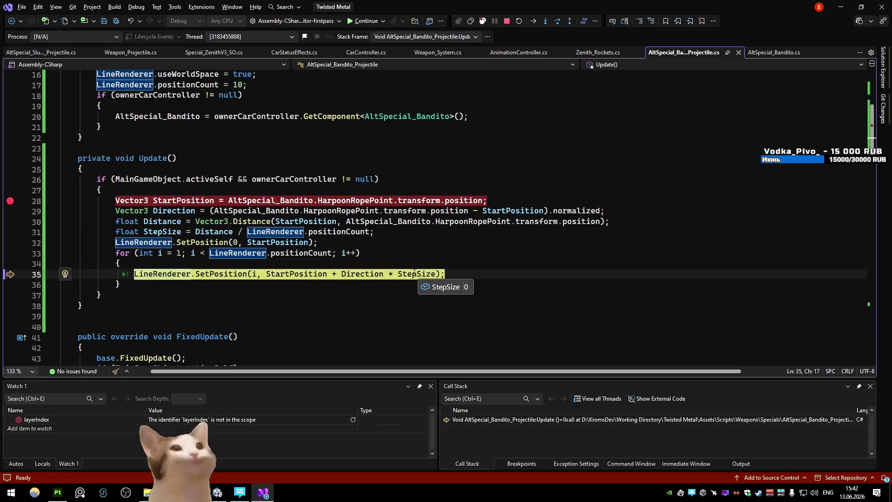
pyautogui.click(364, 21)
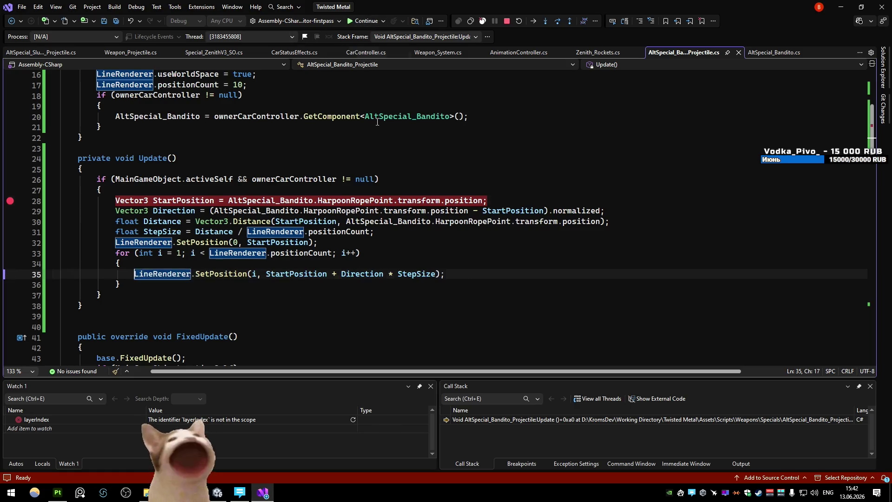
pyautogui.press('F10')
pyautogui.press('F10')
pyautogui.press('F10')
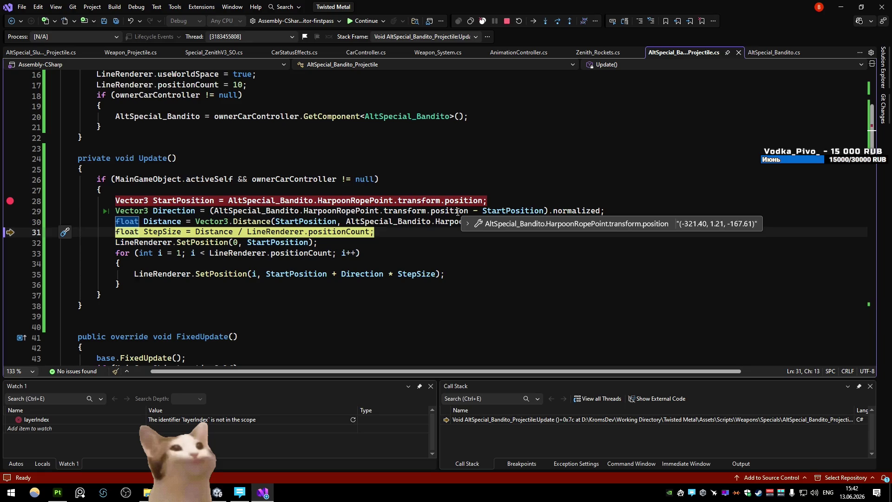
pyautogui.click(506, 21)
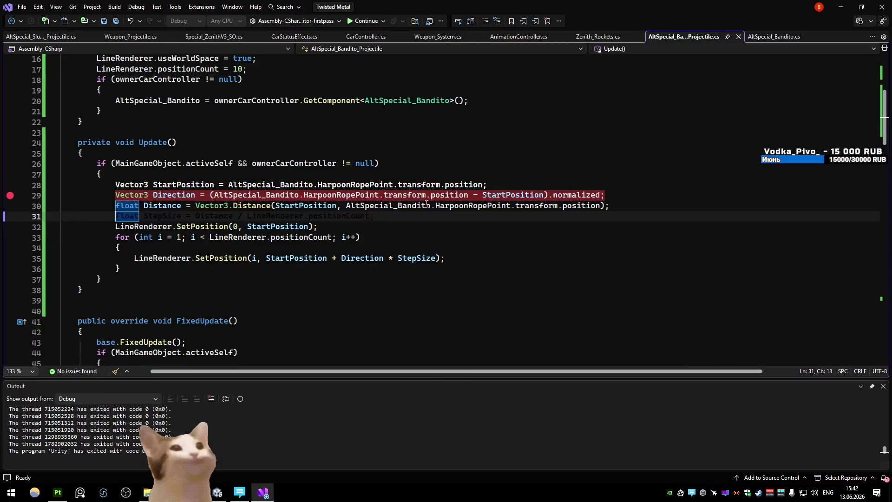
# - Change the Direction line to use LineRenderer.transform.position
pyautogui.moveTo(468, 195); pyautogui.dragTo(214, 195)
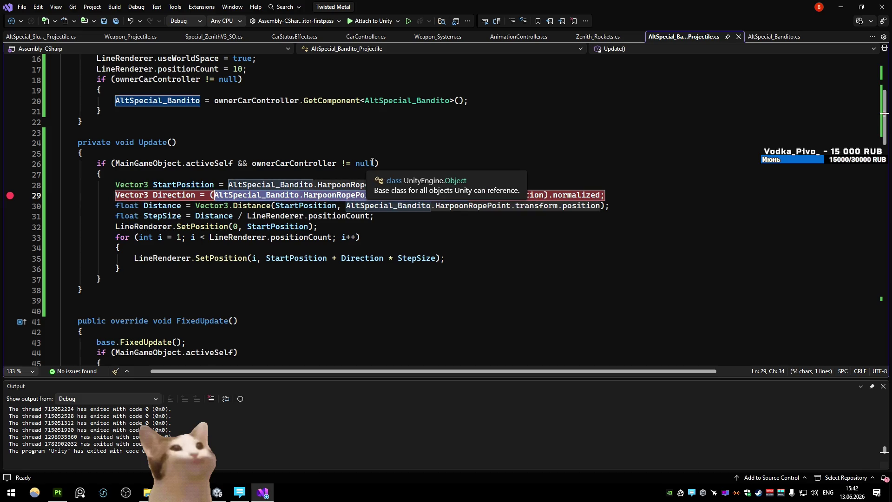
pyautogui.write('LineRenderer.')
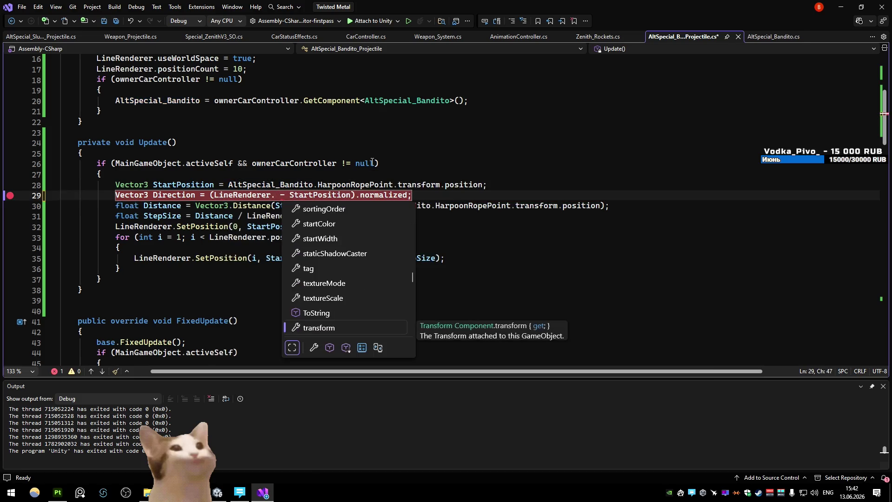
pyautogui.press('Tab')
pyautogui.write('.position')
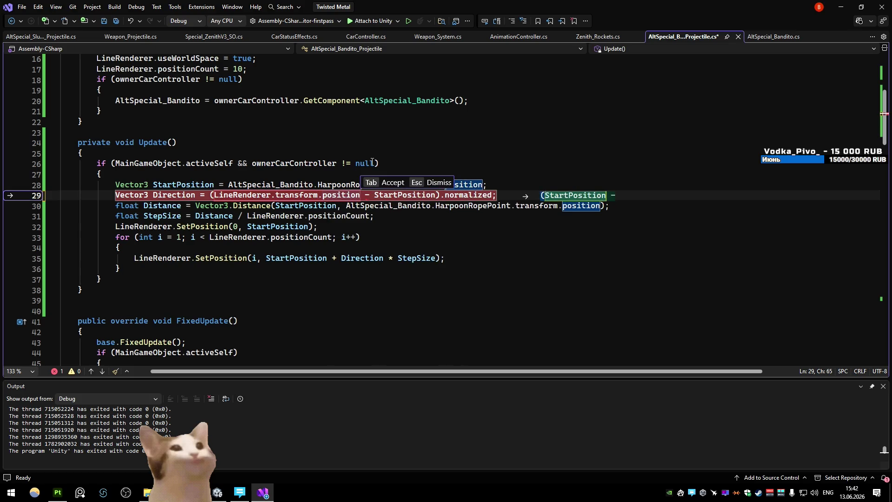
pyautogui.click(405, 124)
# - Duplicate the StartPosition line as a new TargetPoisition variable
pyautogui.click(510, 181)
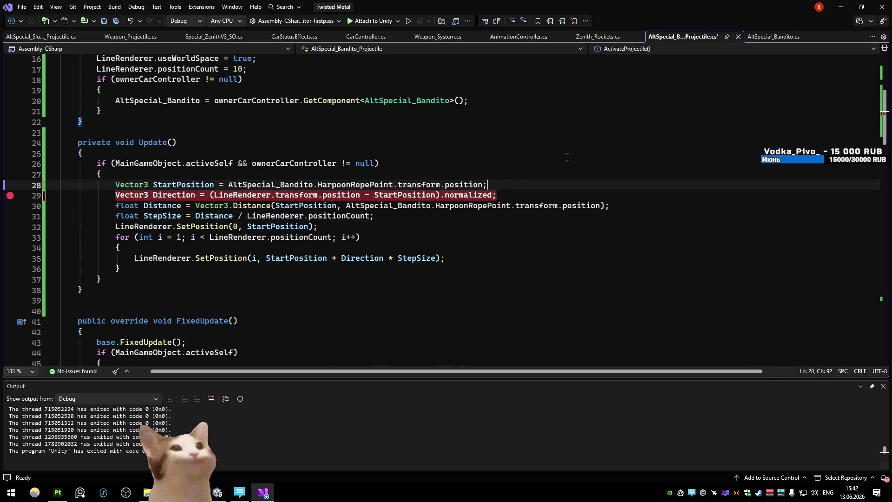
pyautogui.hotkey('ctrl', 'd')
pyautogui.doubleClick(183, 195)
pyautogui.write('TargetPo')
pyautogui.write('isition')
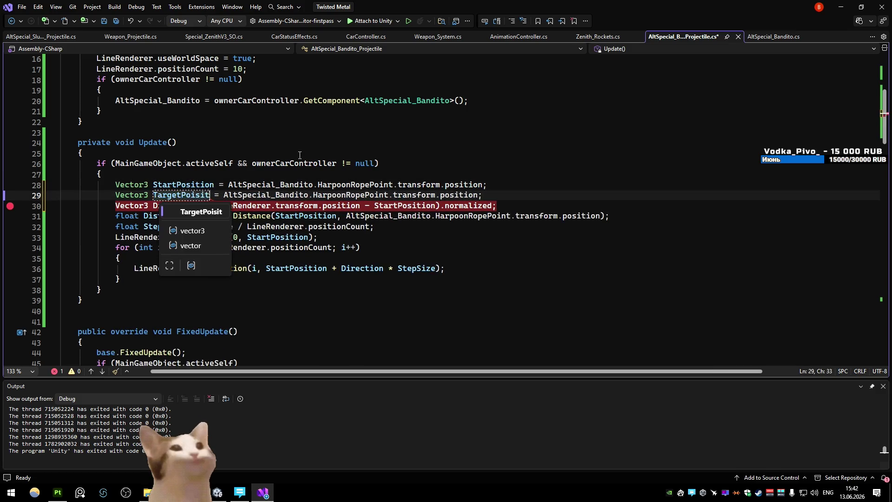
pyautogui.click(300, 156)
# - Assign the LineRenderer position to TargetPoisition and use TargetPoisition in Direction
pyautogui.moveTo(360, 206); pyautogui.dragTo(214, 206)
pyautogui.hotkey('ctrl', 'c')
pyautogui.press('BackSpace')
pyautogui.moveTo(492, 194); pyautogui.dragTo(237, 195)
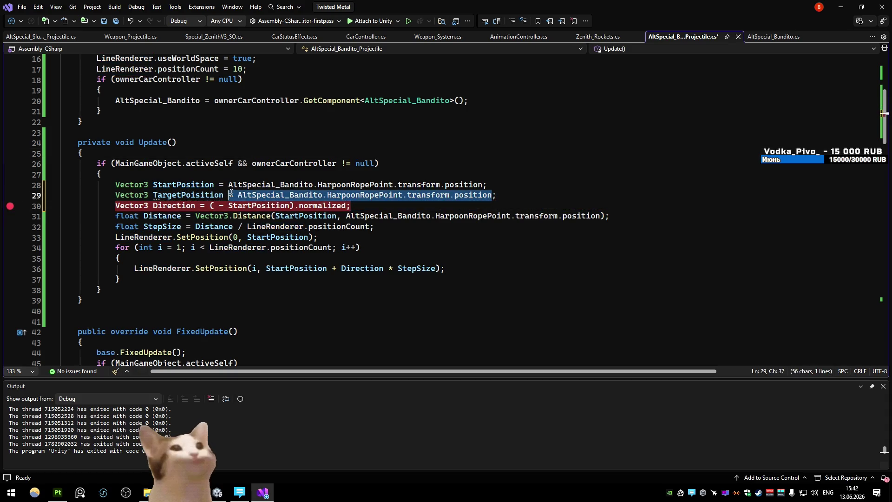
pyautogui.hotkey('ctrl', 'v')
pyautogui.doubleClick(199, 195)
pyautogui.click(213, 206)
pyautogui.write('TargetPoisition')
pyautogui.click(285, 142)
# - Use TargetPoisition in the Distance call, save the script, and switch to Unity
pyautogui.moveTo(602, 219); pyautogui.dragTo(343, 216)
pyautogui.click(347, 217)
pyautogui.moveTo(435, 216); pyautogui.dragTo(446, 217)
pyautogui.moveTo(600, 217); pyautogui.dragTo(346, 217)
pyautogui.write('TargetPoisition')
pyautogui.click(296, 154)
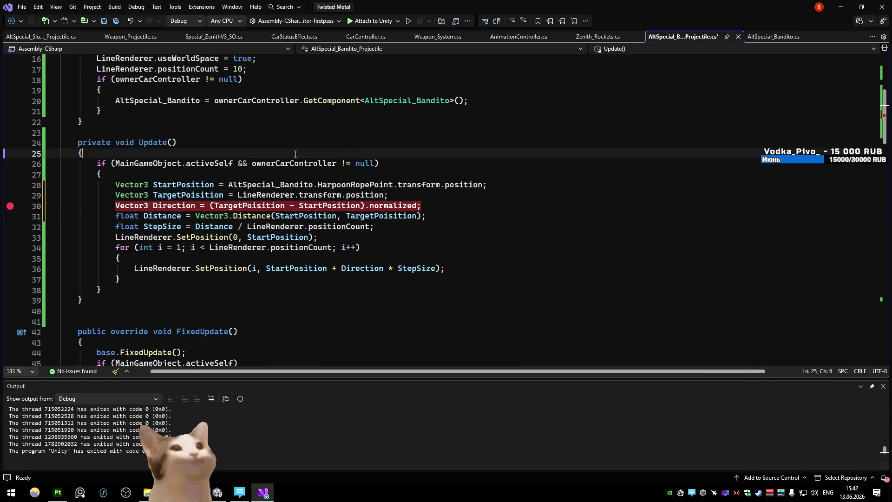
pyautogui.click(279, 141)
pyautogui.hotkey('ctrl', 's')
pyautogui.hotkey('alt', 'Tab')
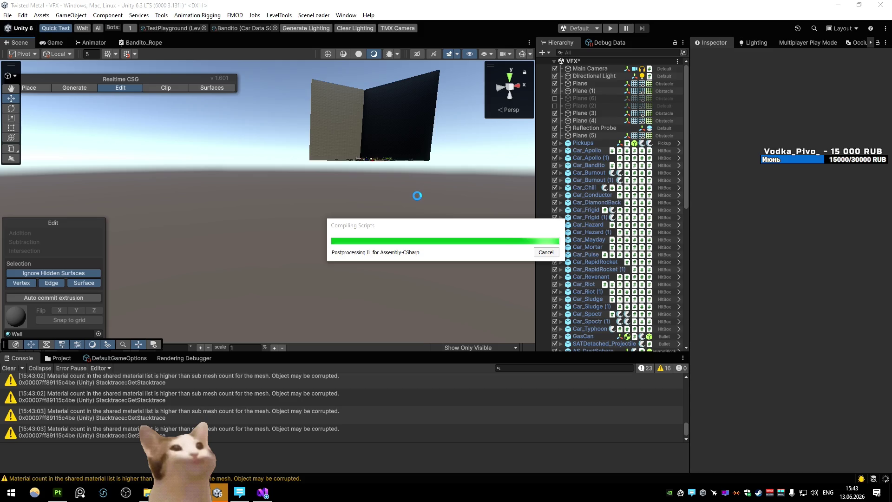
# - Start play mode, move the breakpoint to the StartPosition line, and attach to Unity
pyautogui.click(610, 28)
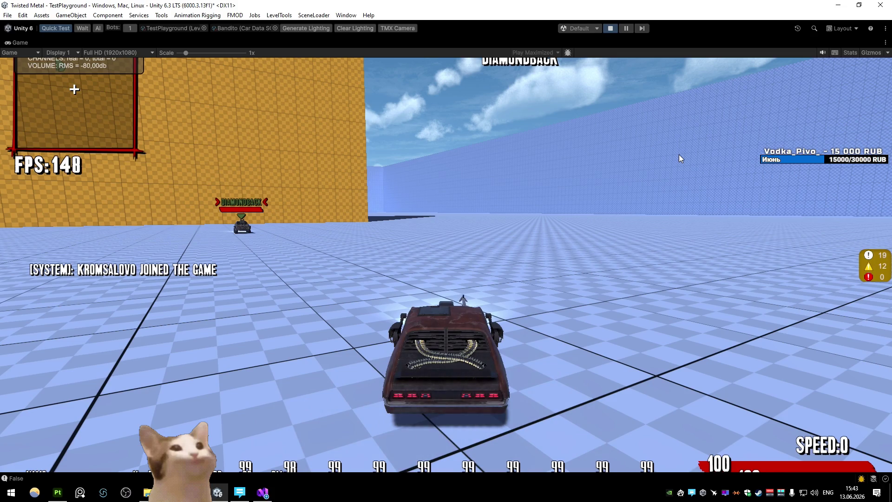
pyautogui.hotkey('alt', 'Tab')
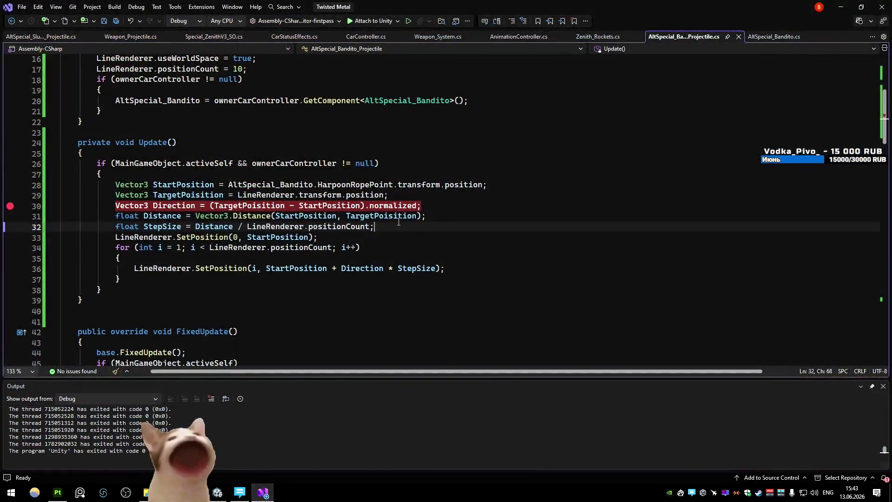
pyautogui.press('F9')
pyautogui.doubleClick(381, 206)
pyautogui.press('F9')
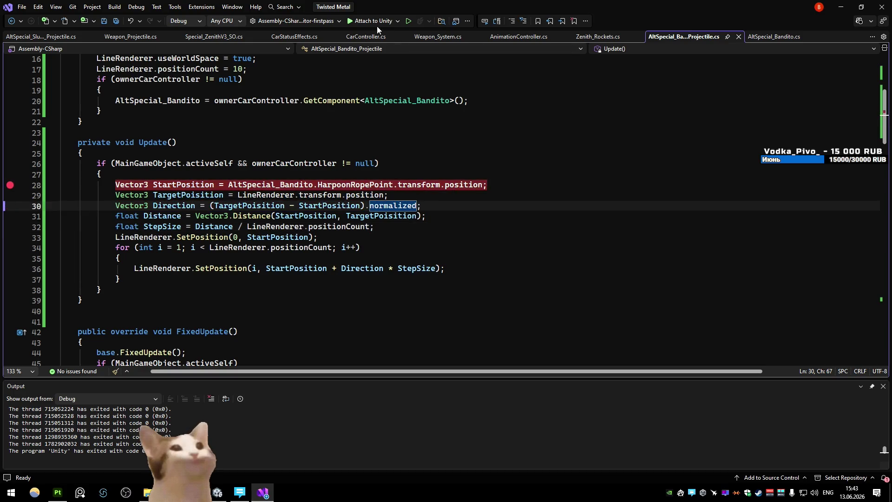
pyautogui.click(374, 20)
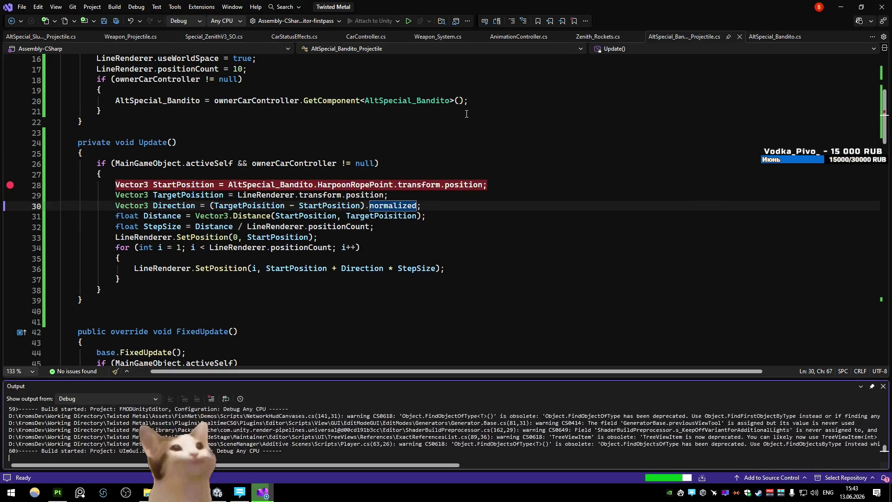
# - Fire the car's special in the running game to hit the breakpoint
pyautogui.click(458, 127)
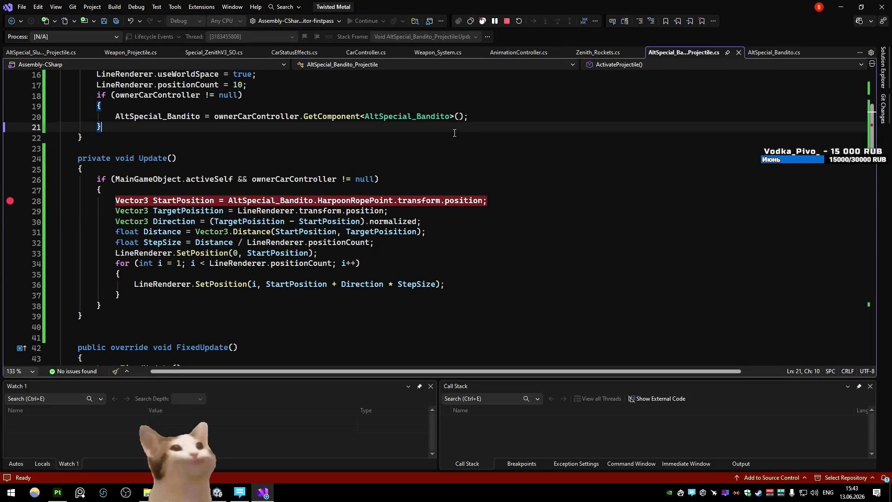
pyautogui.hotkey('alt', 'Tab')
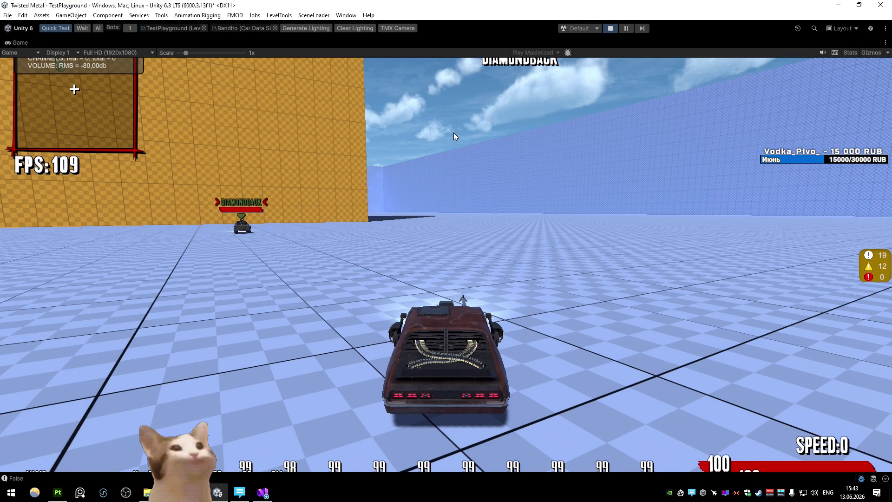
pyautogui.click(454, 132)
pyautogui.moveTo(342, 241)
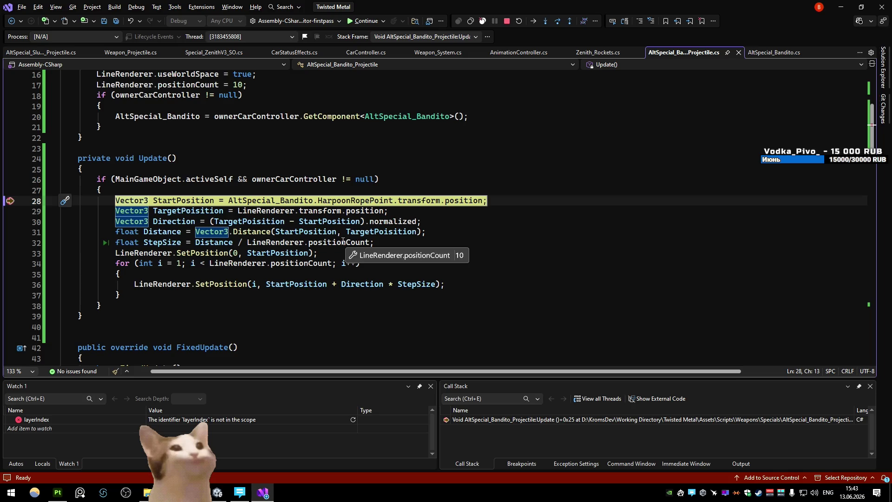
# - Resume past repeated breakpoint hits, firing the car's special again in game
pyautogui.press('F10')
pyautogui.press('F10')
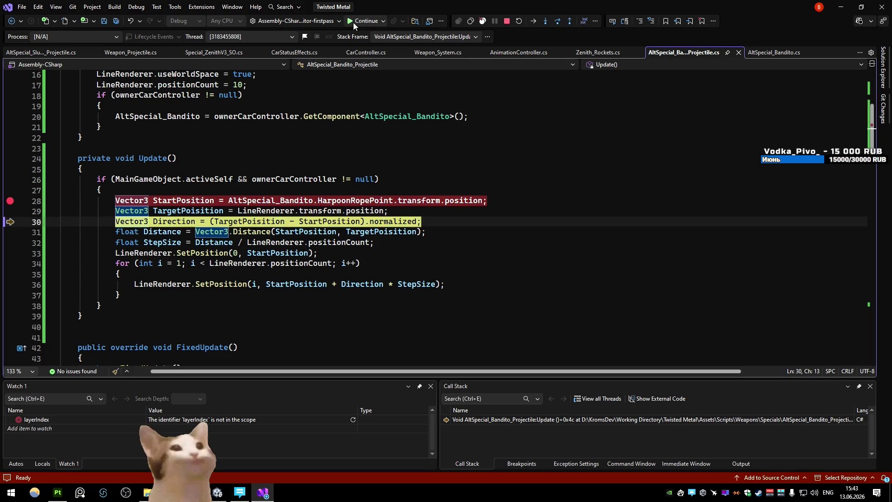
pyautogui.click(353, 23)
pyautogui.click(358, 21)
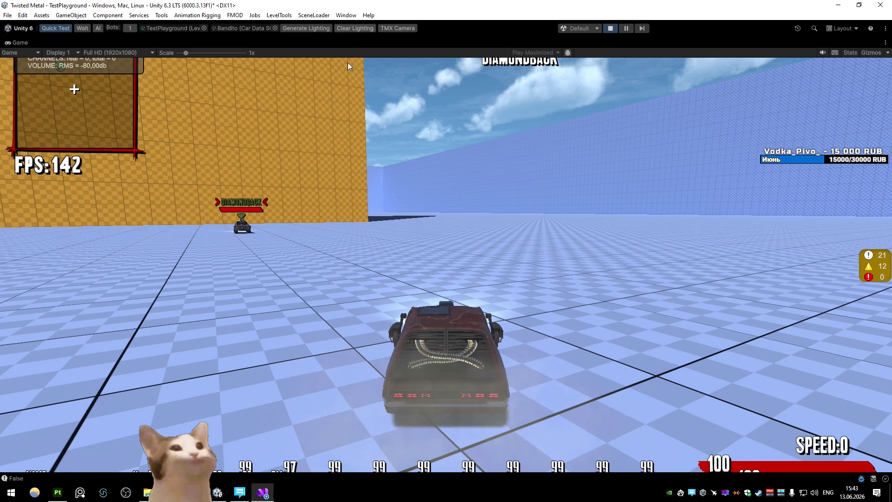
pyautogui.click(453, 149)
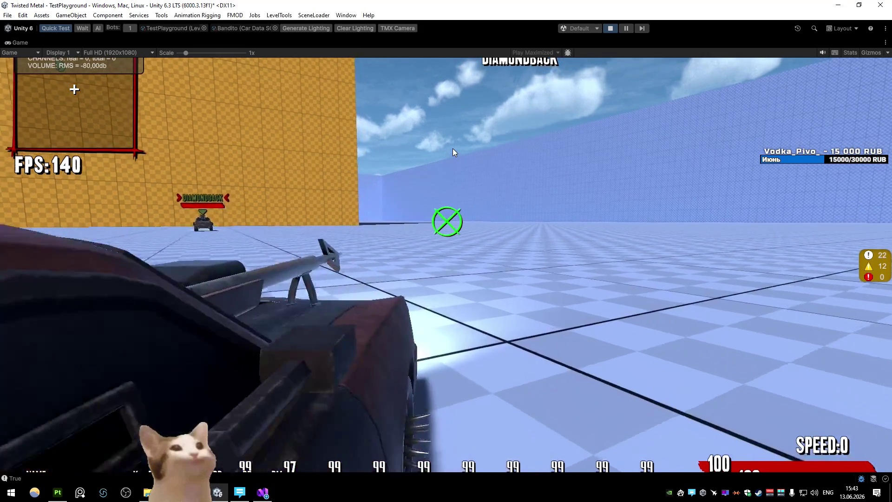
pyautogui.click(356, 20)
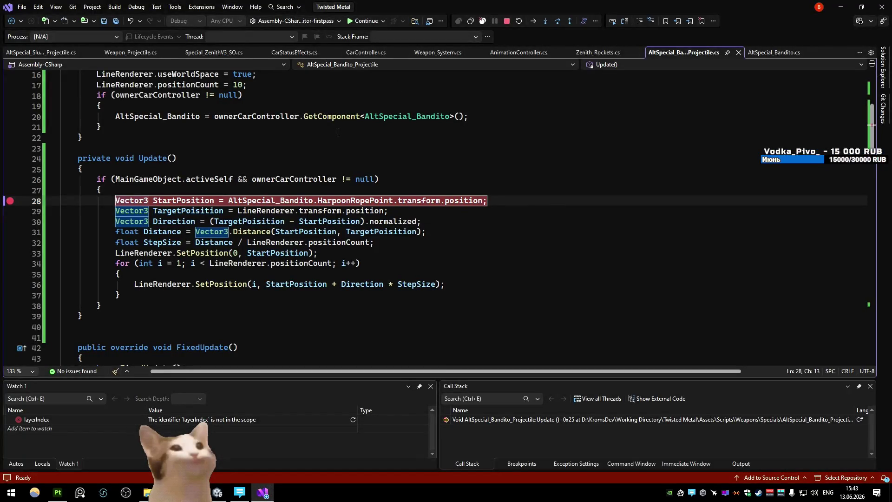
pyautogui.click(337, 130)
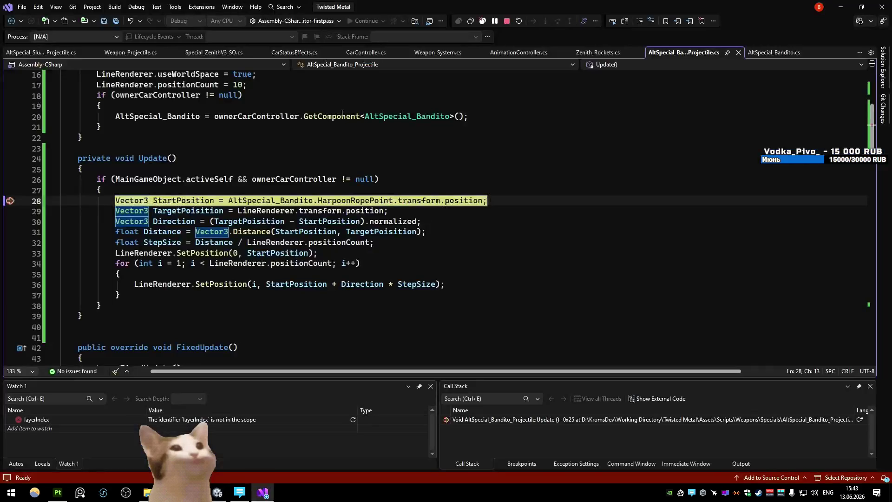
pyautogui.press('F5')
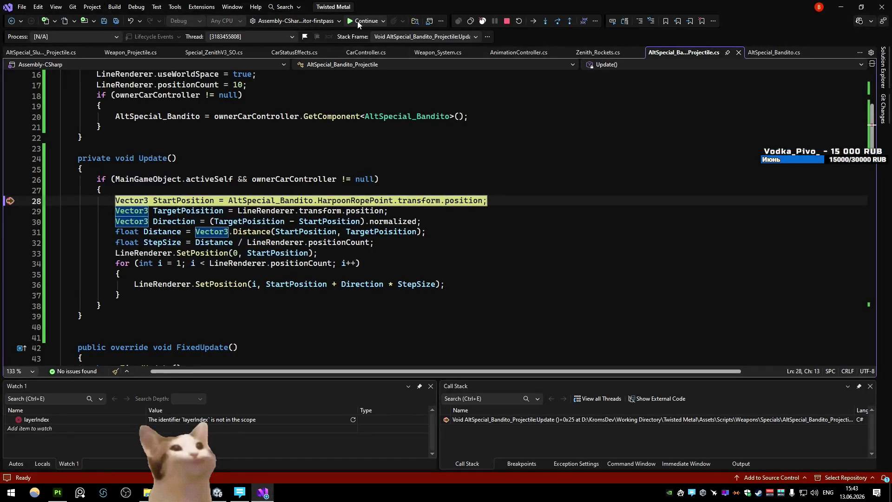
pyautogui.click(358, 21)
pyautogui.click(358, 21)
pyautogui.click(366, 21)
# - Step through the rope code reading Distance 33.45763, StepSize 3.345763 and positionCount 10
pyautogui.press('F10')
pyautogui.press('F10')
pyautogui.press('F10')
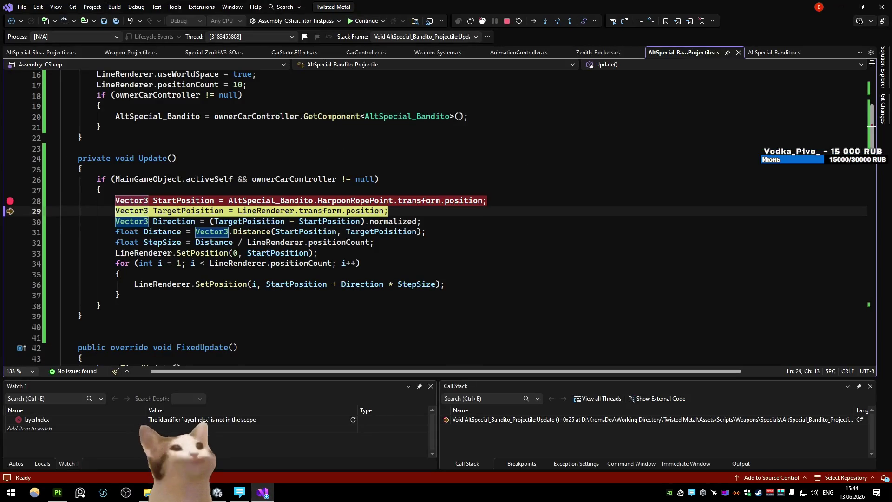
pyautogui.press('F10')
pyautogui.moveTo(163, 232)
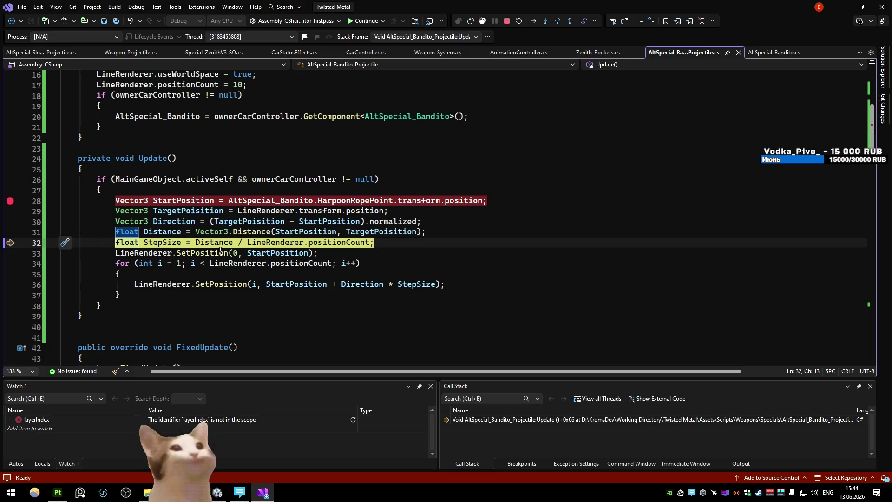
pyautogui.moveTo(217, 247)
pyautogui.press('F10')
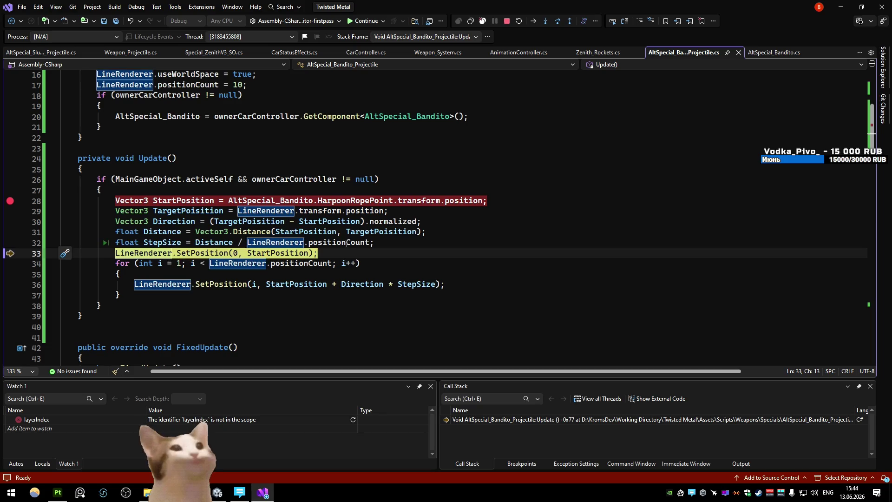
pyautogui.moveTo(347, 244)
pyautogui.moveTo(426, 284)
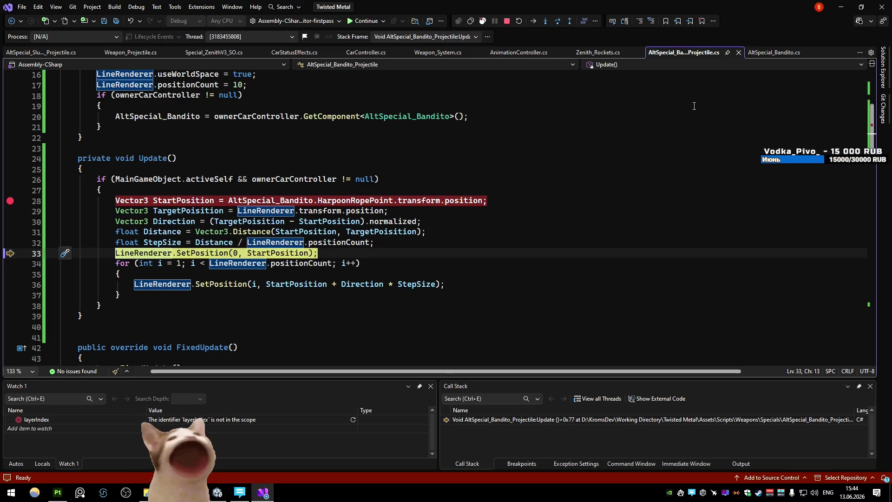
pyautogui.click(840, 7)
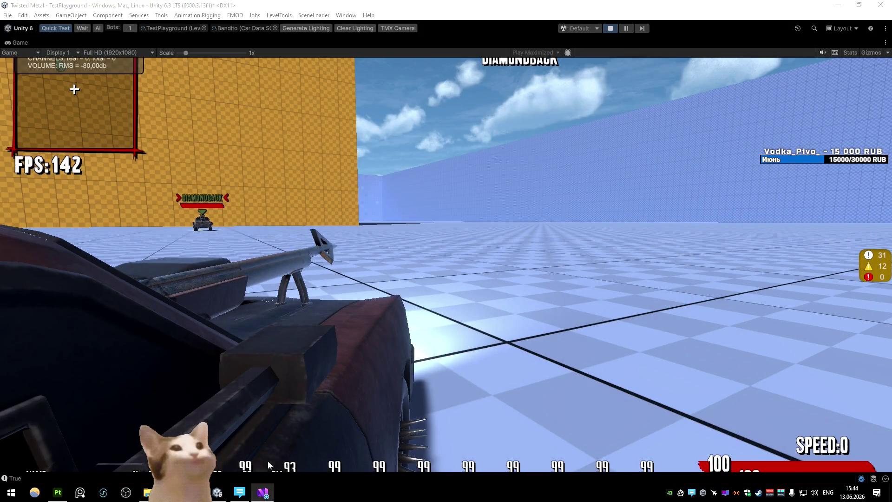
# - Step to line 36's SetPosition call and read StartPosition and Direction (0.86, 0.00, -0.52)
pyautogui.click(263, 493)
pyautogui.moveTo(332, 178)
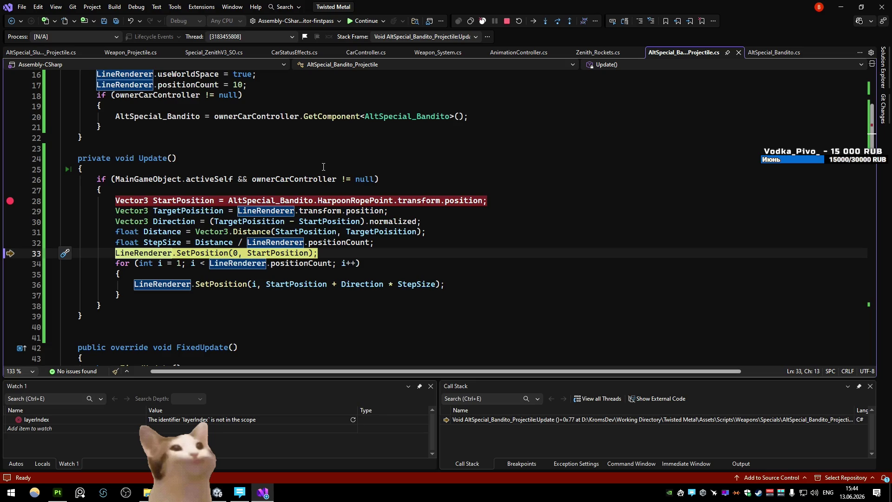
pyautogui.press('F10')
pyautogui.moveTo(298, 261)
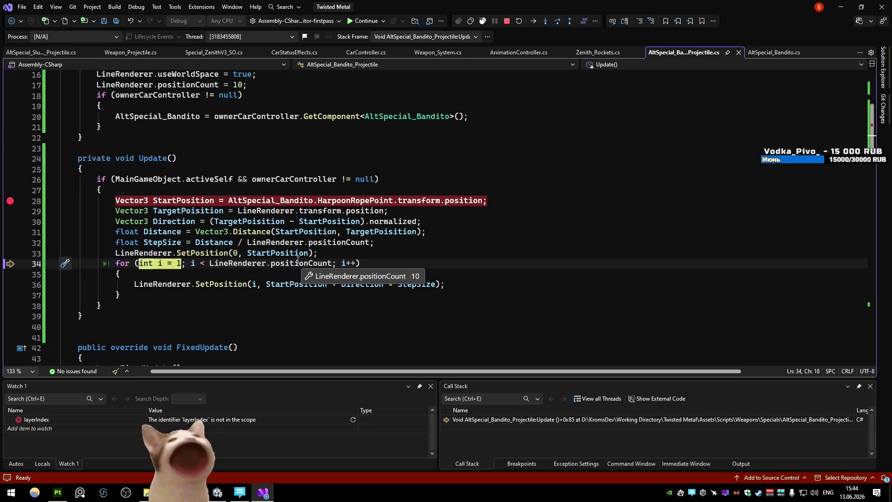
pyautogui.press('F10')
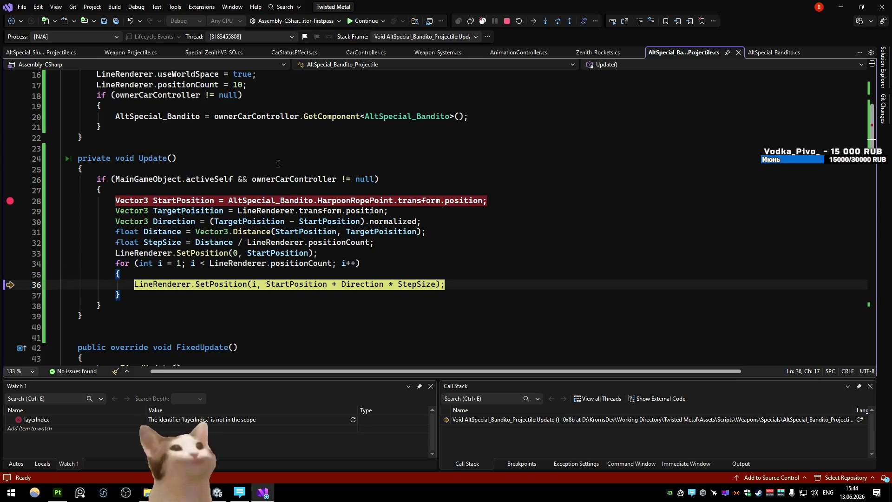
pyautogui.moveTo(298, 288)
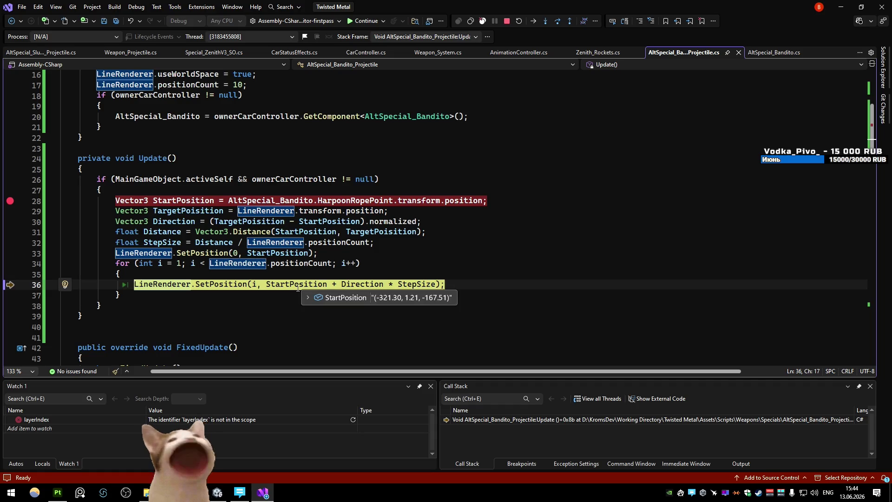
pyautogui.moveTo(354, 289)
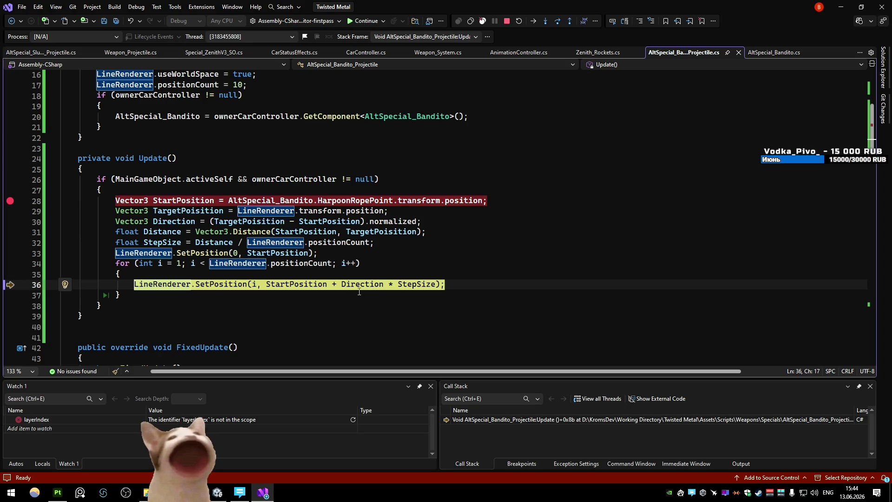
pyautogui.click(436, 284)
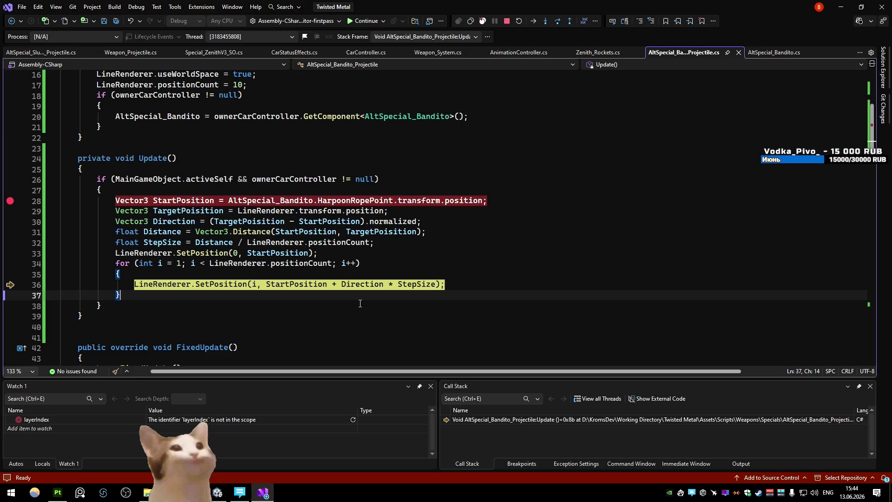
# - Change line 36 to StartPosition + Direction * StepSize * i, save, and resume
pyautogui.write('* i')
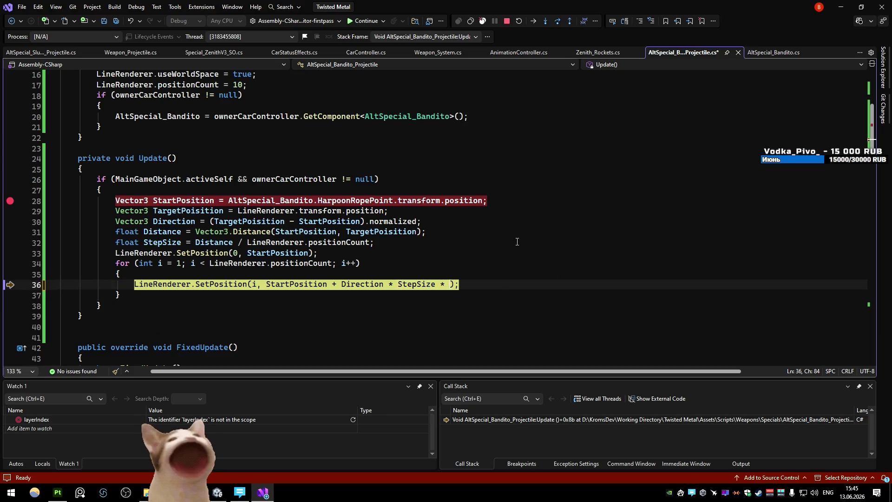
pyautogui.hotkey('ctrl', 's')
pyautogui.click(511, 171)
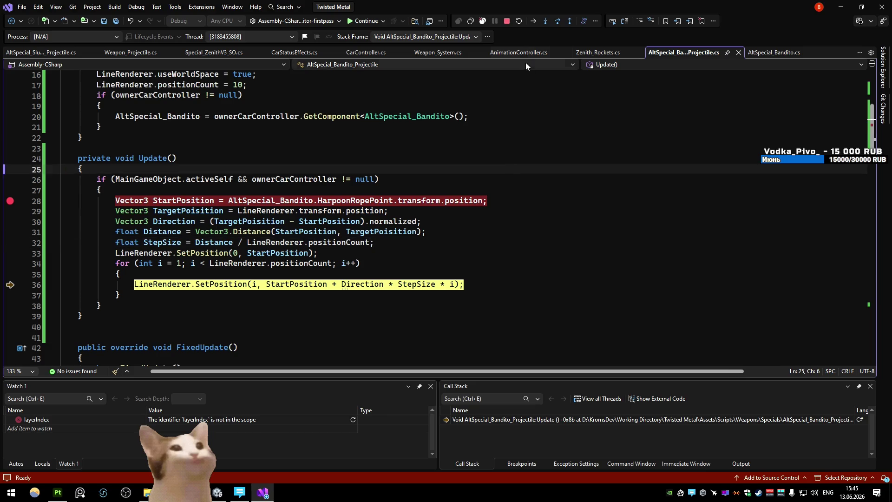
pyautogui.press('F5')
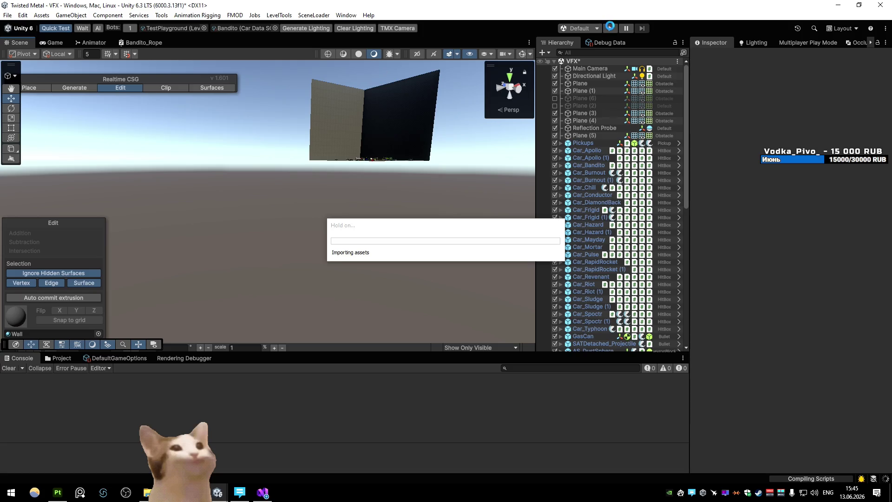
# - Play and pause the game, inspecting the rope in wireframe then shaded Scene view
pyautogui.click(610, 27)
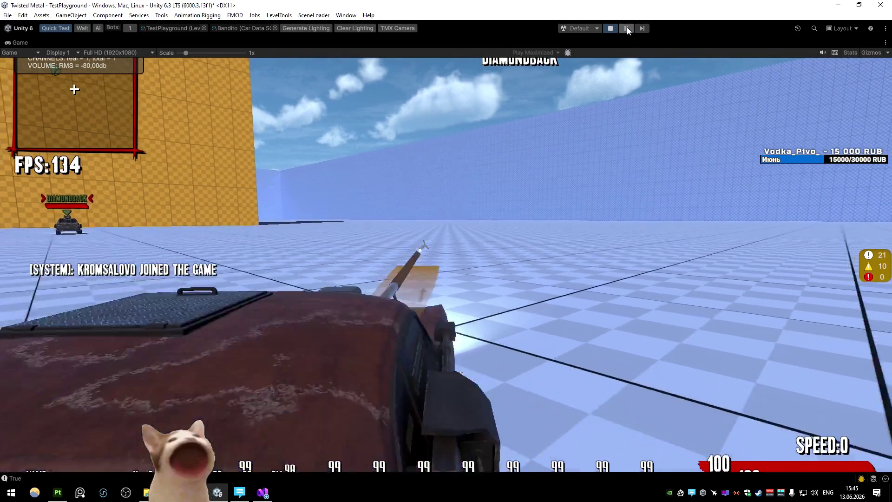
pyautogui.click(626, 28)
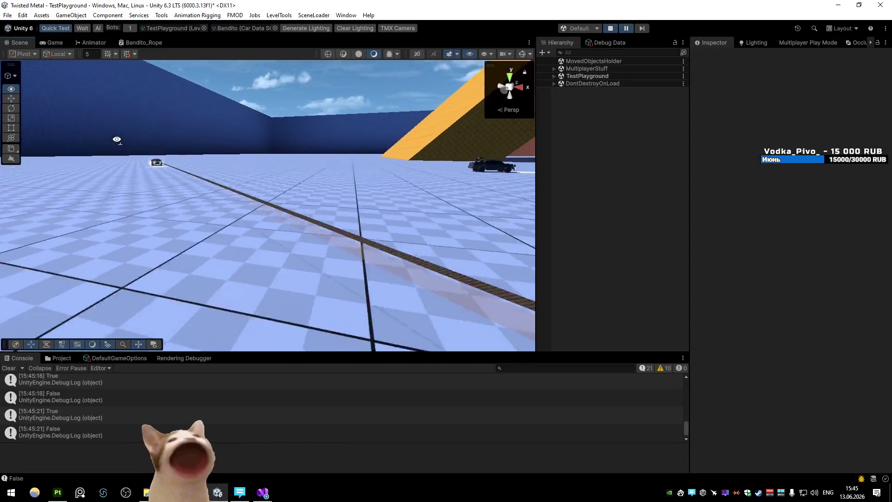
pyautogui.click(328, 54)
pyautogui.moveTo(303, 146)
pyautogui.mouseDown()
pyautogui.moveTo(341, 241)
pyautogui.moveTo(305, 246)
pyautogui.moveTo(393, 215)
pyautogui.moveTo(323, 228)
pyautogui.moveTo(317, 247)
pyautogui.moveTo(269, 235)
pyautogui.moveTo(243, 241)
pyautogui.moveTo(176, 190)
pyautogui.moveTo(304, 240)
pyautogui.moveTo(297, 227)
pyautogui.moveTo(345, 211)
pyautogui.mouseUp()
pyautogui.press('s')
pyautogui.press('w')
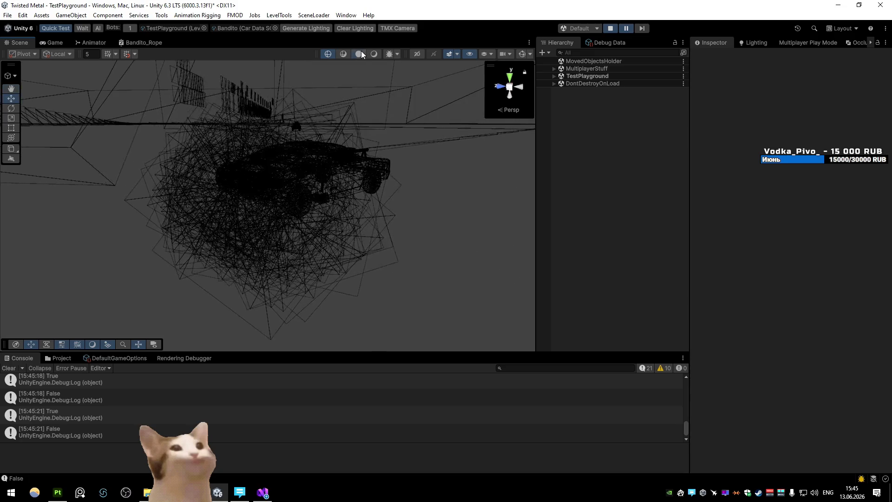
pyautogui.click(359, 54)
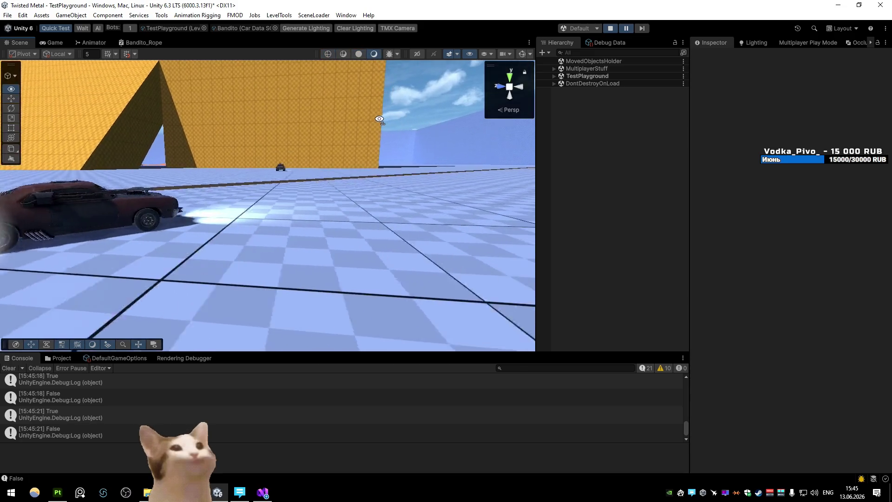
# - Return to the rope script near line 26 and search the system for Paint
pyautogui.hotkey('alt', 'Tab')
pyautogui.click(385, 163)
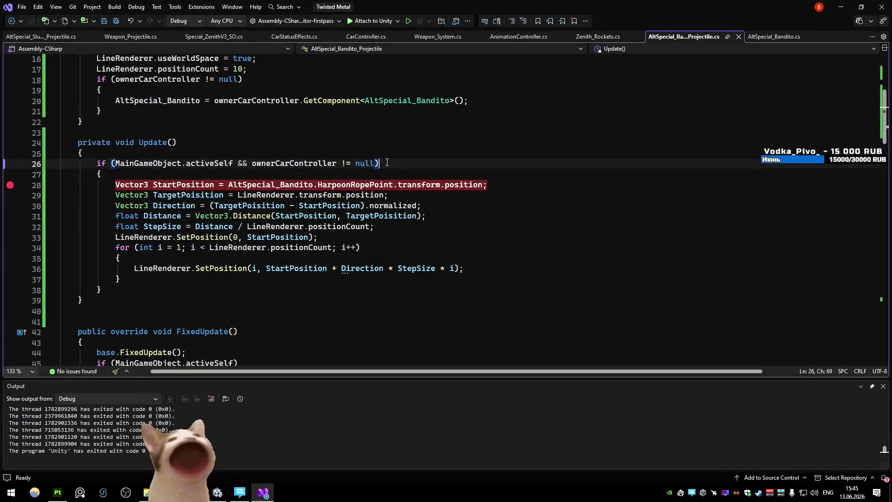
pyautogui.press('super')
# - Launch Paint and sketch the rope as a line with end points labelled 0 and 5
pyautogui.write('pa')
pyautogui.press('Return')
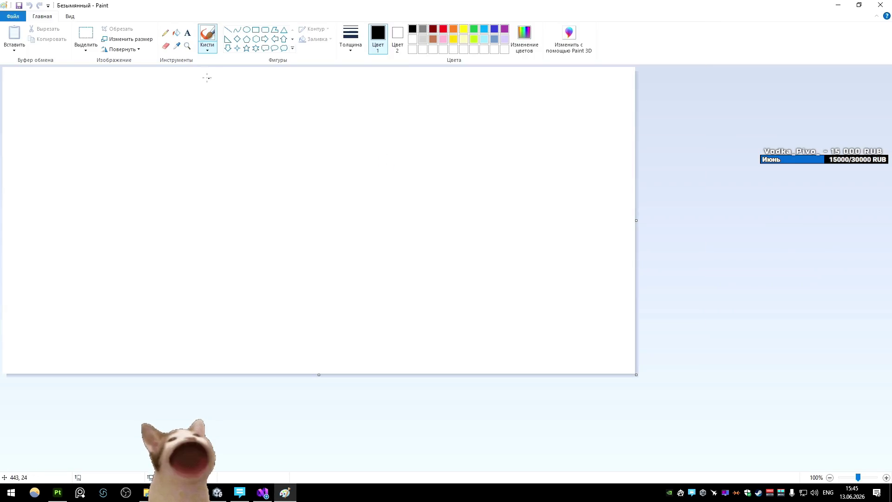
pyautogui.click(165, 33)
pyautogui.moveTo(139, 197); pyautogui.dragTo(132, 206)
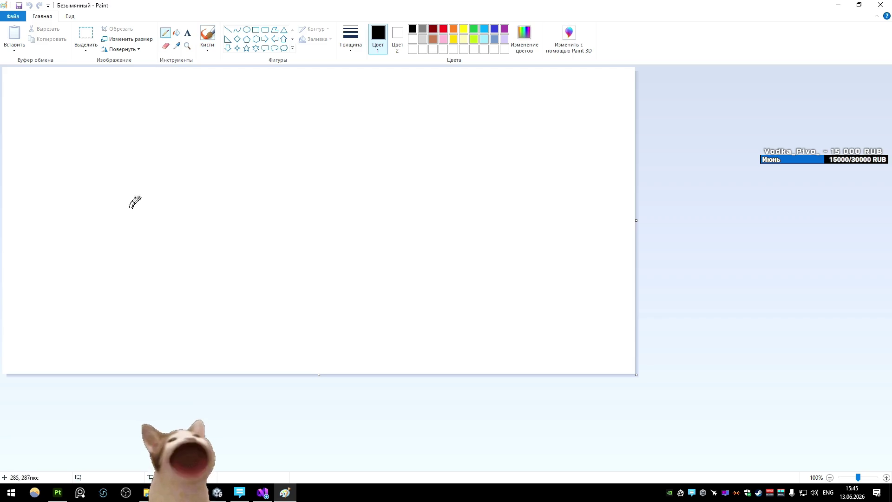
pyautogui.moveTo(504, 189); pyautogui.dragTo(500, 191)
pyautogui.moveTo(132, 121); pyautogui.dragTo(116, 133)
pyautogui.moveTo(493, 99)
pyautogui.mouseDown()
pyautogui.moveTo(498, 150)
pyautogui.moveTo(468, 145)
pyautogui.mouseUp()
pyautogui.moveTo(537, 111); pyautogui.dragTo(482, 106)
pyautogui.moveTo(145, 205); pyautogui.dragTo(507, 189)
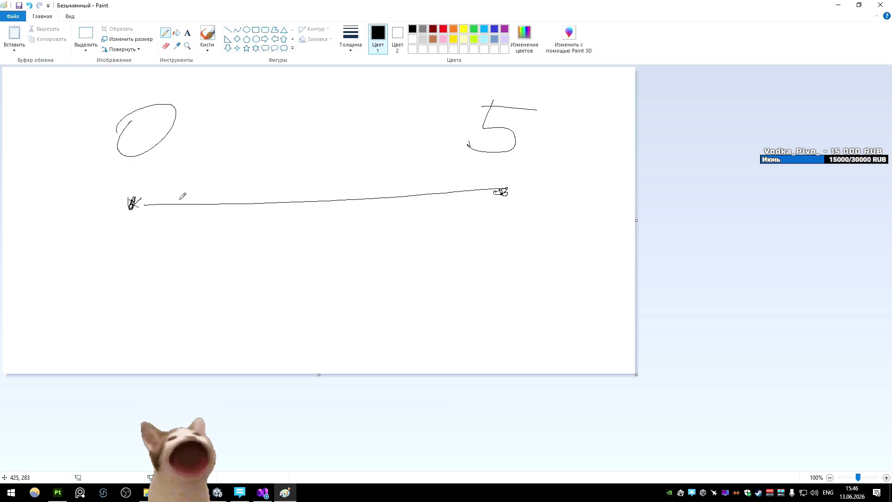
# - Add two step arrows along the rope and write a 1 beside the 0
pyautogui.moveTo(161, 178); pyautogui.dragTo(231, 172)
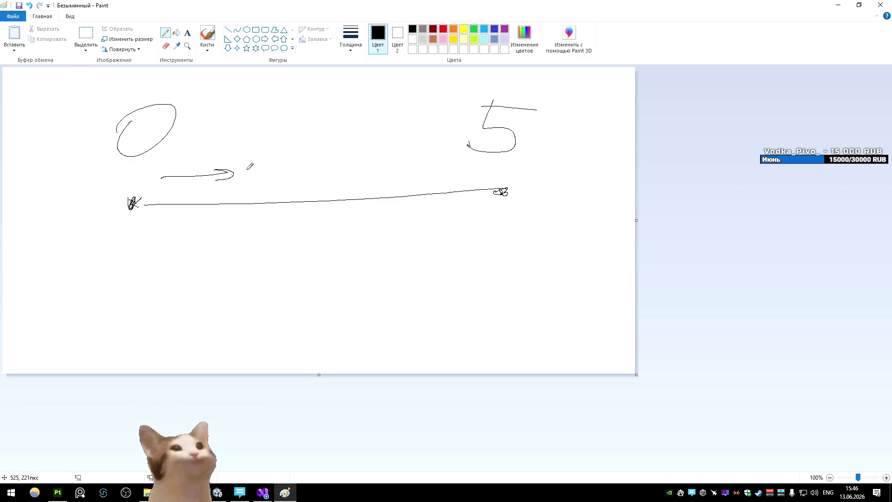
pyautogui.hotkey('alt', 'Tab')
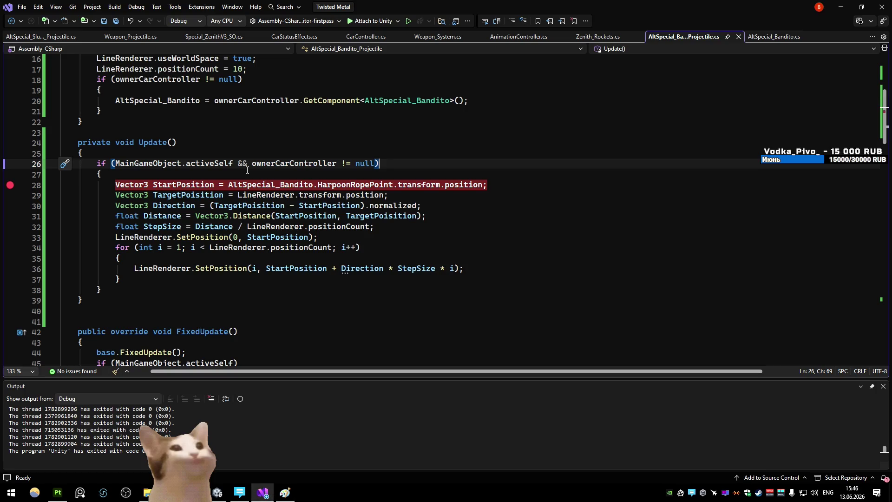
pyautogui.hotkey('alt', 'Tab')
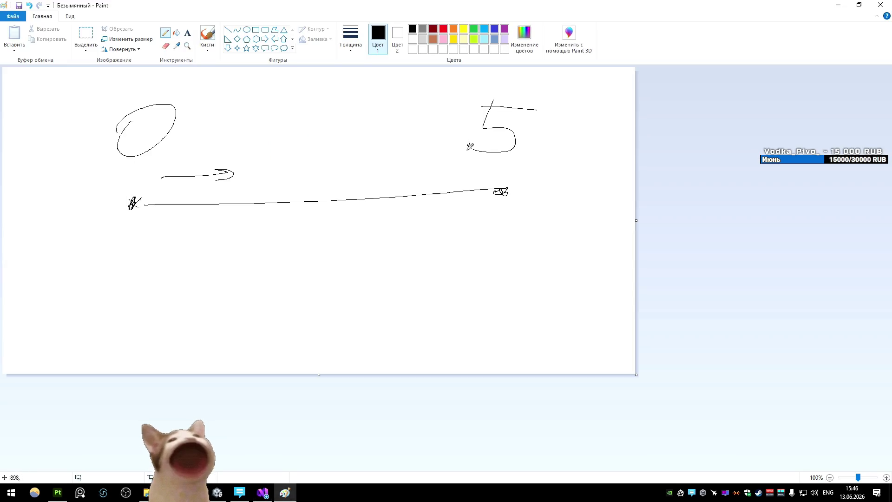
pyautogui.moveTo(217, 120); pyautogui.dragTo(233, 118)
pyautogui.moveTo(162, 161); pyautogui.dragTo(229, 164)
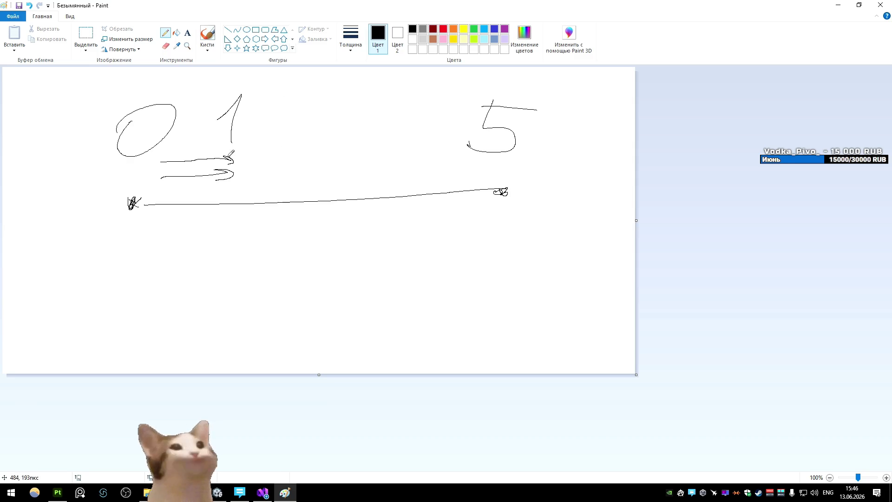
# - Compare the rope script's TargetPosition line and line 22 against the Paint sketch
pyautogui.hotkey('alt', 'Tab')
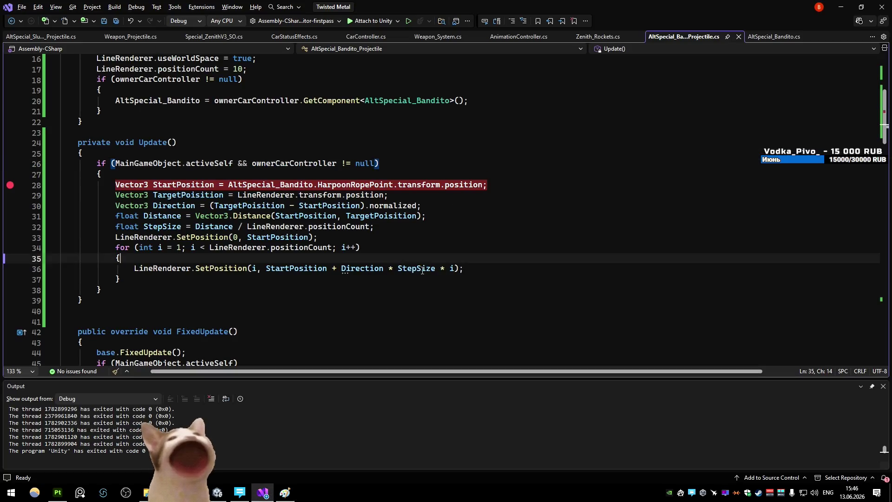
pyautogui.click(504, 192)
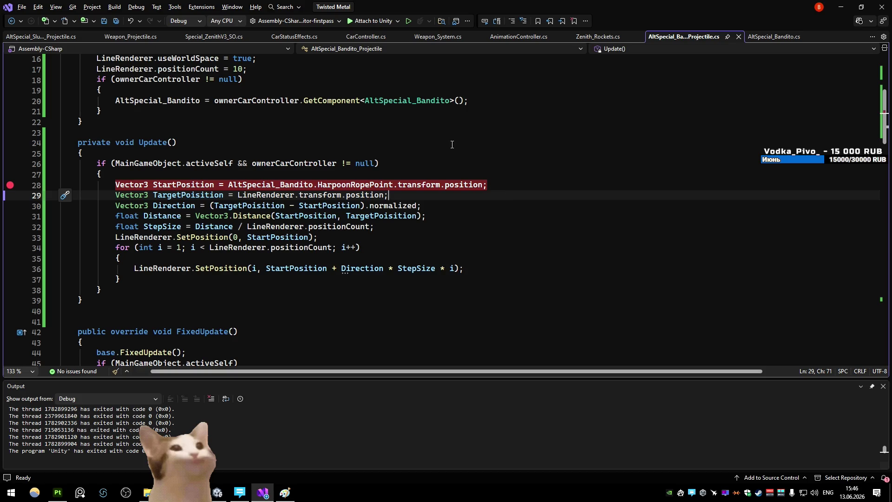
pyautogui.click(409, 118)
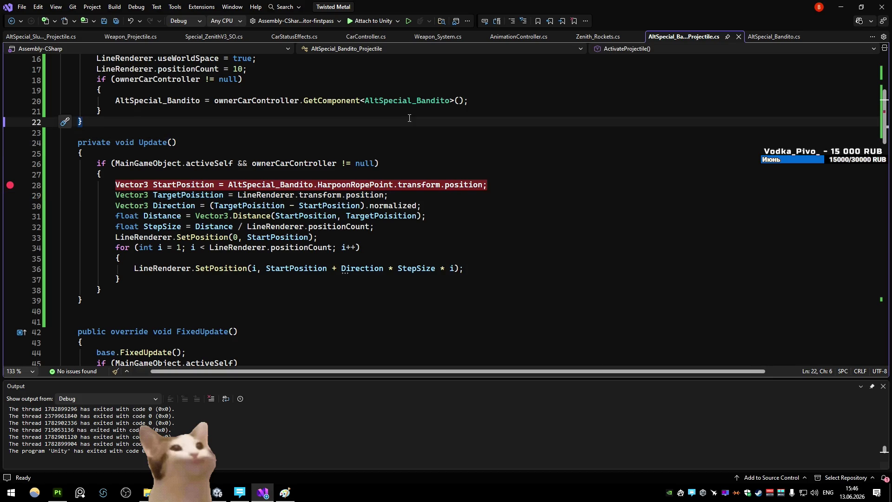
pyautogui.hotkey('alt', 'Tab')
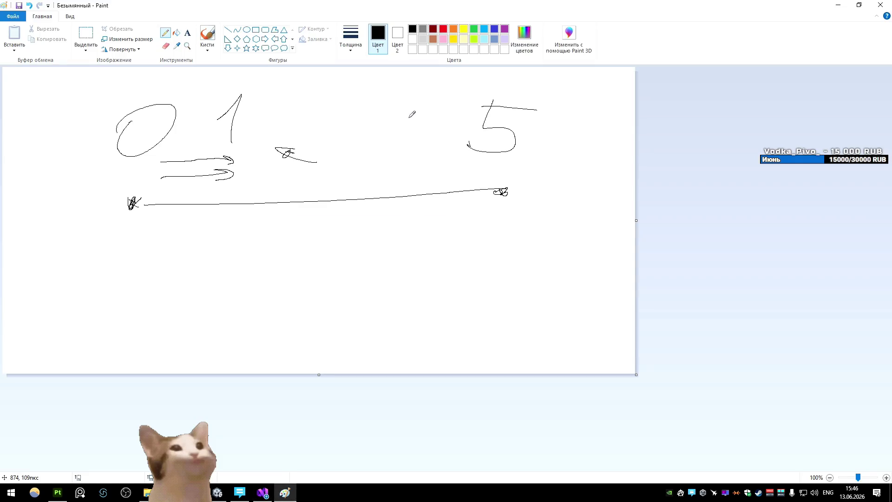
pyautogui.hotkey('alt', 'Tab')
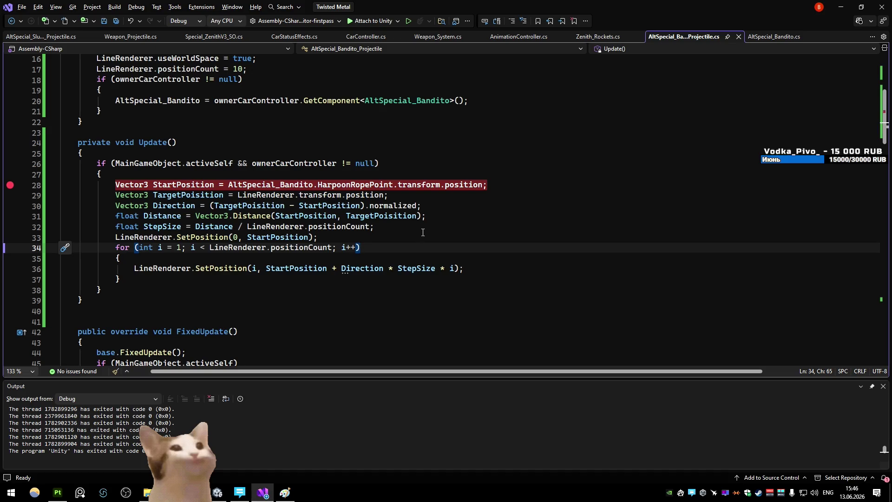
# - Change line 36 to Direction * (StepSize * i), save the script, and minimize Visual Studio
pyautogui.click(395, 268)
pyautogui.write('(')
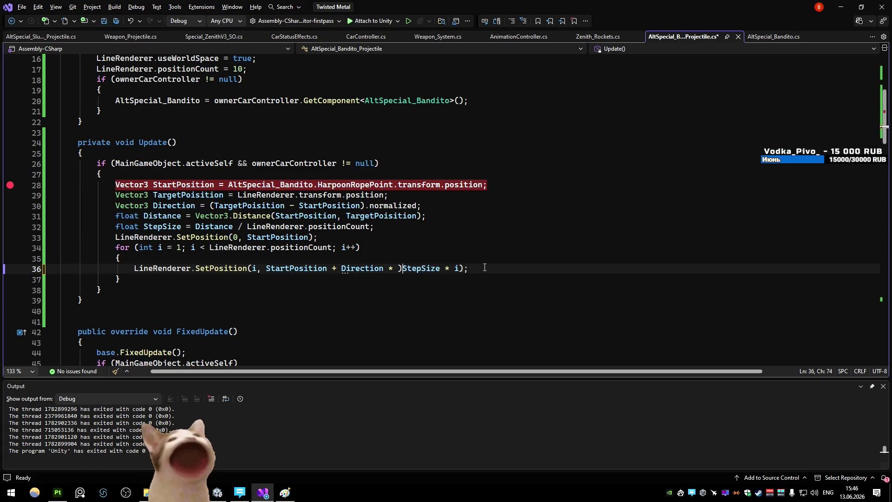
pyautogui.write(')')
pyautogui.press('Up')
pyautogui.press('Up')
pyautogui.hotkey('ctrl', 's')
pyautogui.click(832, 4)
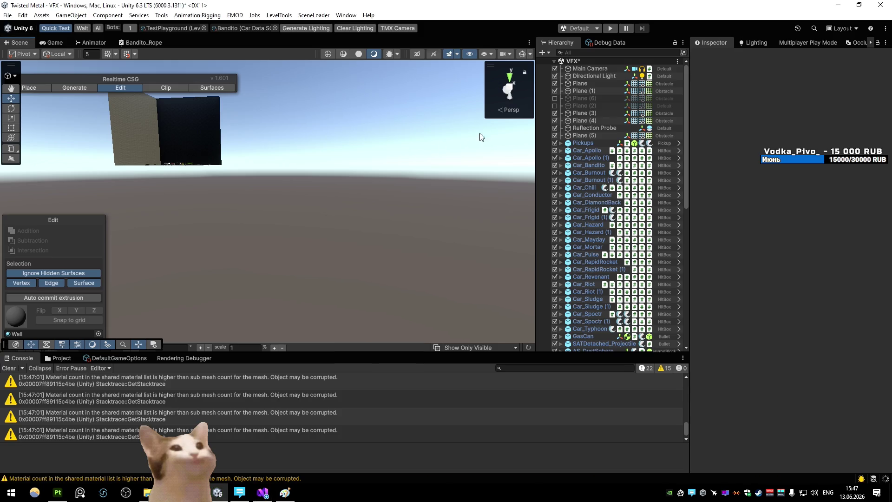
# - Play the TestPlayground level, pause to inspect the rope in Wireframe view, then stop
pyautogui.click(610, 28)
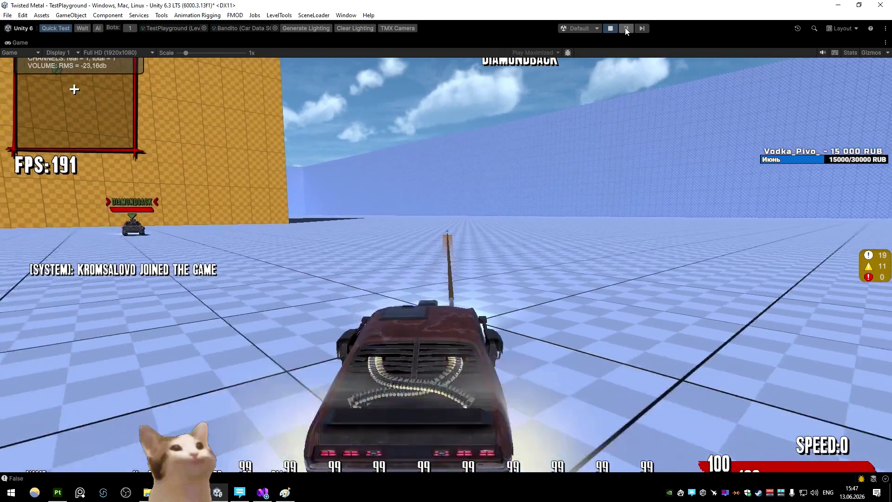
pyautogui.click(626, 28)
pyautogui.click(328, 53)
pyautogui.moveTo(373, 136)
pyautogui.mouseDown()
pyautogui.moveTo(330, 127)
pyautogui.moveTo(353, 90)
pyautogui.moveTo(303, 158)
pyautogui.moveTo(283, 154)
pyautogui.mouseUp()
pyautogui.click(611, 29)
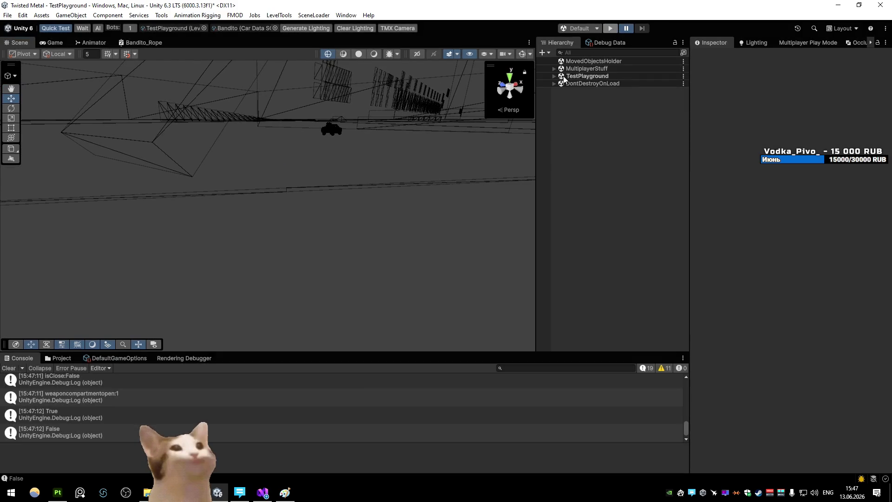
# - Bring up the Bandito_Rope shader graph maximized and pan its nodes to the center
pyautogui.click(146, 42)
pyautogui.hotkey('shift', 'space')
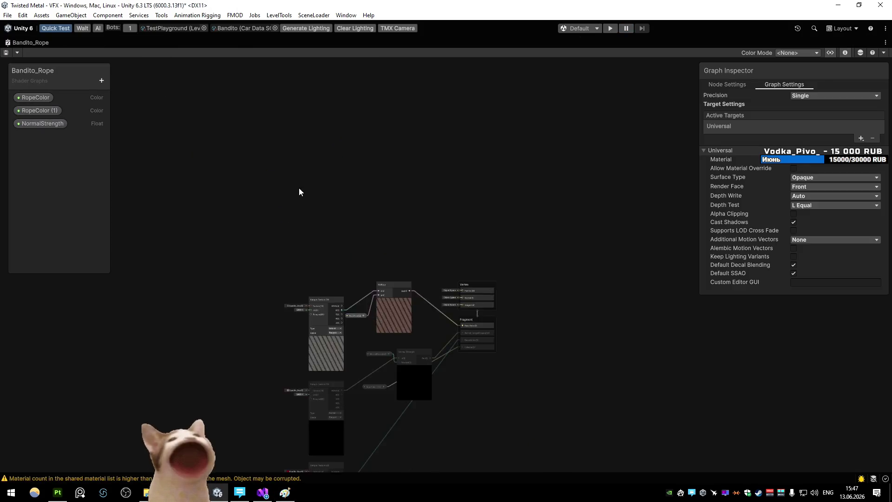
pyautogui.scroll(3, 261, 157)
pyautogui.scroll(-2, 225, 130)
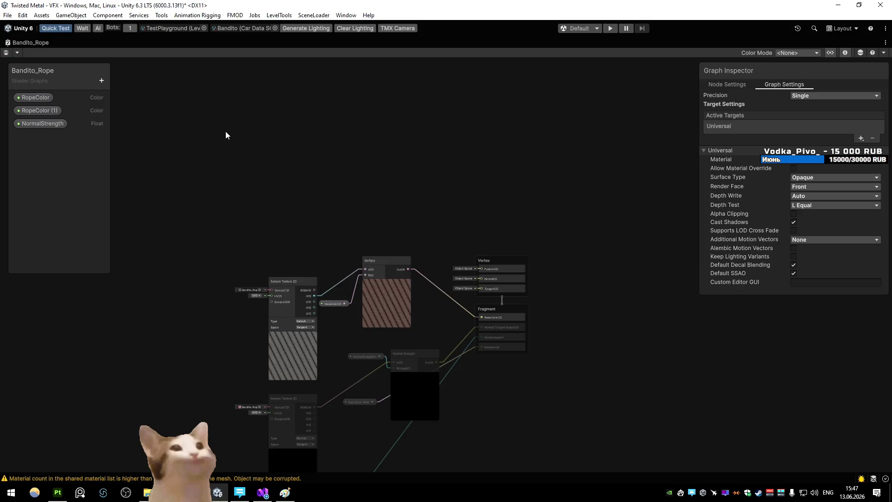
pyautogui.moveTo(226, 135)
pyautogui.mouseDown()
pyautogui.moveTo(269, 180)
pyautogui.moveTo(319, 208)
pyautogui.mouseUp()
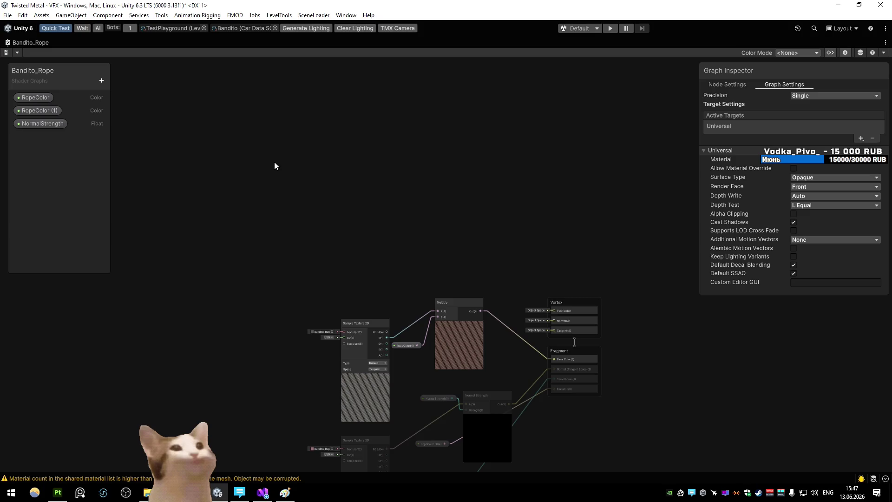
pyautogui.press('space')
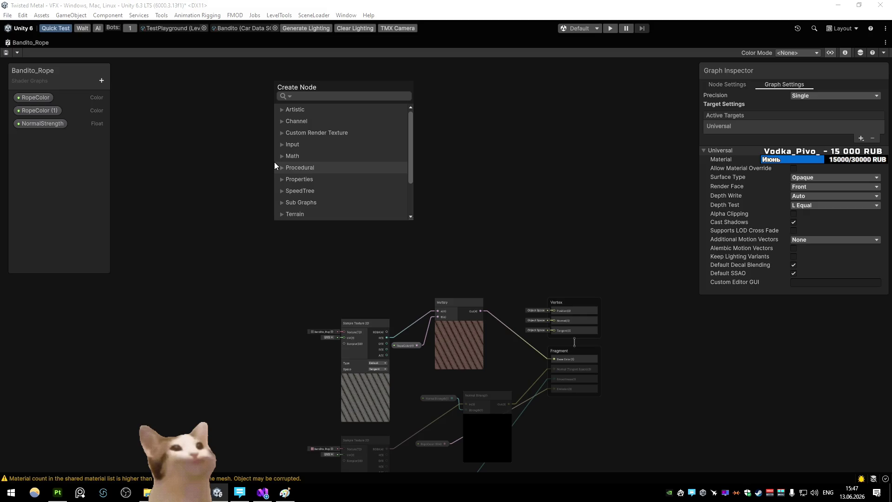
pyautogui.click(205, 145)
pyautogui.click(102, 81)
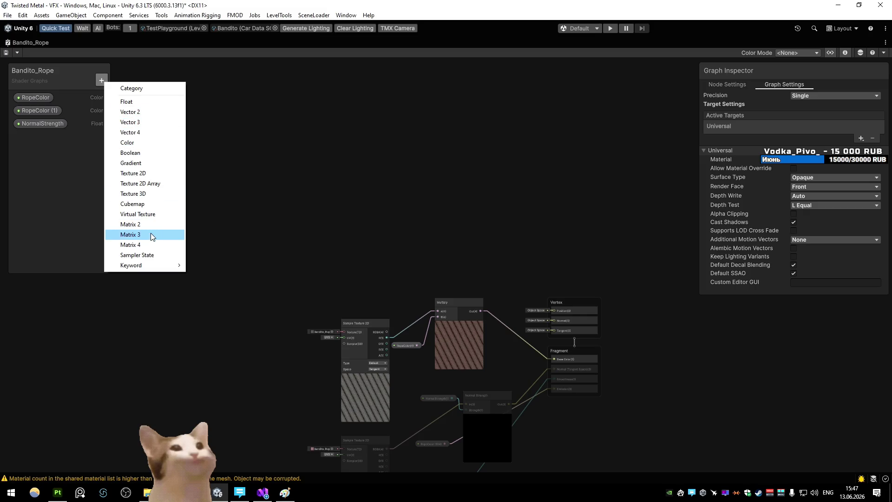
pyautogui.click(227, 176)
# - Add a plain Sample Texture 2D node, then delete it
pyautogui.press('space')
pyautogui.write('sample te')
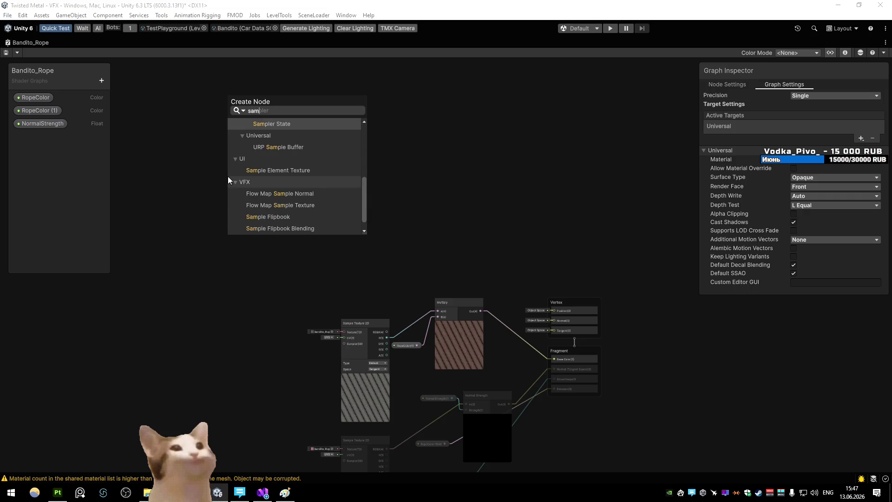
pyautogui.press('Return')
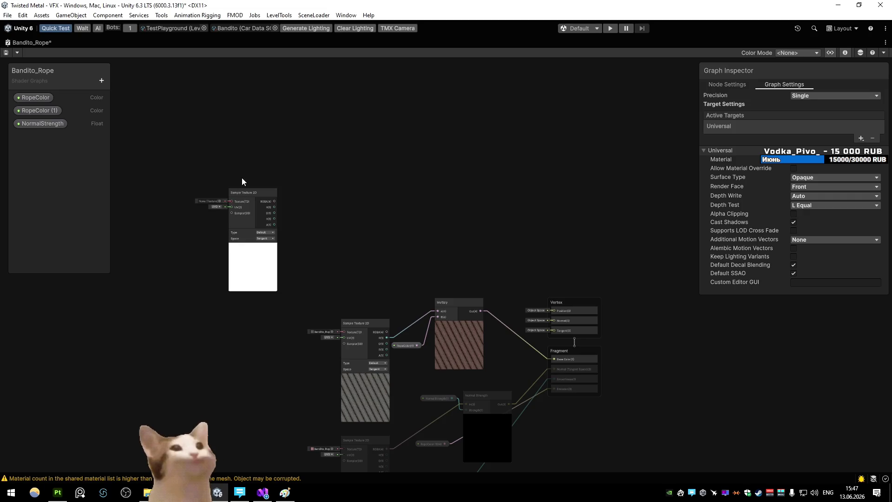
pyautogui.moveTo(259, 202); pyautogui.dragTo(303, 162)
pyautogui.press('Delete')
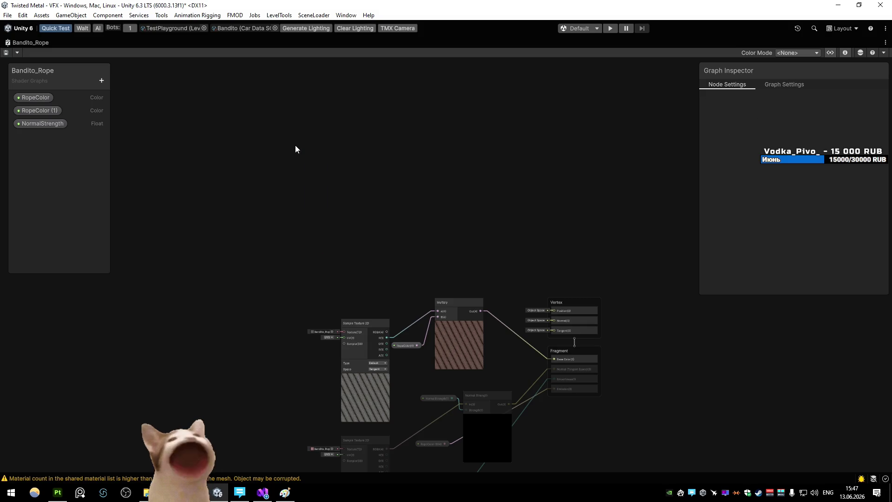
# - Add a Sample Texture 2D LOD node, then select the old rope-texture query in Chrome
pyautogui.press('space')
pyautogui.write('sample tex')
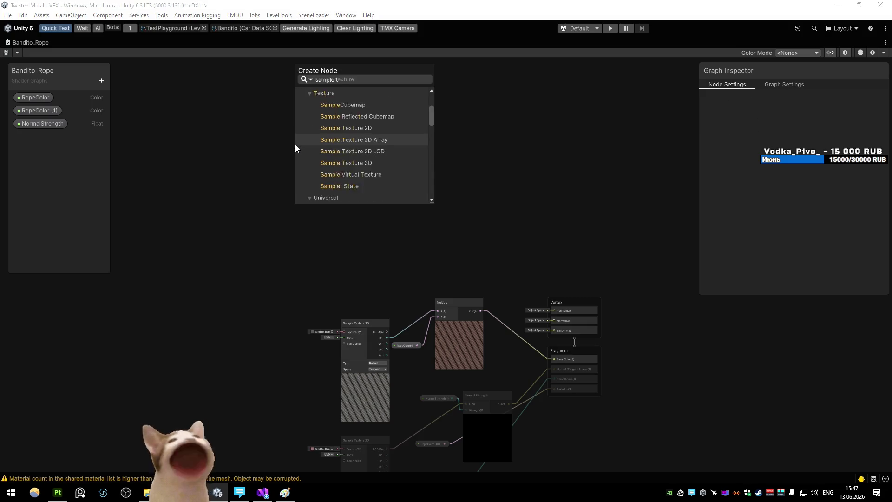
pyautogui.press('Up')
pyautogui.press('Up')
pyautogui.press('Up')
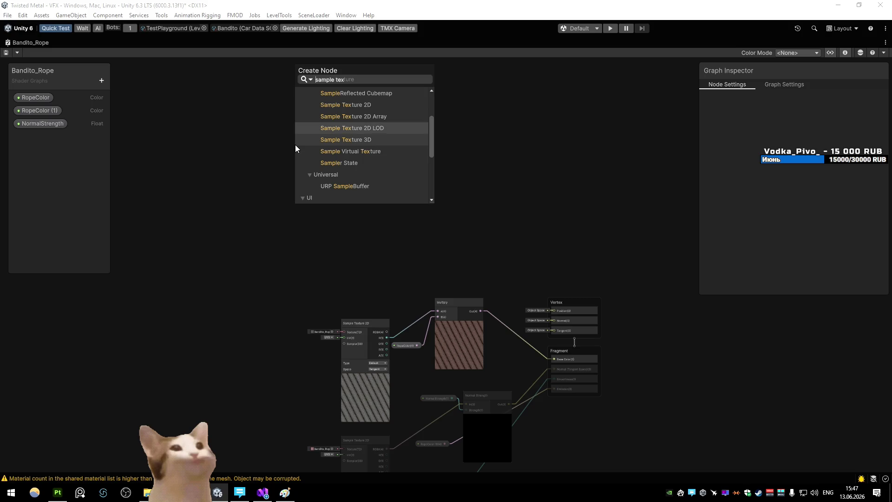
pyautogui.press('Down')
pyautogui.press('Down')
pyautogui.press('Down')
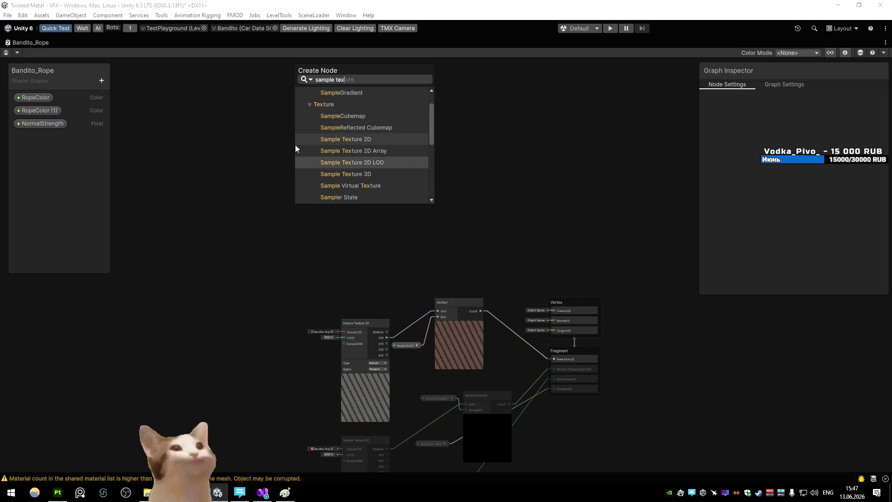
pyautogui.click(363, 166)
pyautogui.moveTo(325, 169); pyautogui.dragTo(333, 149)
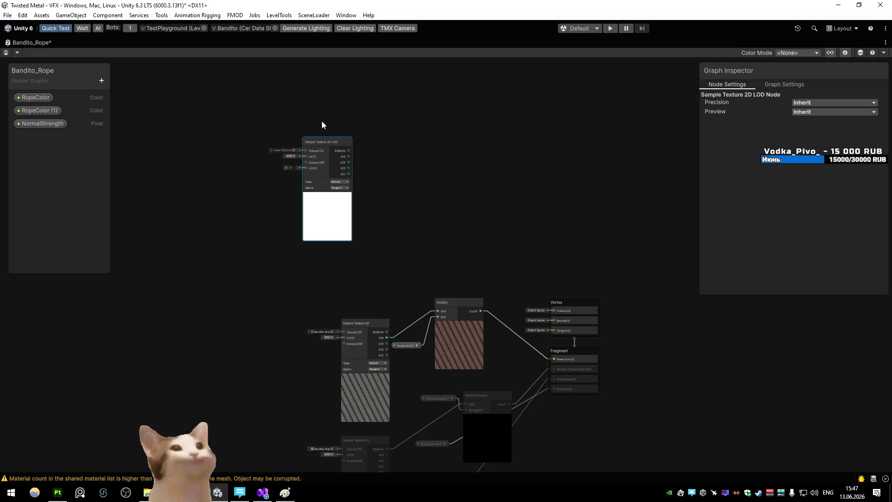
pyautogui.hotkey('alt', 'Tab')
pyautogui.tripleClick(153, 82)
# - Google whether Unity should use Sample Texture 2D LOD in the vertex stage and read the answer
pyautogui.write('untiy shu')
pyautogui.press('BackSpace')
pyautogui.write('ould u use ')
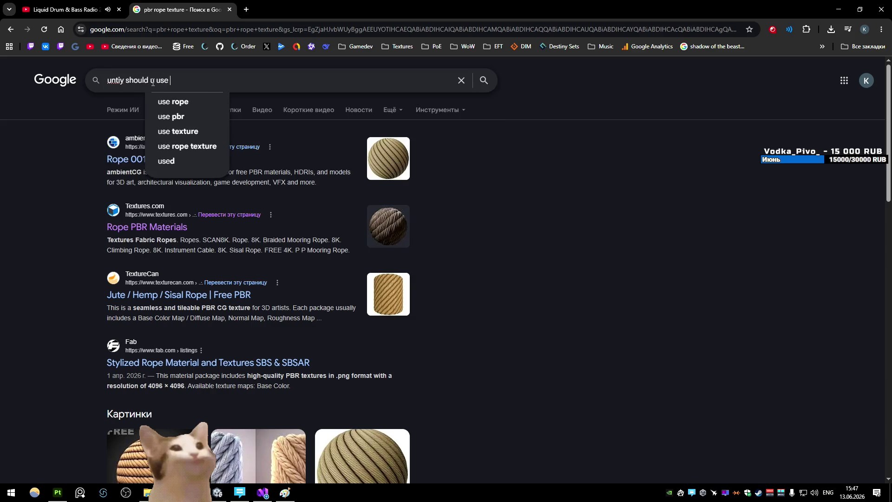
pyautogui.write('sampel texut')
pyautogui.press('BackSpace')
pyautogui.write('ture2')
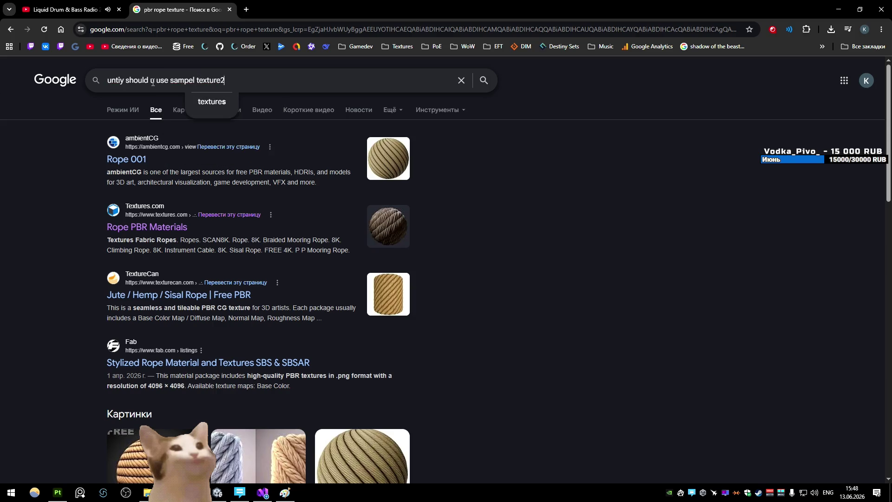
pyautogui.write('d lod in vertex stage')
pyautogui.press('Return')
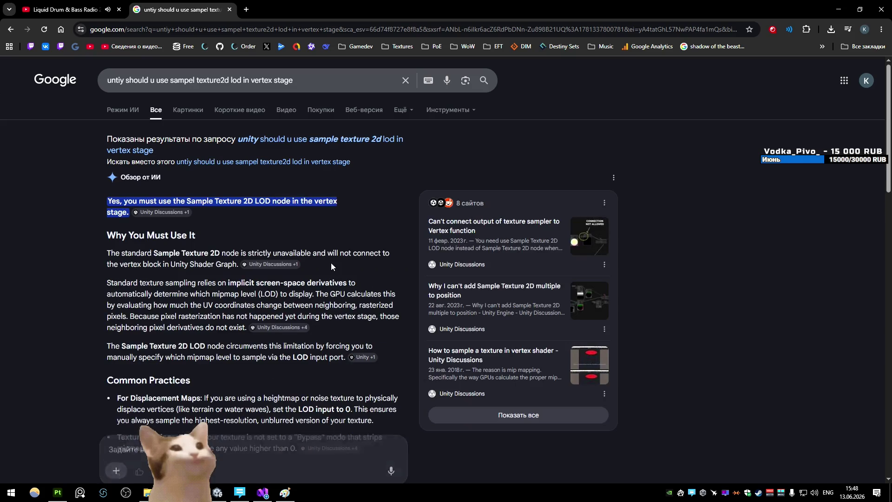
pyautogui.scroll(-1, 61, 190)
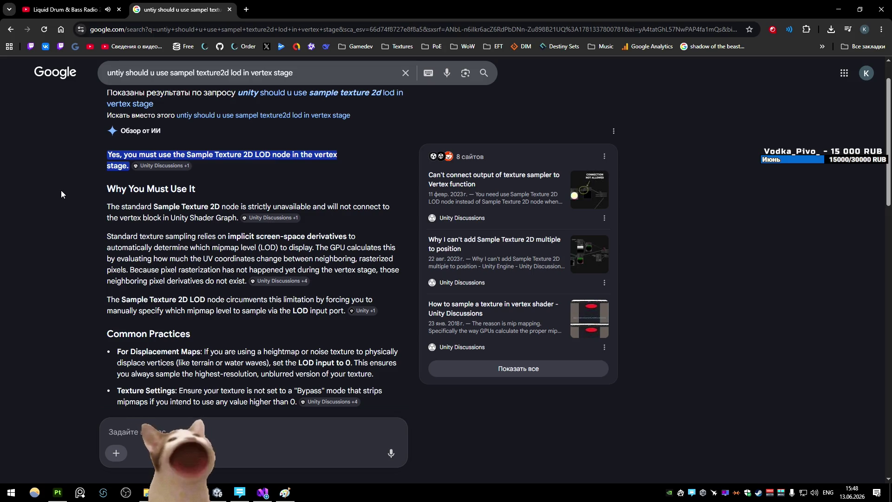
pyautogui.hotkey('alt', 'Tab')
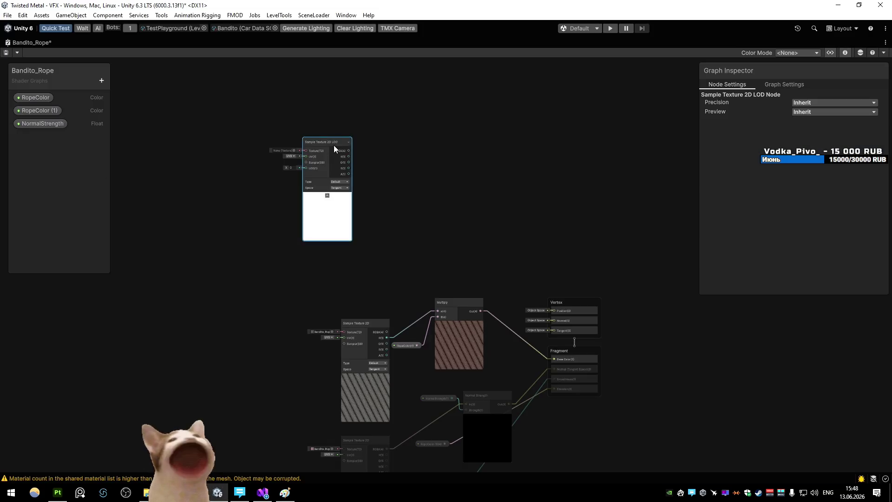
# - Assign the Noise texture to the Sample Texture 2D LOD node
pyautogui.press('space')
pyautogui.write('saml')
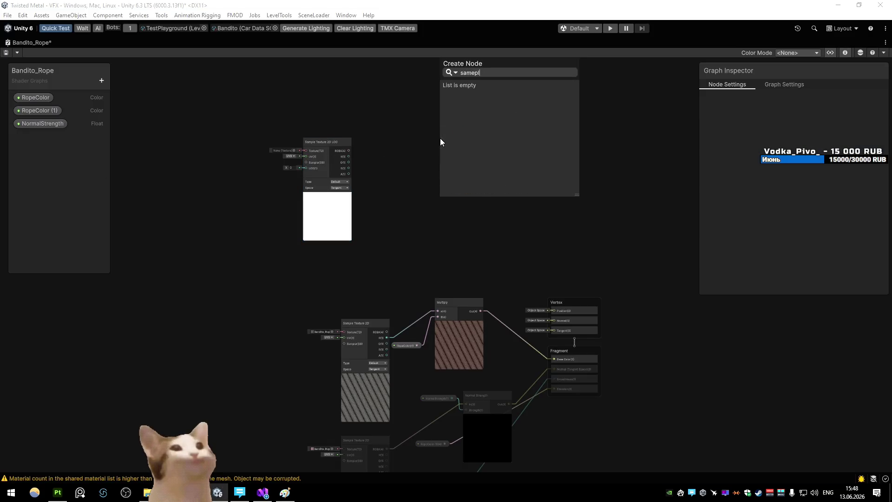
pyautogui.press('BackSpace')
pyautogui.write('ple')
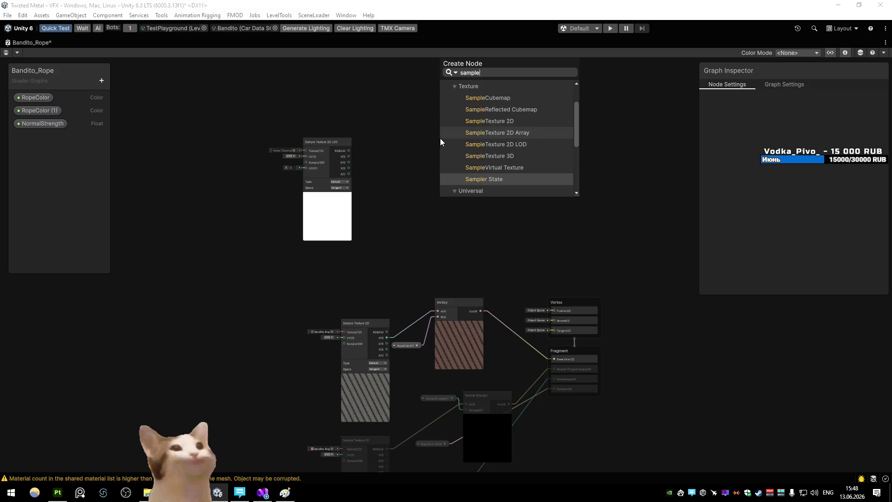
pyautogui.press('BackSpace')
pyautogui.press('BackSpace')
pyautogui.press('BackSpace')
pyautogui.press('Escape')
pyautogui.press('a')
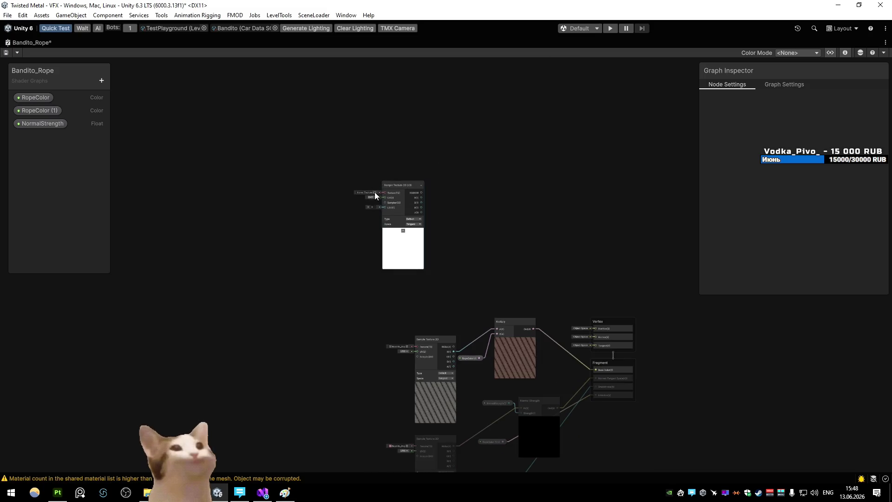
pyautogui.click(375, 192)
pyautogui.write('nois')
pyautogui.press('Down')
pyautogui.press('Down')
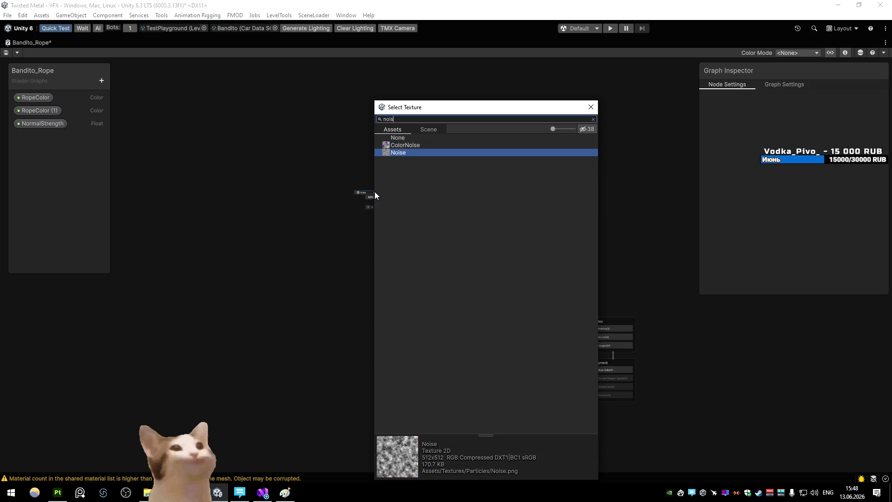
pyautogui.press('Return')
# - Add a Tiling And Offset node and feed its output into the noise texture's UV
pyautogui.scroll(6, 375, 192)
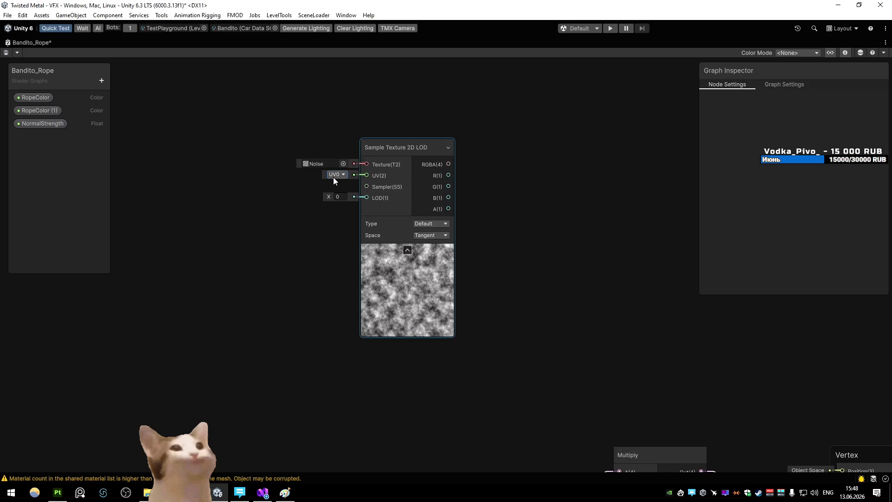
pyautogui.scroll(-3, 297, 180)
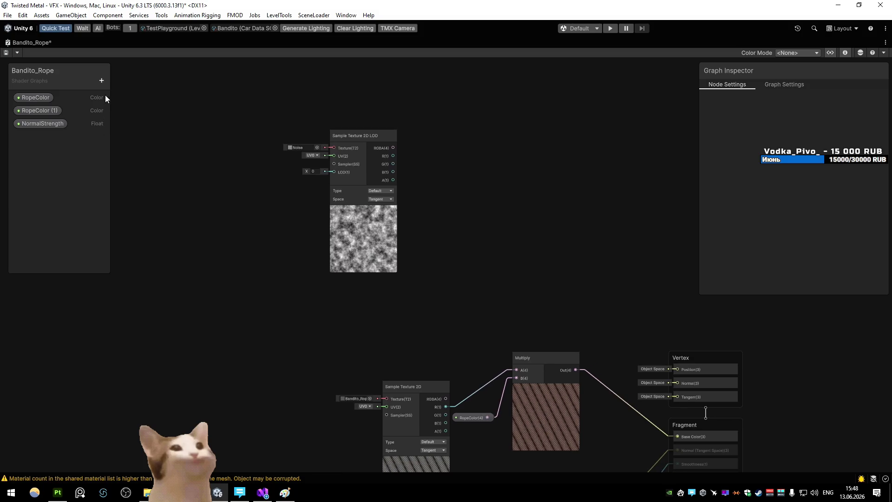
pyautogui.click(102, 80)
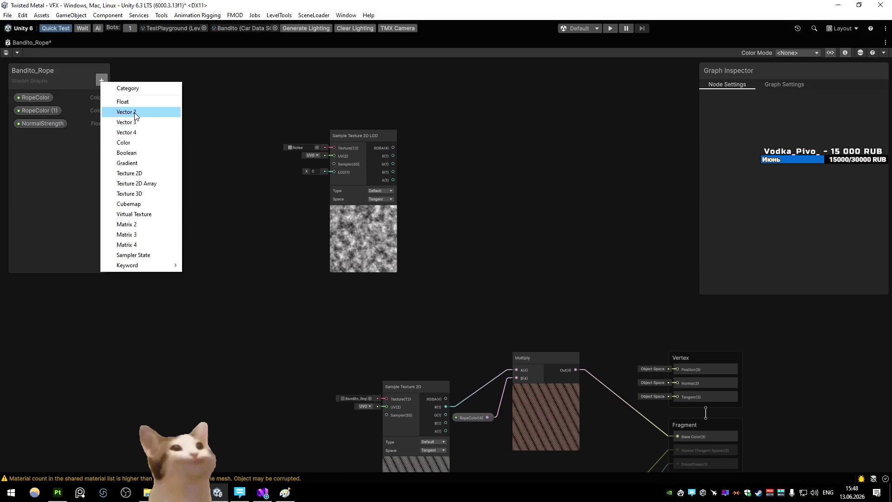
pyautogui.press('Escape')
pyautogui.press('space')
pyautogui.write('tiling')
pyautogui.press('Return')
pyautogui.moveTo(296, 219); pyautogui.dragTo(283, 189)
pyautogui.moveTo(323, 206); pyautogui.dragTo(329, 207)
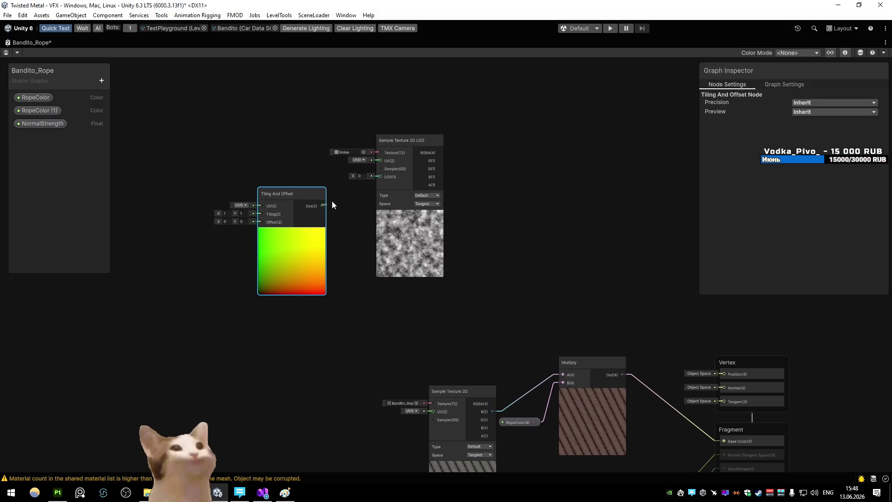
pyautogui.moveTo(376, 164); pyautogui.dragTo(380, 160)
pyautogui.click(268, 168)
# - Create a Float property named NoiseTiling and connect it to the Tiling input
pyautogui.click(100, 83)
pyautogui.click(127, 102)
pyautogui.write('NoiseTill')
pyautogui.write('ng')
pyautogui.press('Return')
pyautogui.moveTo(36, 137)
pyautogui.mouseDown()
pyautogui.moveTo(133, 133)
pyautogui.moveTo(190, 183)
pyautogui.mouseUp()
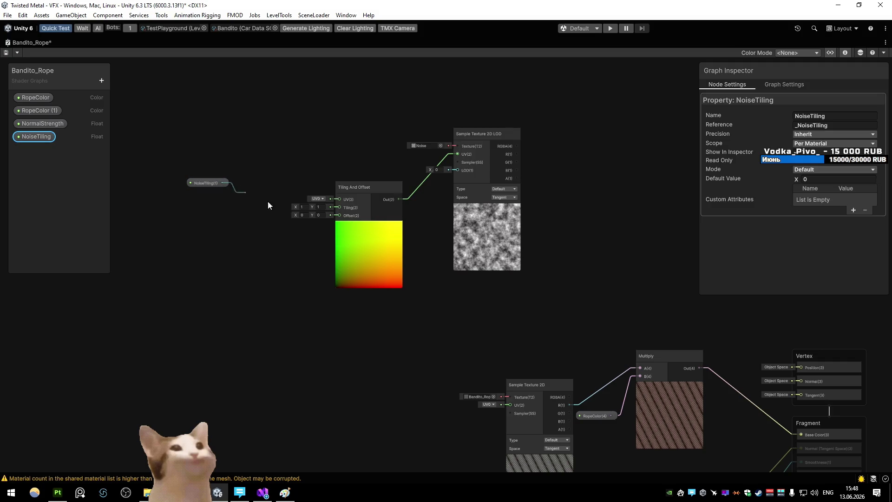
pyautogui.moveTo(332, 210); pyautogui.dragTo(338, 208)
pyautogui.moveTo(214, 180); pyautogui.dragTo(232, 230)
pyautogui.click(211, 150)
# - Add a Position node, left in World space, beside the tiling nodes
pyautogui.press('space')
pyautogui.write('po')
pyautogui.press('BackSpace')
pyautogui.press('BackSpace')
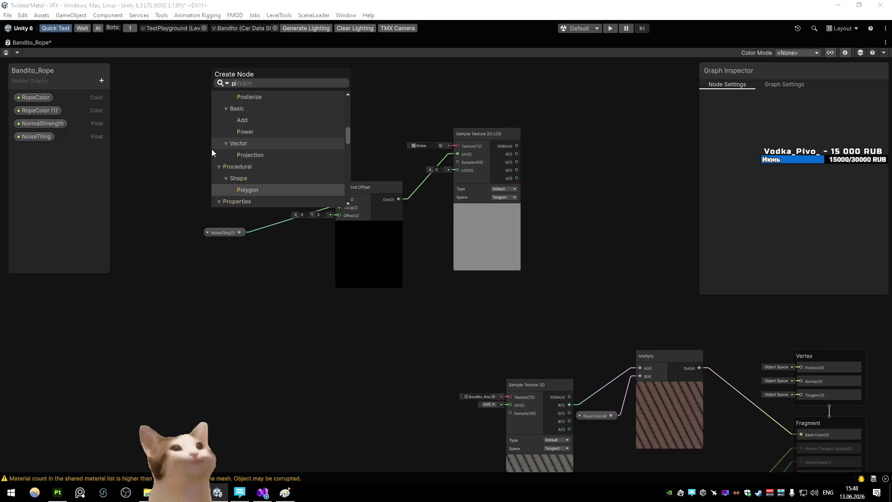
pyautogui.write('po')
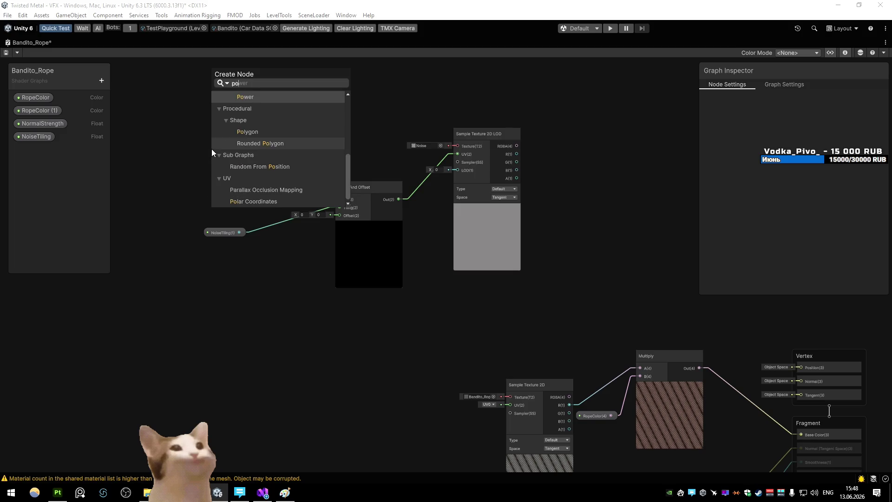
pyautogui.write('s')
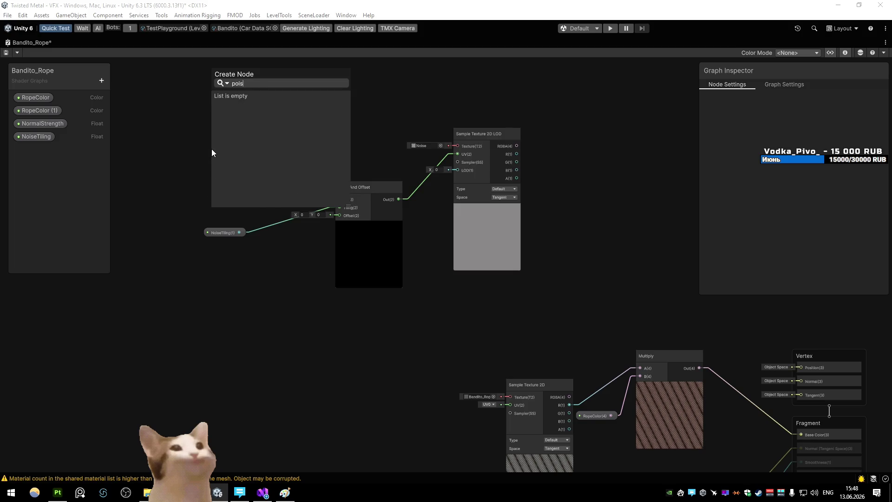
pyautogui.press('Return')
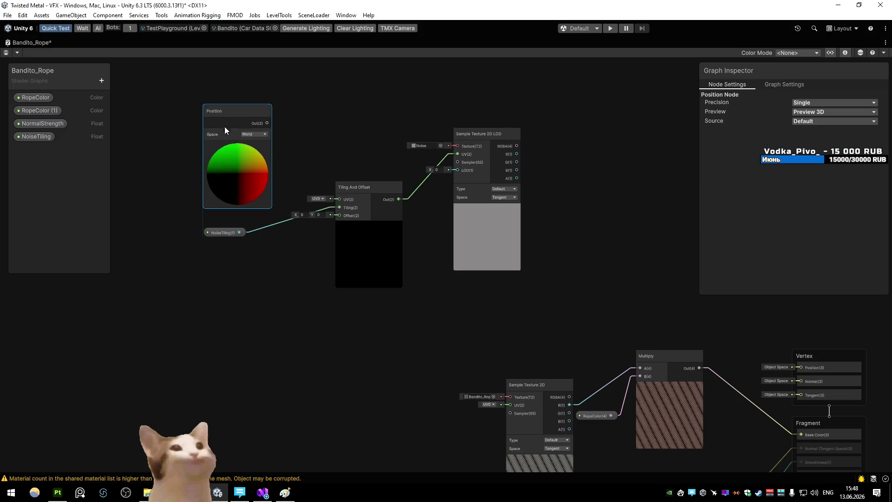
pyautogui.moveTo(269, 122); pyautogui.dragTo(329, 202)
pyautogui.moveTo(235, 118); pyautogui.dragTo(211, 109)
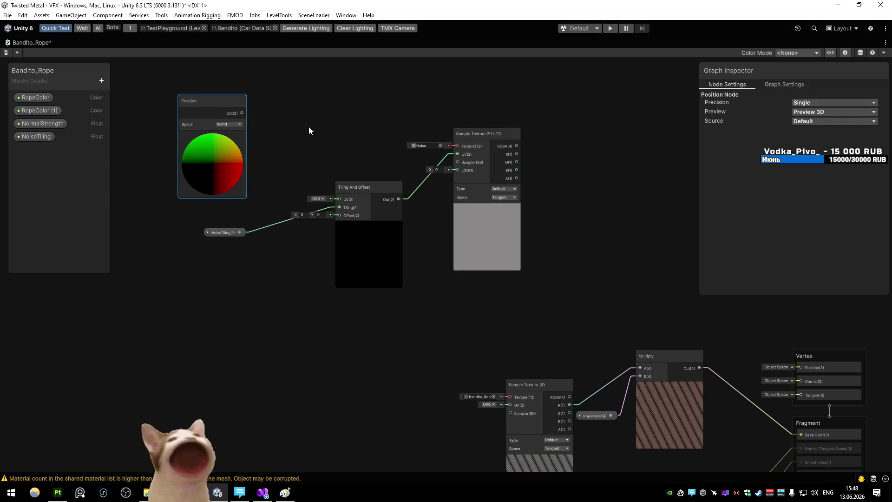
pyautogui.moveTo(216, 101); pyautogui.dragTo(180, 106)
pyautogui.click(194, 128)
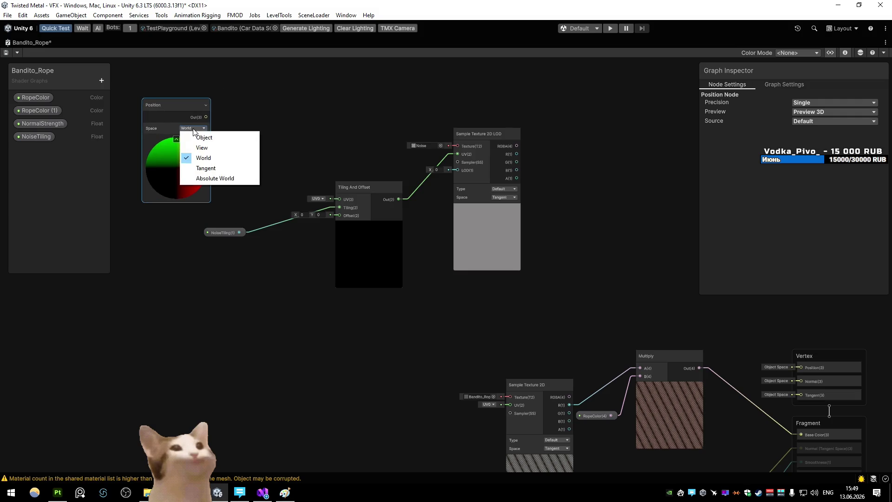
pyautogui.click(193, 128)
pyautogui.click(194, 129)
pyautogui.click(236, 114)
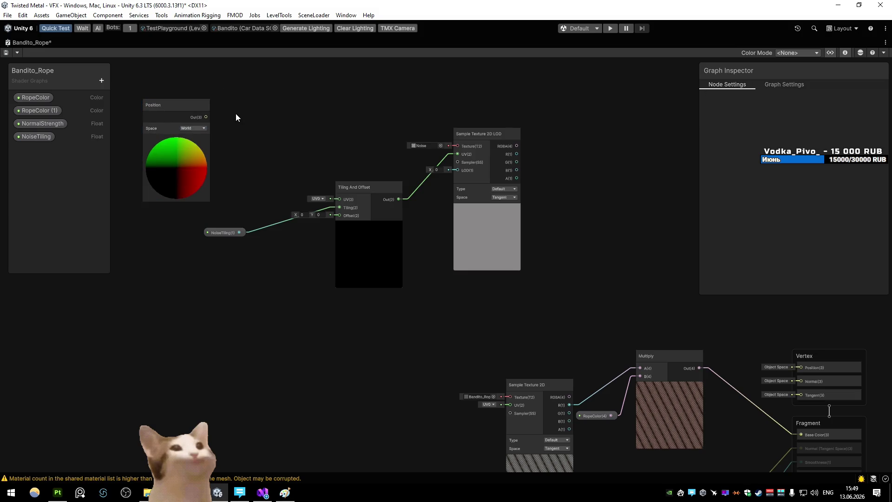
# - Branch a Swizzle node with mask xy off Position into the Tiling And Offset UV
pyautogui.moveTo(206, 118); pyautogui.dragTo(258, 114)
pyautogui.write('swi')
pyautogui.press('Return')
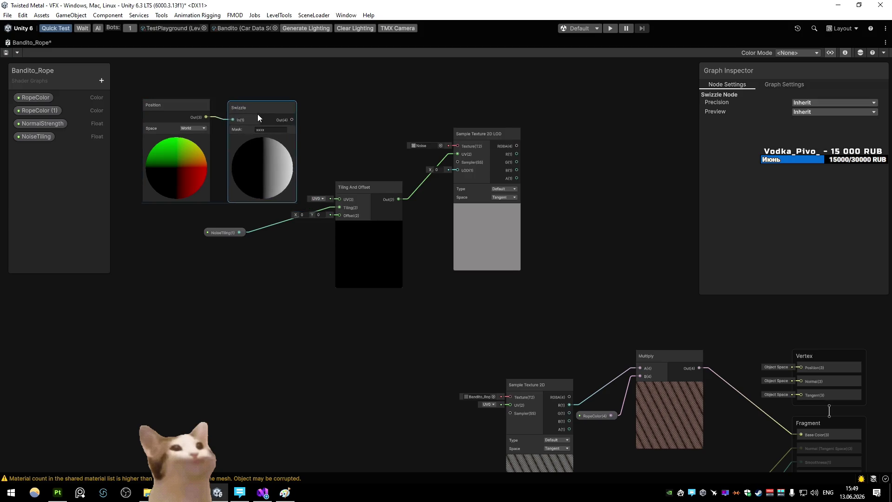
pyautogui.doubleClick(261, 129)
pyautogui.write('xz')
pyautogui.click(341, 135)
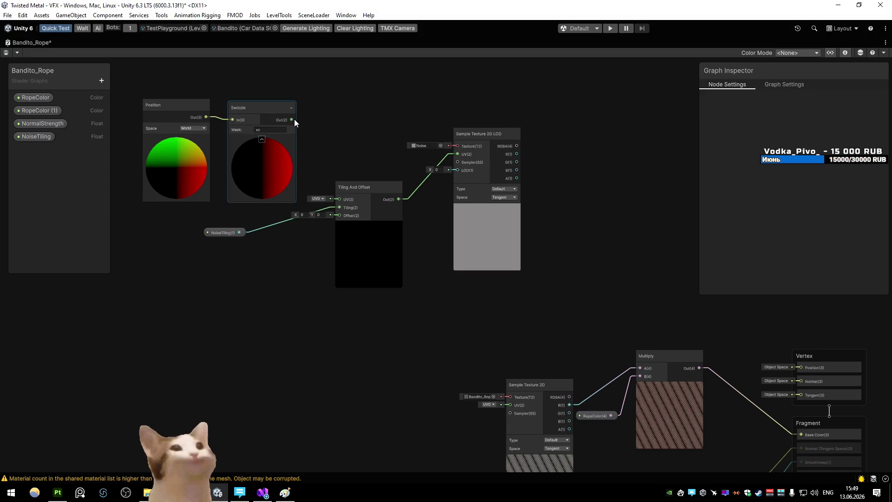
pyautogui.hotkey('ctrl', 'z')
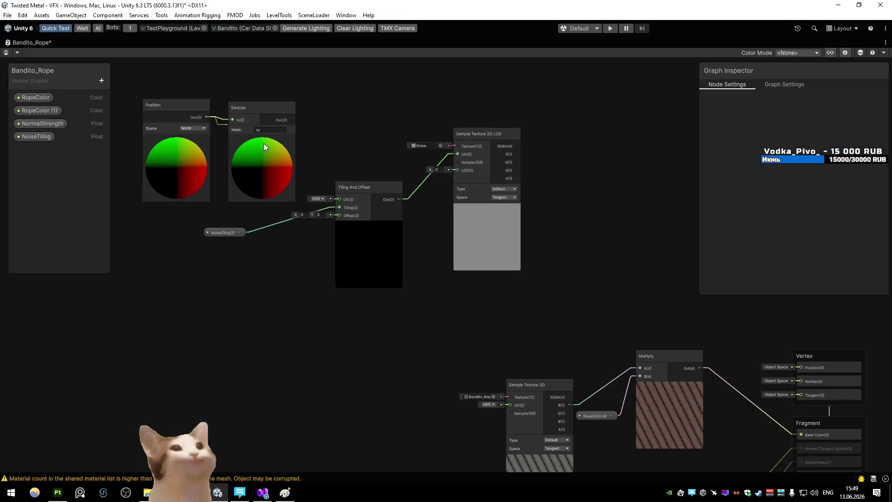
pyautogui.moveTo(292, 119); pyautogui.dragTo(350, 199)
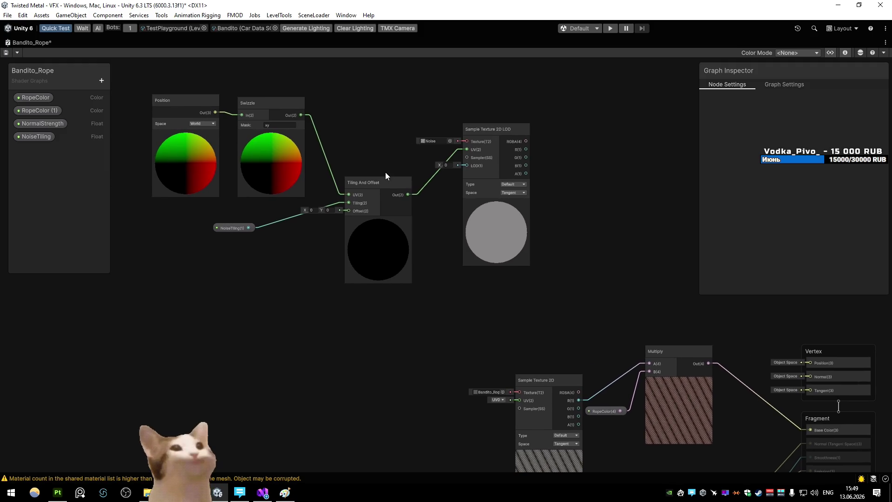
# - Delete the Position and Swizzle nodes so Tiling And Offset uses UV0 again
pyautogui.moveTo(384, 172); pyautogui.dragTo(301, 185)
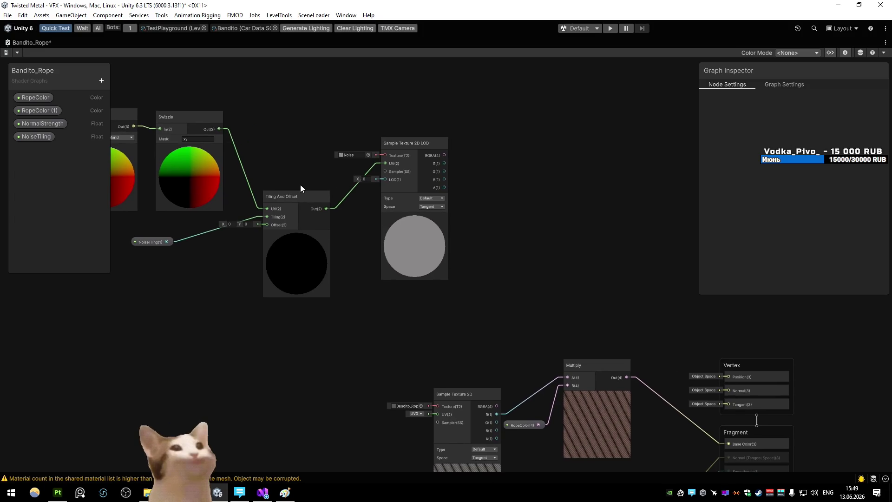
pyautogui.moveTo(253, 187)
pyautogui.mouseDown()
pyautogui.moveTo(368, 216)
pyautogui.moveTo(237, 181)
pyautogui.mouseUp()
pyautogui.click(369, 217)
pyautogui.press('Delete')
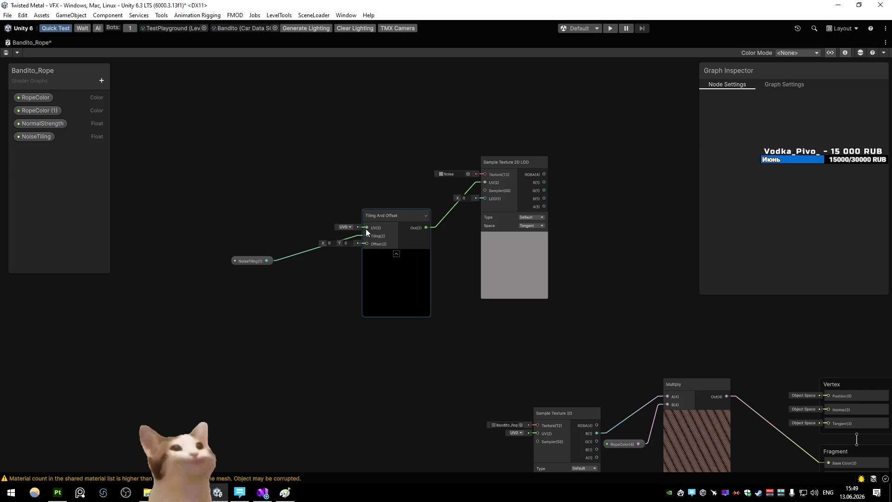
pyautogui.moveTo(365, 227)
pyautogui.mouseDown()
pyautogui.moveTo(272, 204)
pyautogui.moveTo(407, 268)
pyautogui.moveTo(372, 264)
pyautogui.moveTo(403, 261)
pyautogui.mouseUp()
pyautogui.click(447, 254)
# - Set the NoiseTiling property's default value to 2
pyautogui.moveTo(273, 247); pyautogui.dragTo(310, 248)
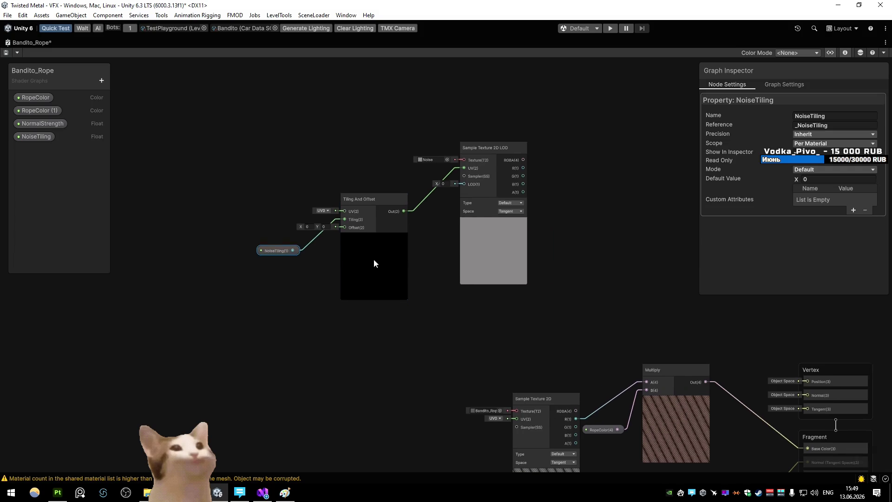
pyautogui.click(36, 137)
pyautogui.click(813, 179)
pyautogui.write('2')
pyautogui.press('Return')
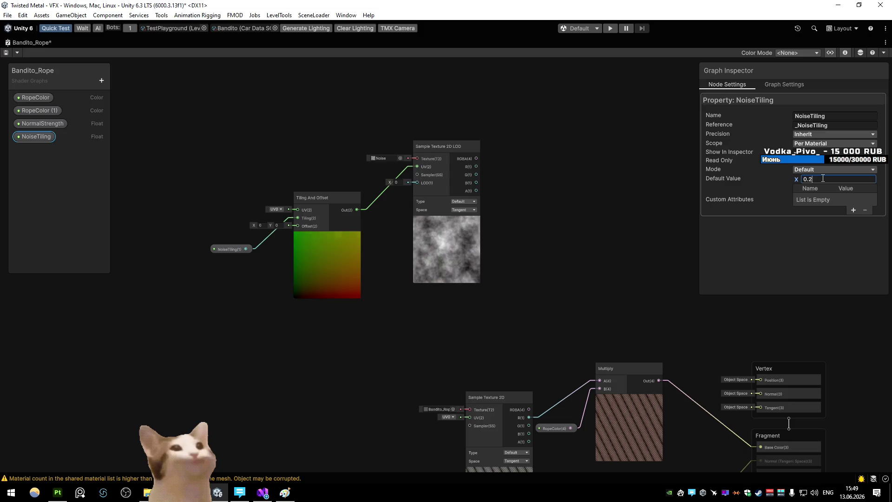
pyautogui.click(411, 230)
# - Add a Position node and arrange it above the Sample Texture 2D LOD node
pyautogui.moveTo(410, 229)
pyautogui.mouseDown()
pyautogui.moveTo(340, 244)
pyautogui.moveTo(303, 202)
pyautogui.moveTo(258, 219)
pyautogui.moveTo(353, 210)
pyautogui.mouseUp()
pyautogui.press('space')
pyautogui.write('poi')
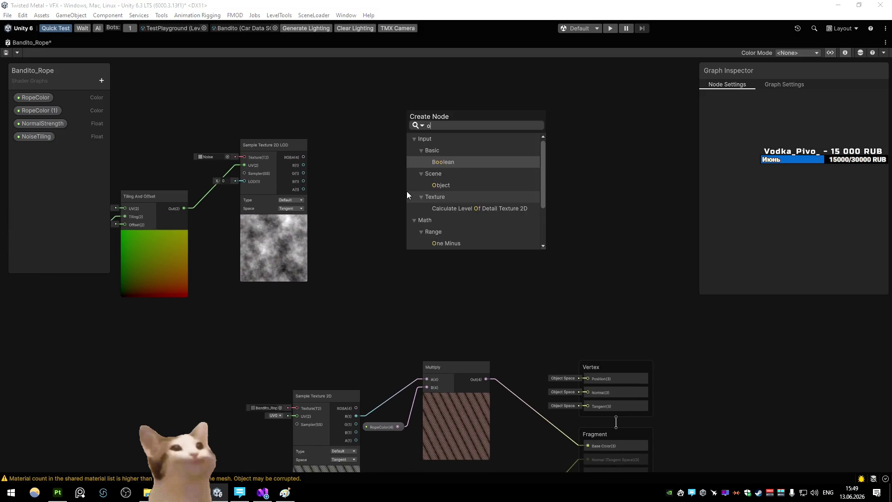
pyautogui.press('BackSpace')
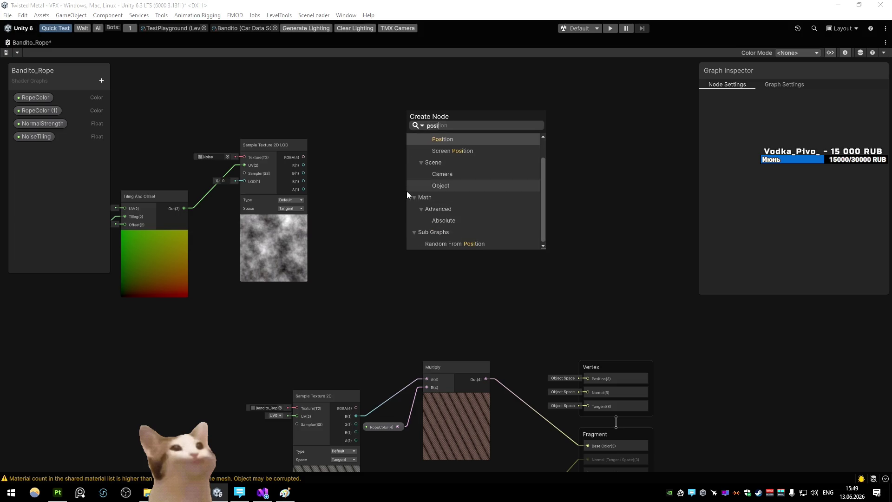
pyautogui.press('Return')
pyautogui.moveTo(425, 213)
pyautogui.mouseDown()
pyautogui.moveTo(374, 100)
pyautogui.moveTo(359, 140)
pyautogui.mouseUp()
pyautogui.moveTo(348, 197); pyautogui.dragTo(348, 173)
pyautogui.moveTo(279, 199); pyautogui.dragTo(278, 217)
pyautogui.moveTo(348, 239); pyautogui.dragTo(313, 215)
pyautogui.click(304, 153)
pyautogui.moveTo(304, 157); pyautogui.dragTo(295, 161)
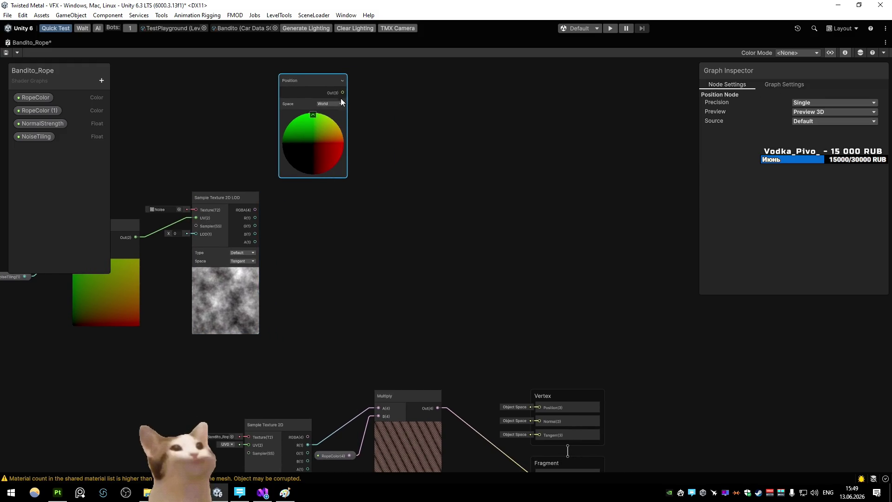
# - Add Position to the noise R value and drive Vertex Position with the result
pyautogui.moveTo(343, 93); pyautogui.dragTo(422, 162)
pyautogui.click(453, 261)
pyautogui.click(284, 226)
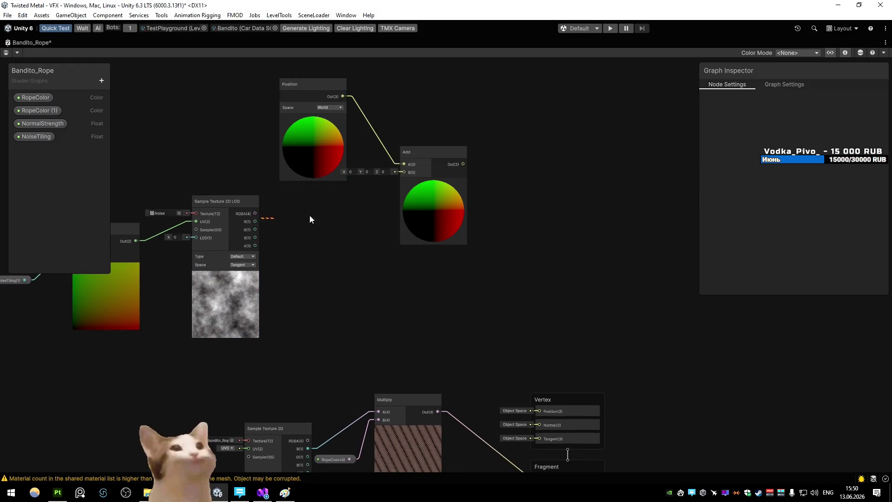
pyautogui.moveTo(293, 215); pyautogui.dragTo(403, 172)
pyautogui.moveTo(529, 377); pyautogui.dragTo(539, 410)
# - Multiply noise R by a new Float property NoisePower and feed it into Add B
pyautogui.moveTo(255, 221); pyautogui.dragTo(329, 231)
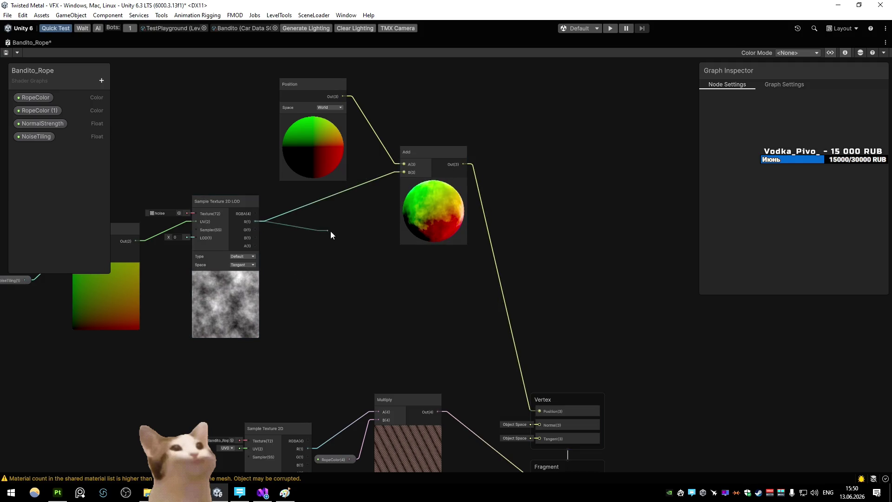
pyautogui.click(391, 317)
pyautogui.click(102, 81)
pyautogui.click(124, 98)
pyautogui.write('NoisePower')
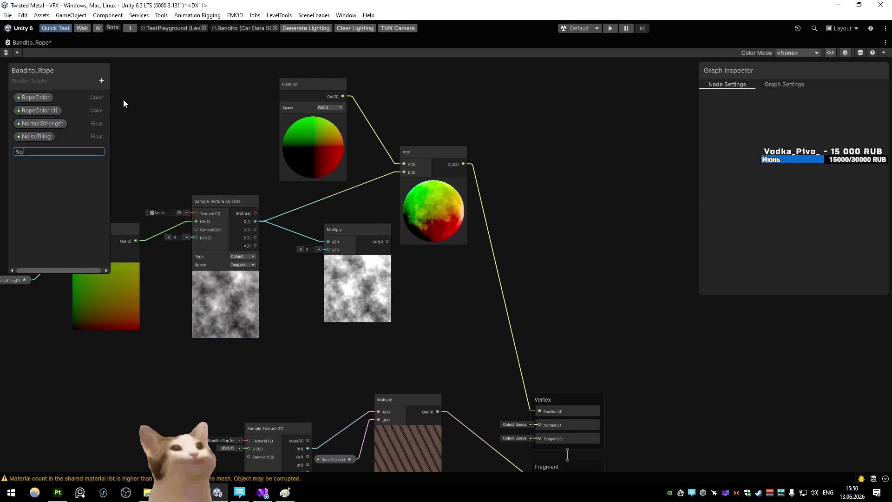
pyautogui.press('Return')
pyautogui.moveTo(38, 149)
pyautogui.mouseDown()
pyautogui.moveTo(285, 277)
pyautogui.moveTo(329, 250)
pyautogui.mouseUp()
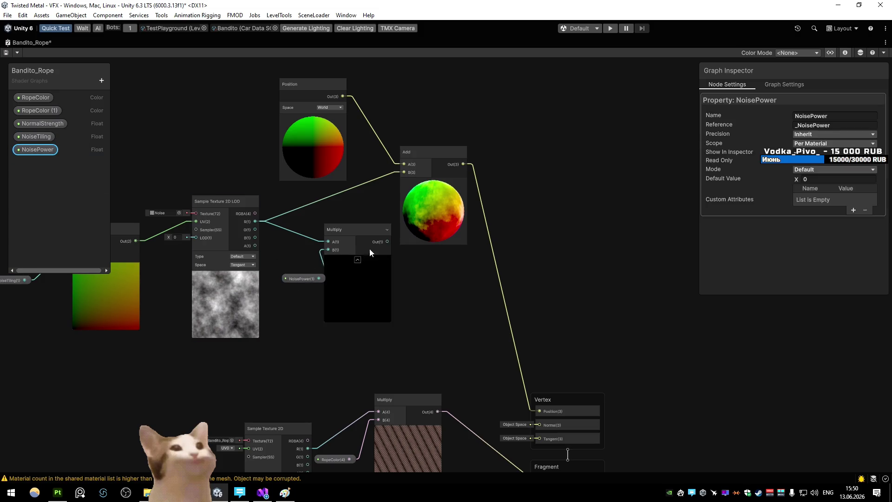
pyautogui.click(405, 191)
pyautogui.moveTo(387, 241)
pyautogui.mouseDown()
pyautogui.moveTo(396, 174)
pyautogui.moveTo(404, 172)
pyautogui.mouseUp()
pyautogui.moveTo(309, 278); pyautogui.dragTo(295, 267)
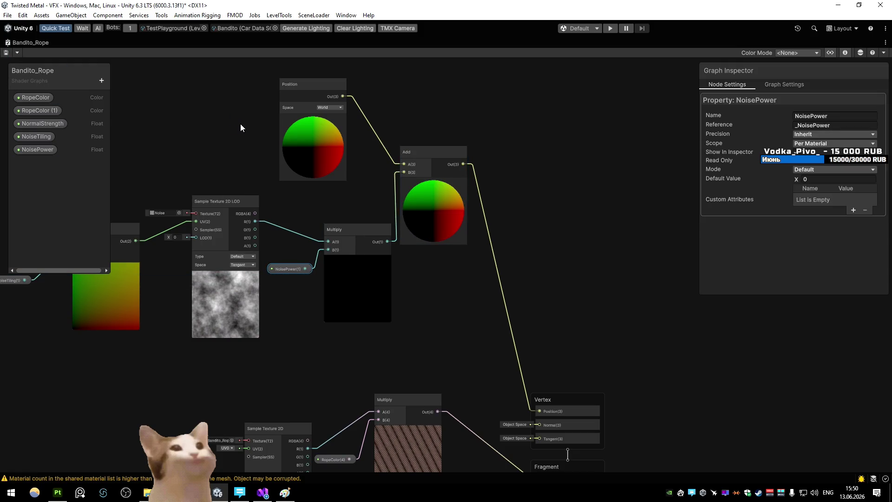
pyautogui.hotkey('shift', 'space')
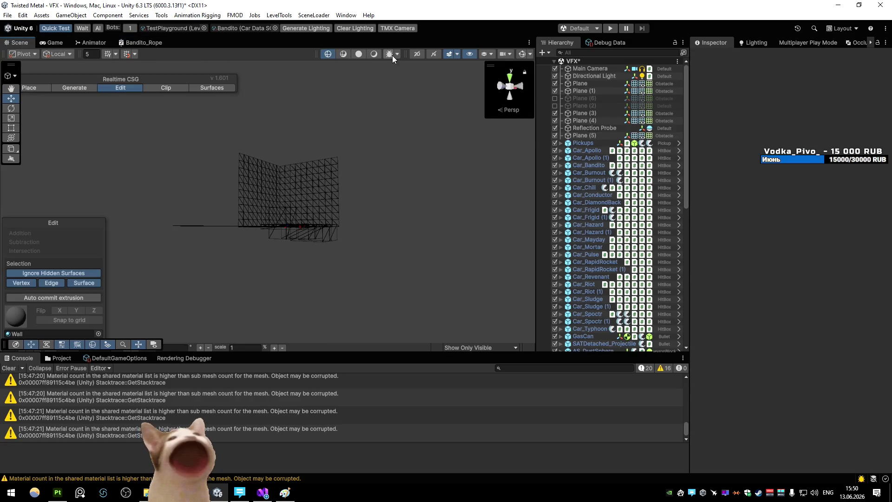
# - Open the AS_Bandito prefab in Prefab Mode and activate its MainObject
pyautogui.click(374, 54)
pyautogui.scroll(6, 373, 140)
pyautogui.moveTo(384, 166)
pyautogui.mouseDown()
pyautogui.moveTo(384, 190)
pyautogui.moveTo(364, 221)
pyautogui.moveTo(546, 223)
pyautogui.moveTo(344, 209)
pyautogui.mouseUp()
pyautogui.scroll(-10, 609, 308)
pyautogui.click(599, 333)
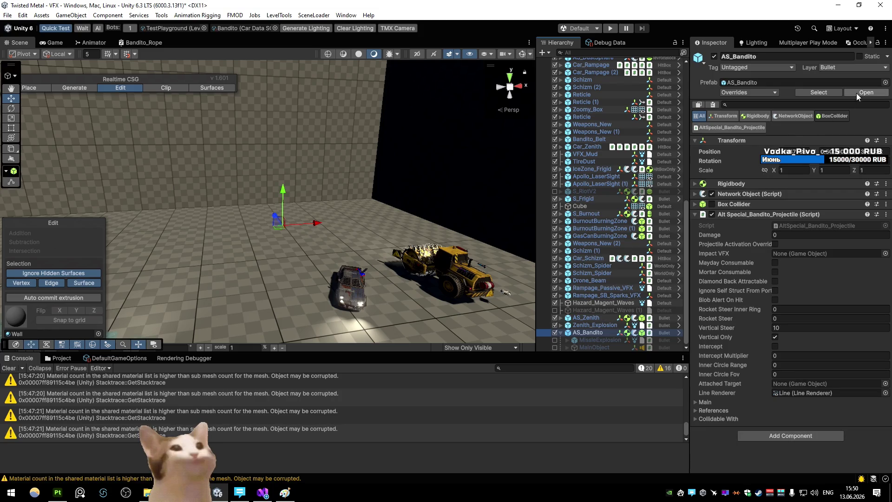
pyautogui.click(855, 93)
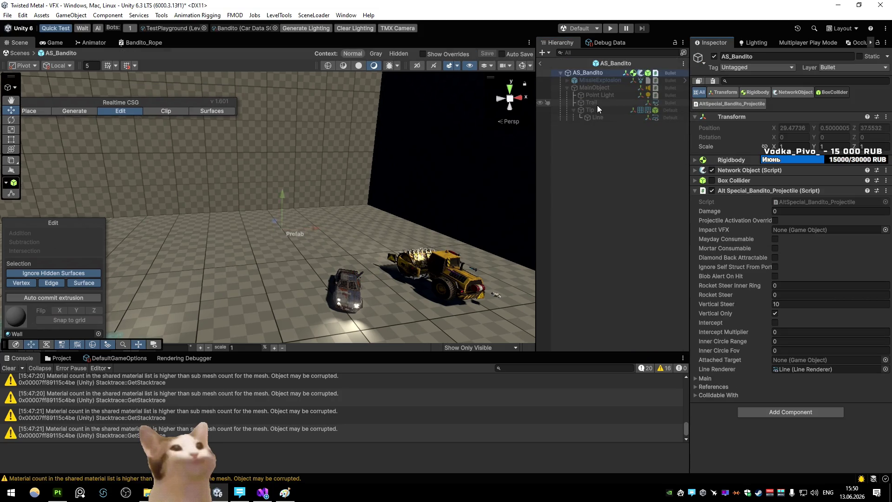
pyautogui.click(595, 87)
pyautogui.click(715, 56)
# - Select the Line object and set the Bandito_Rope material's NoisePower to 2
pyautogui.moveTo(438, 178)
pyautogui.mouseDown()
pyautogui.moveTo(322, 197)
pyautogui.moveTo(179, 166)
pyautogui.moveTo(199, 180)
pyautogui.mouseUp()
pyautogui.scroll(-5, 739, 264)
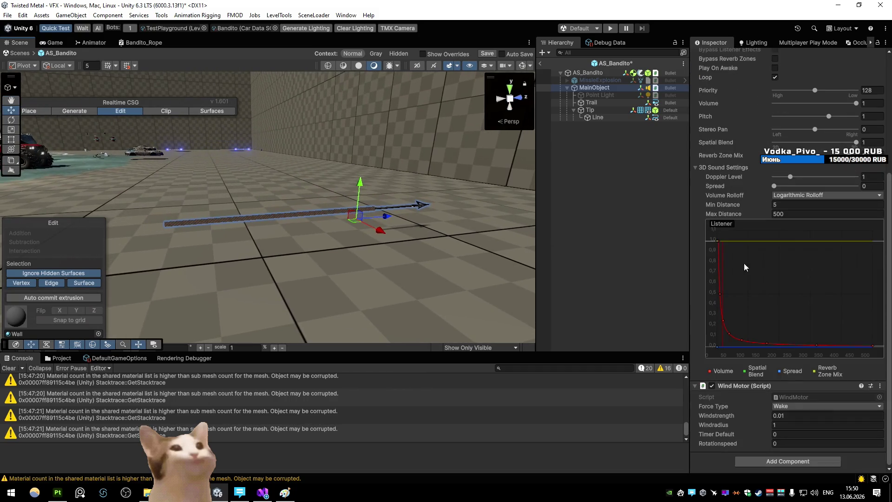
pyautogui.scroll(4, 738, 266)
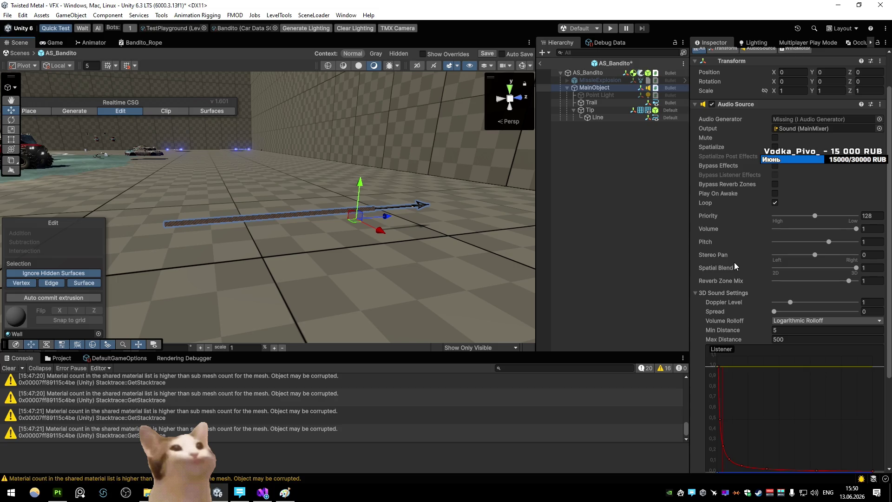
pyautogui.click(598, 117)
pyautogui.scroll(-5, 810, 250)
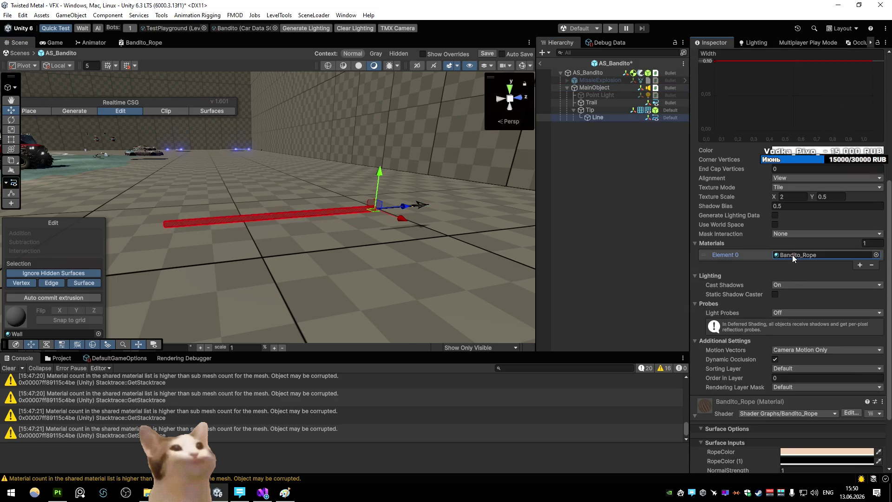
pyautogui.doubleClick(818, 254)
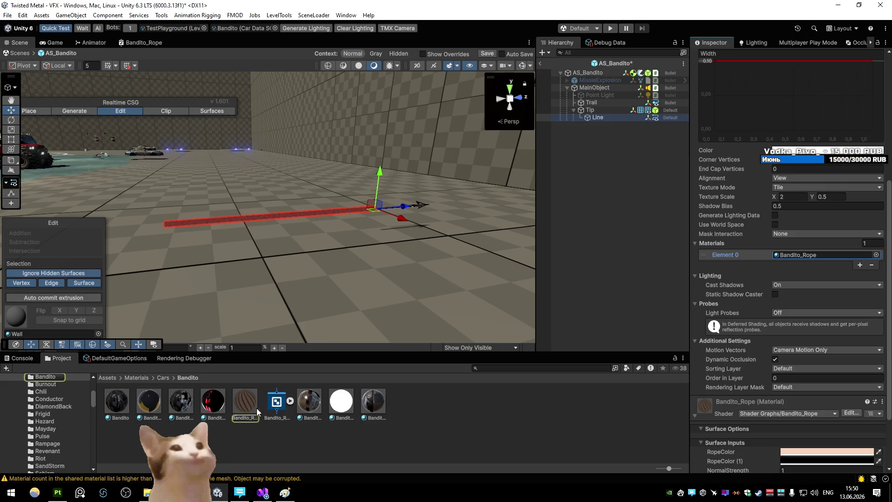
pyautogui.moveTo(723, 141); pyautogui.dragTo(740, 144)
pyautogui.write('2')
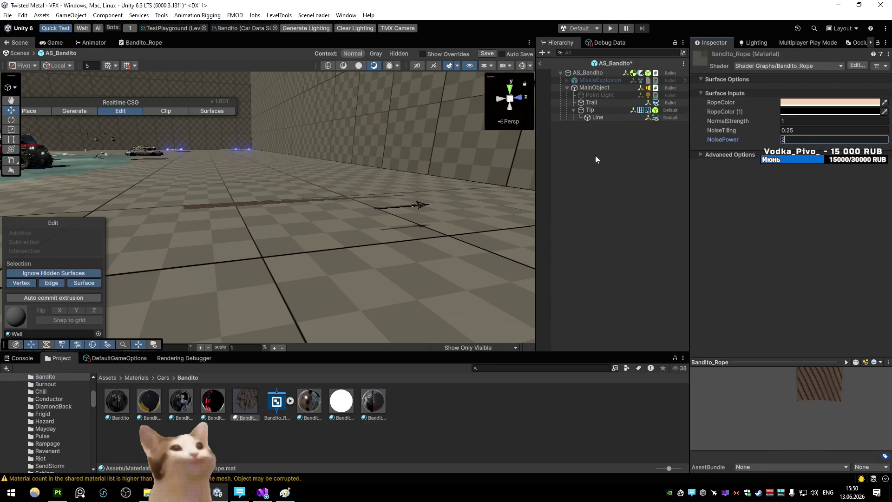
pyautogui.click(159, 46)
# - Move the noise sampling nodes left and insert a Remap node fed by noise R
pyautogui.doubleClick(159, 47)
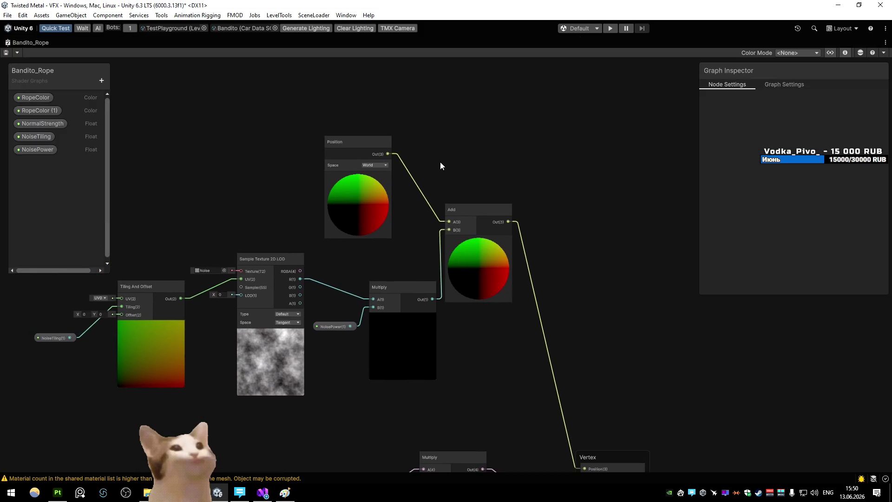
pyautogui.moveTo(391, 205)
pyautogui.mouseDown()
pyautogui.moveTo(443, 173)
pyautogui.moveTo(443, 111)
pyautogui.moveTo(427, 78)
pyautogui.mouseUp()
pyautogui.moveTo(200, 216); pyautogui.dragTo(321, 218)
pyautogui.scroll(-1, 321, 218)
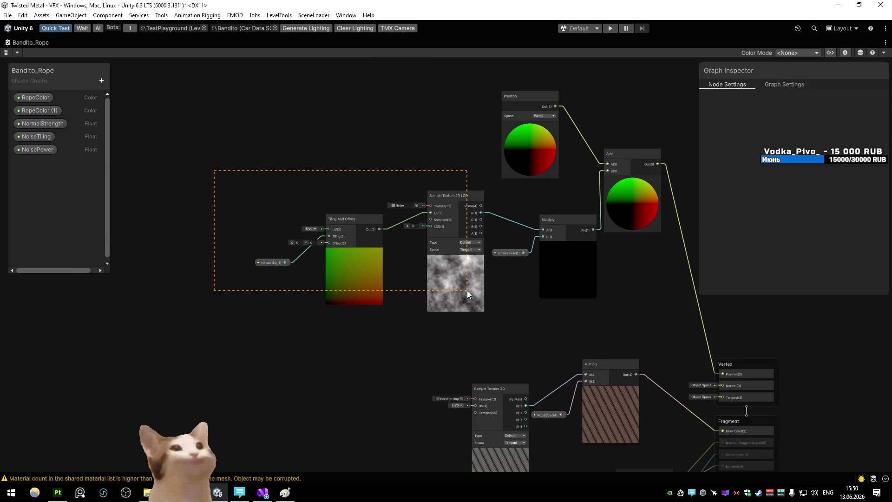
pyautogui.moveTo(483, 321); pyautogui.dragTo(482, 321)
pyautogui.moveTo(474, 302); pyautogui.dragTo(288, 303)
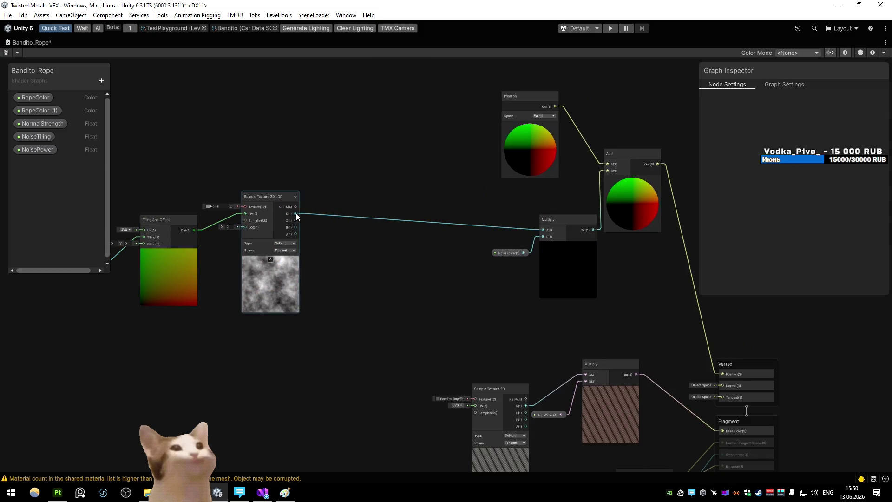
pyautogui.moveTo(397, 257); pyautogui.dragTo(397, 256)
pyautogui.press('Return')
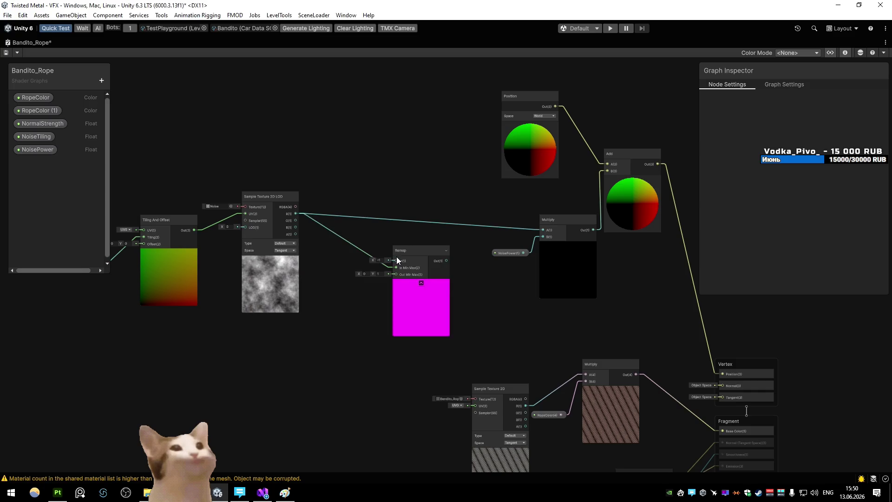
pyautogui.click(338, 240)
pyautogui.press('Delete')
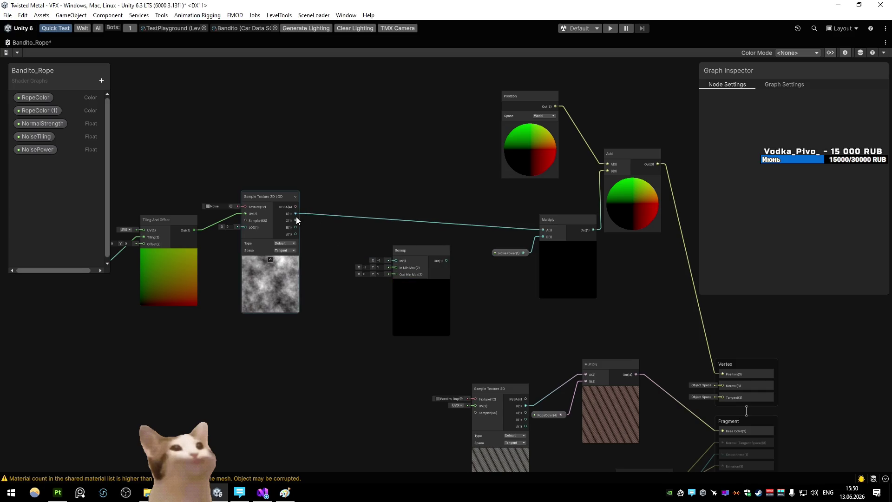
pyautogui.moveTo(297, 212)
pyautogui.mouseDown()
pyautogui.moveTo(396, 261)
pyautogui.moveTo(368, 249)
pyautogui.moveTo(483, 231)
pyautogui.moveTo(511, 215)
pyautogui.mouseUp()
pyautogui.scroll(3, 417, 257)
# - Set Remap In Min to 0 and Out Min to -1, then return to Scene view
pyautogui.click(250, 257)
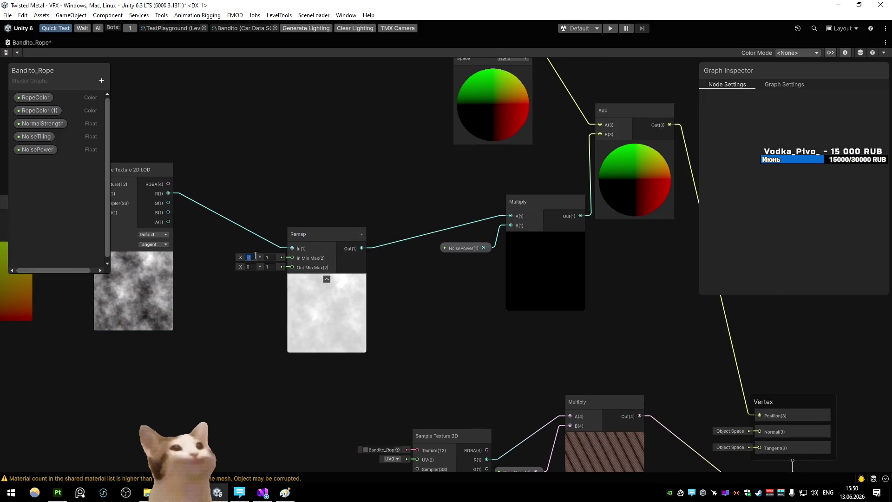
pyautogui.write('0')
pyautogui.press('Return')
pyautogui.write('-1')
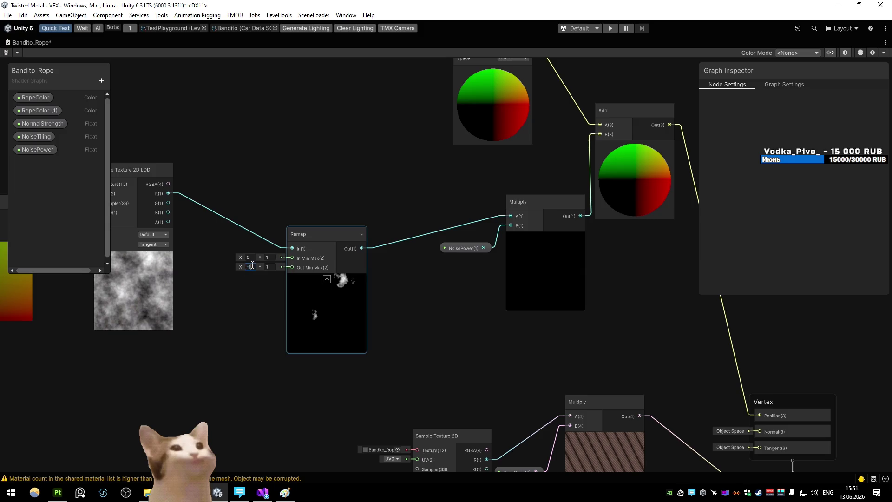
pyautogui.press('Return')
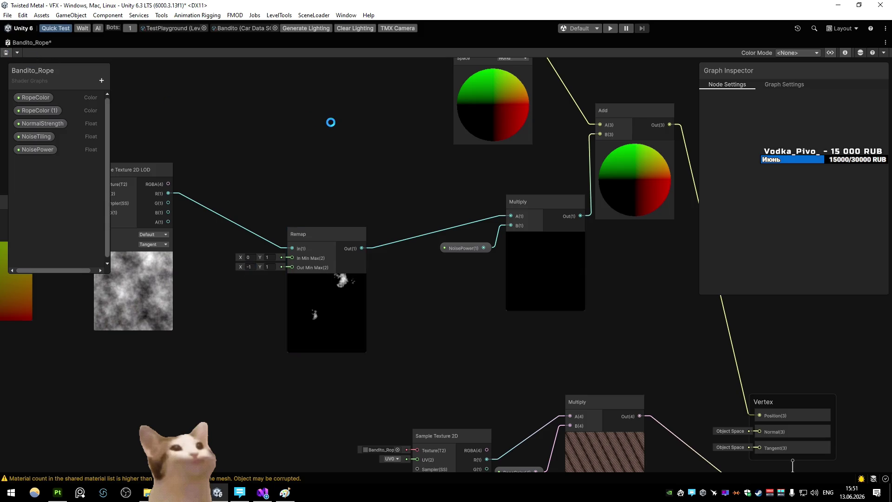
pyautogui.hotkey('shift', 'space')
pyautogui.click(14, 43)
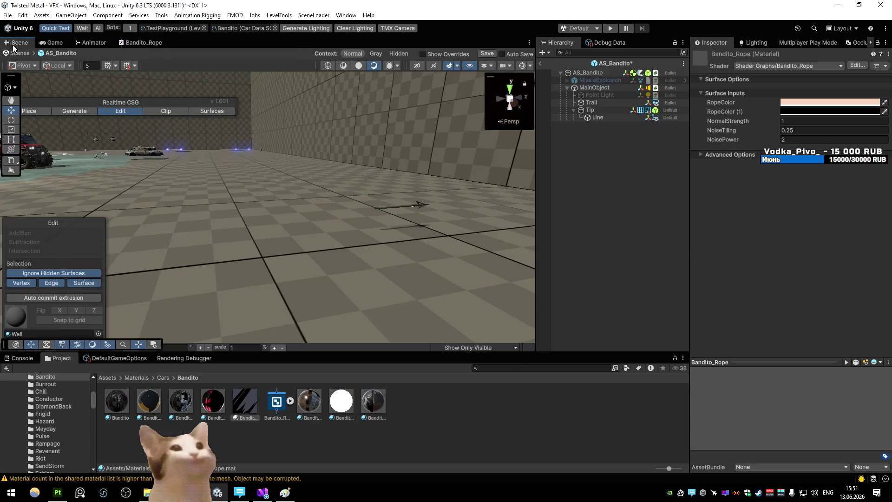
# - Set the Bandito_Rope material's NoisePower to 0.6
pyautogui.write('0')
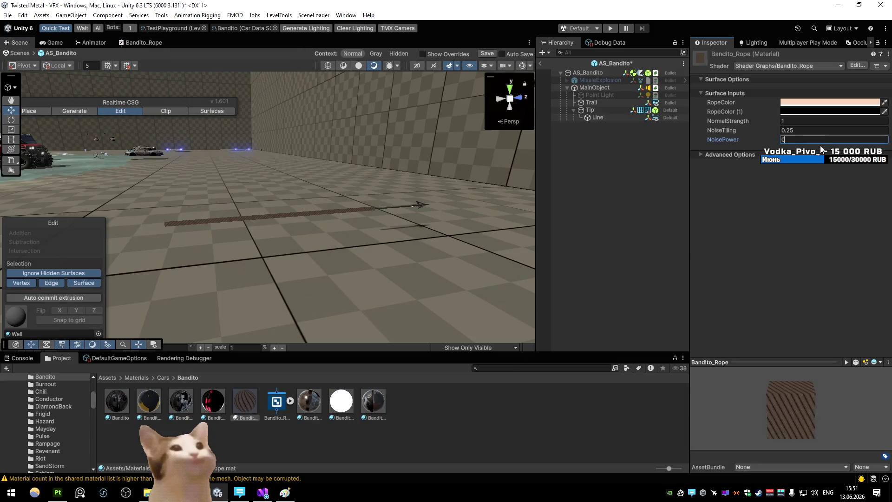
pyautogui.moveTo(768, 141); pyautogui.dragTo(772, 141)
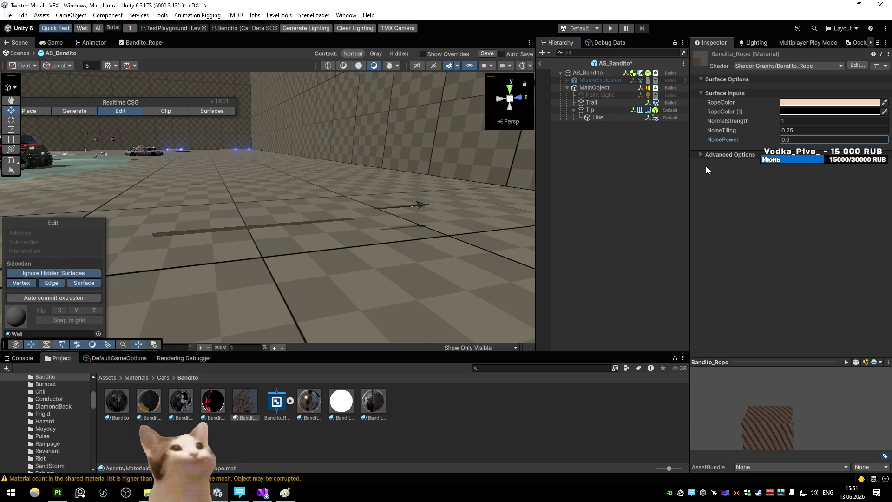
pyautogui.click(598, 117)
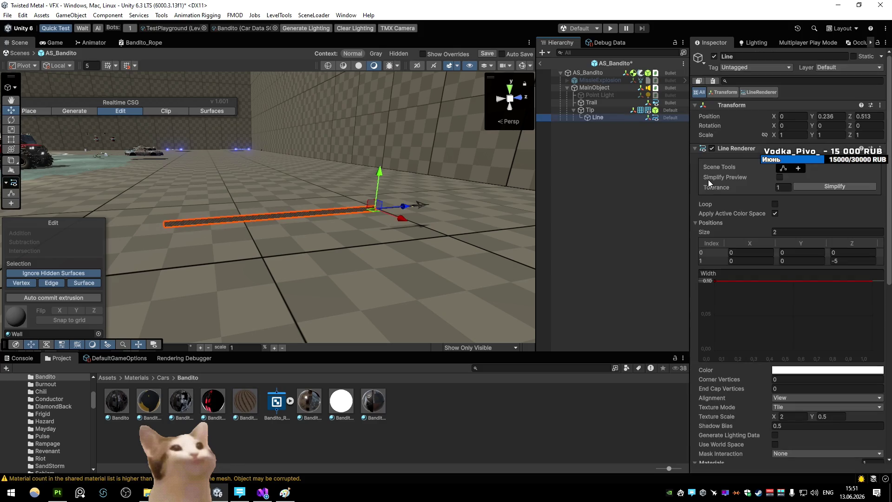
# - Exit AS_Bandito prefab editing and return to the full scene
pyautogui.click(540, 63)
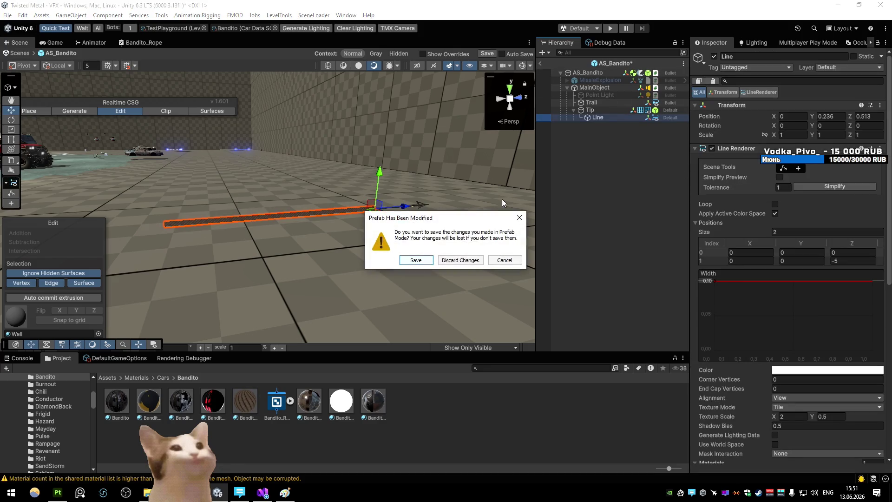
pyautogui.click(504, 260)
pyautogui.click(587, 94)
pyautogui.click(595, 88)
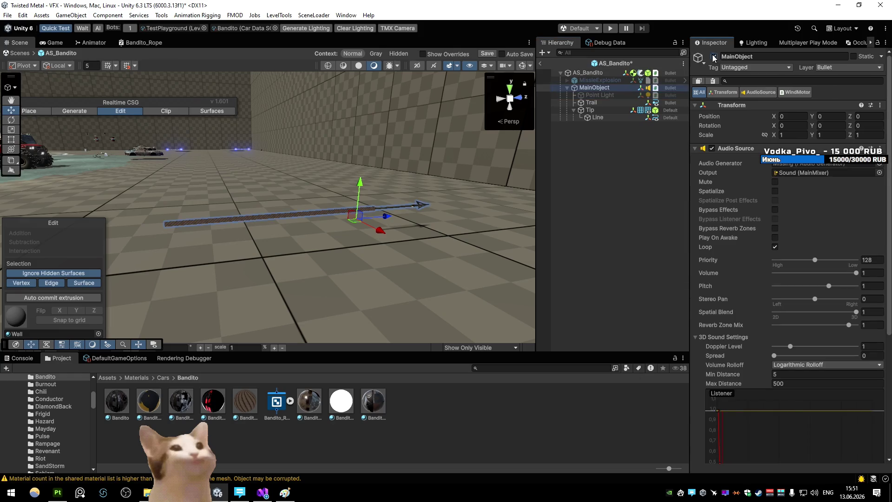
pyautogui.click(541, 64)
pyautogui.press('Return')
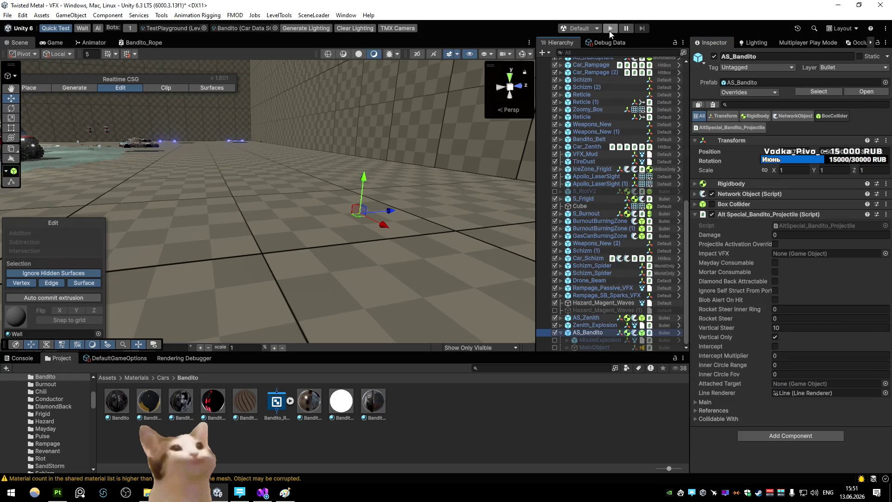
# - Play and pause the game, then raise Bandito_Rope's NoisePower to 1.77
pyautogui.click(608, 27)
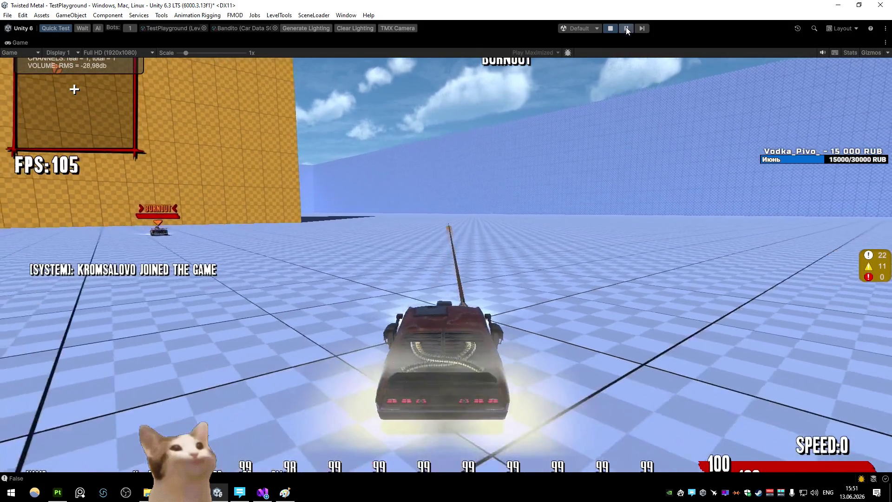
pyautogui.click(626, 28)
pyautogui.moveTo(319, 209)
pyautogui.mouseDown()
pyautogui.moveTo(281, 219)
pyautogui.moveTo(284, 204)
pyautogui.moveTo(349, 284)
pyautogui.moveTo(288, 335)
pyautogui.mouseUp()
pyautogui.click(245, 401)
pyautogui.moveTo(748, 141); pyautogui.dragTo(757, 143)
pyautogui.moveTo(516, 184)
pyautogui.mouseDown()
pyautogui.moveTo(410, 183)
pyautogui.moveTo(451, 169)
pyautogui.mouseUp()
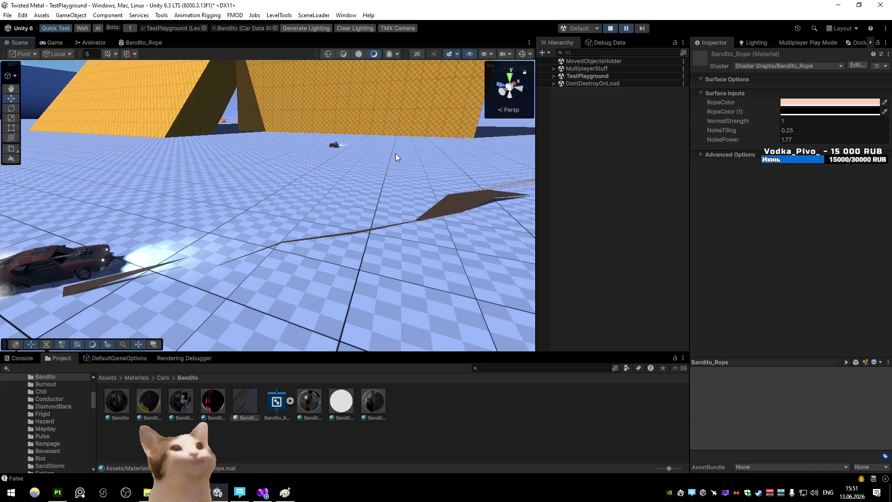
# - Look over the Bandito_Rope shader graph, then go back to the Scene view
pyautogui.doubleClick(163, 46)
pyautogui.scroll(6, 316, 183)
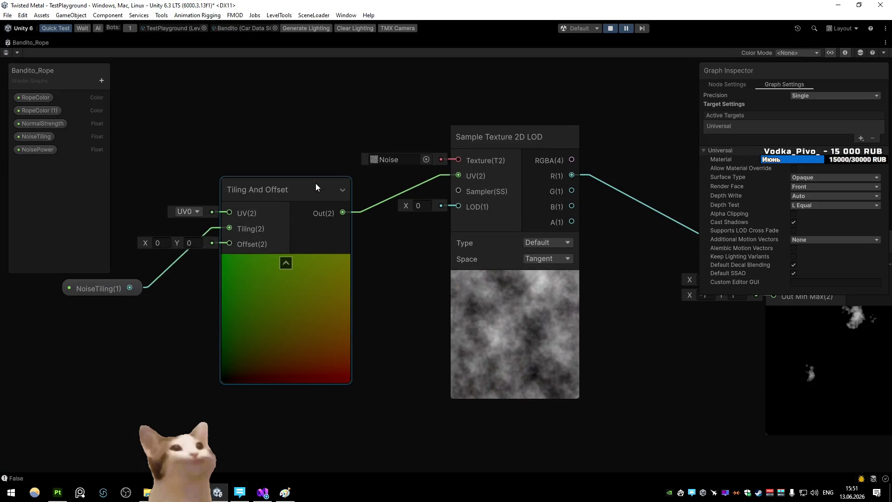
pyautogui.hotkey('shift', 'space')
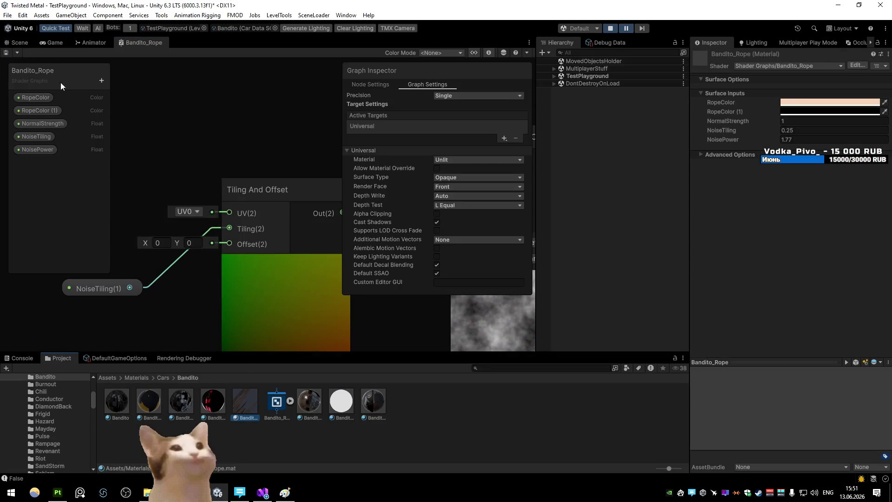
pyautogui.hotkey('ctrl', '1')
# - Try NoiseTiling 50 and NoisePower -0.78, ending at NoiseTiling 1 and NoisePower 0
pyautogui.write('1')
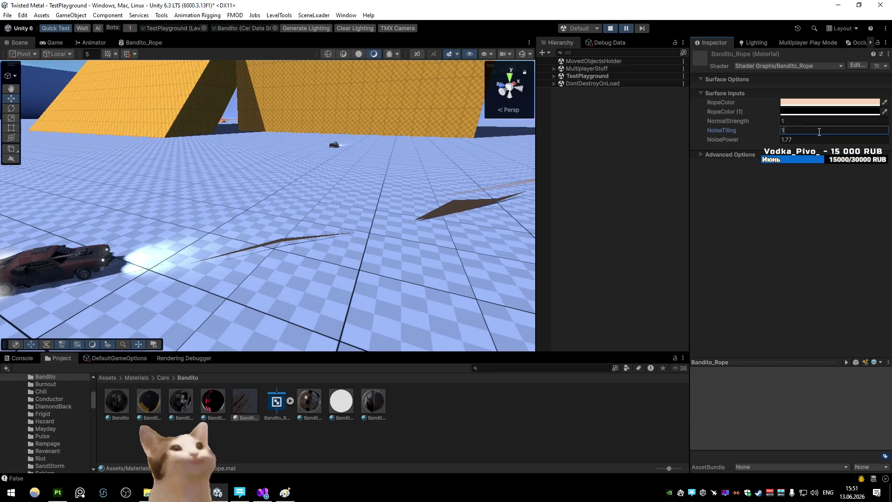
pyautogui.write('5')
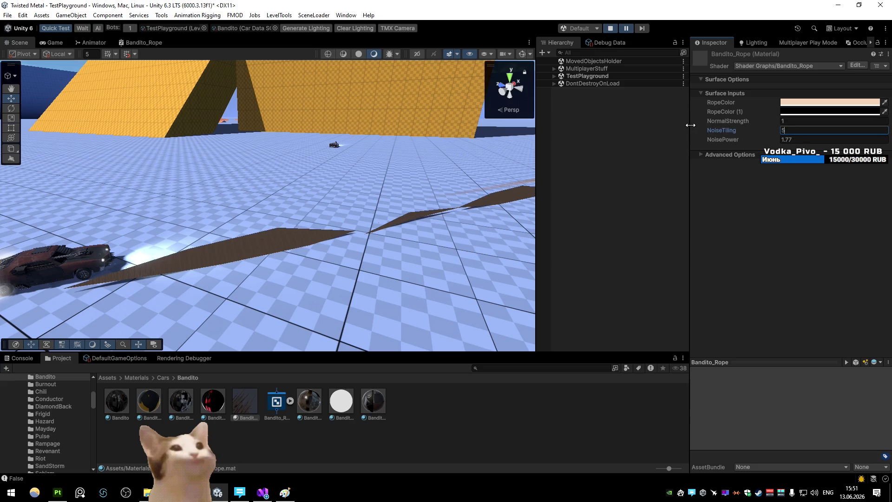
pyautogui.write('9')
pyautogui.press('BackSpace')
pyautogui.write('0')
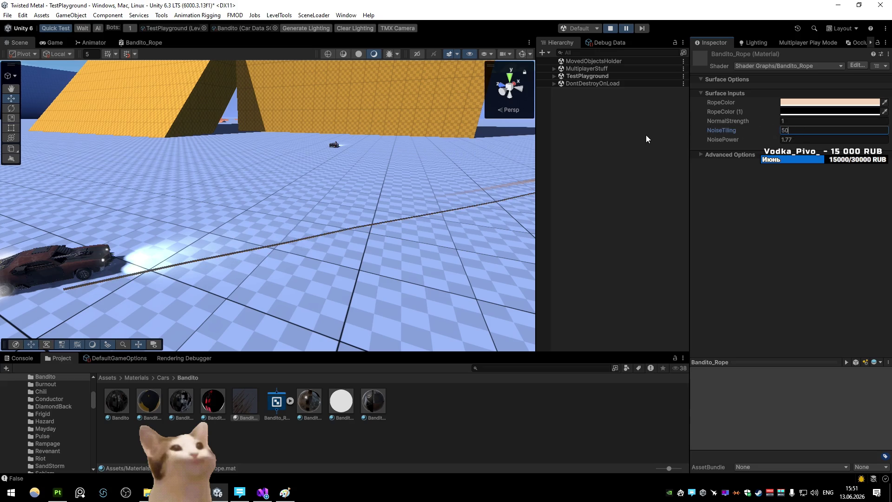
pyautogui.moveTo(768, 135); pyautogui.dragTo(746, 144)
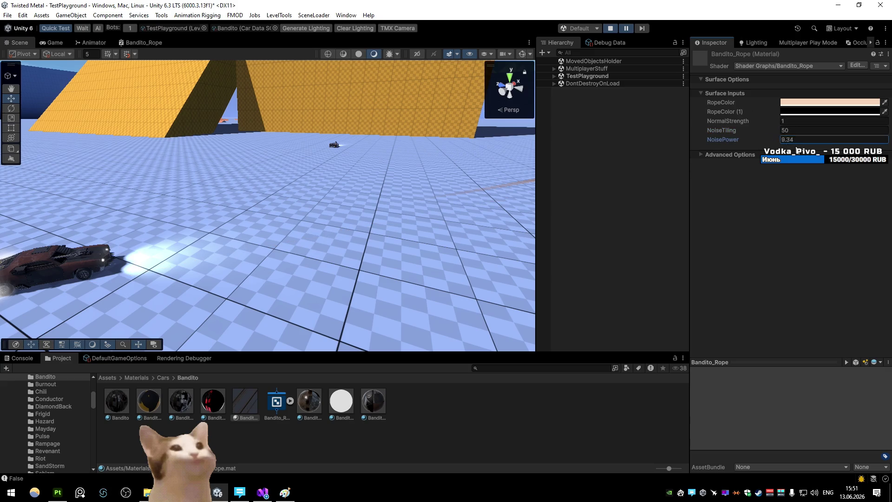
pyautogui.write('-0.78')
pyautogui.click(797, 129)
pyautogui.write('1')
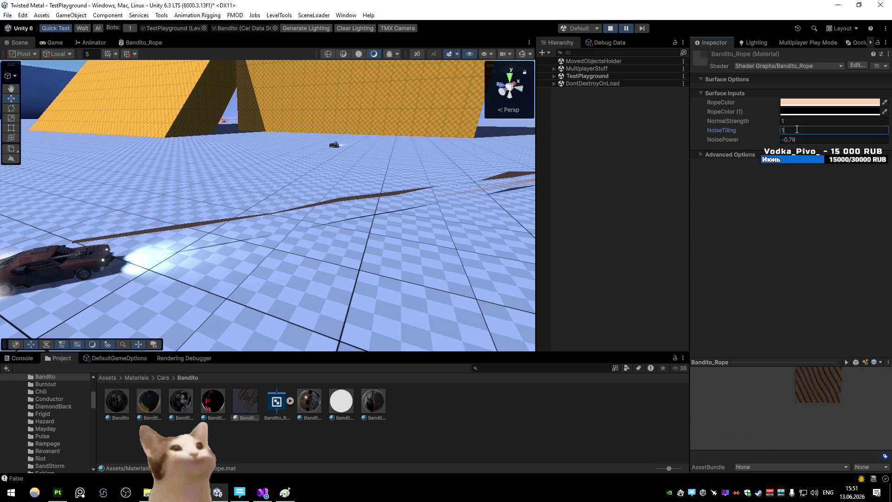
pyautogui.click(801, 141)
pyautogui.write('0')
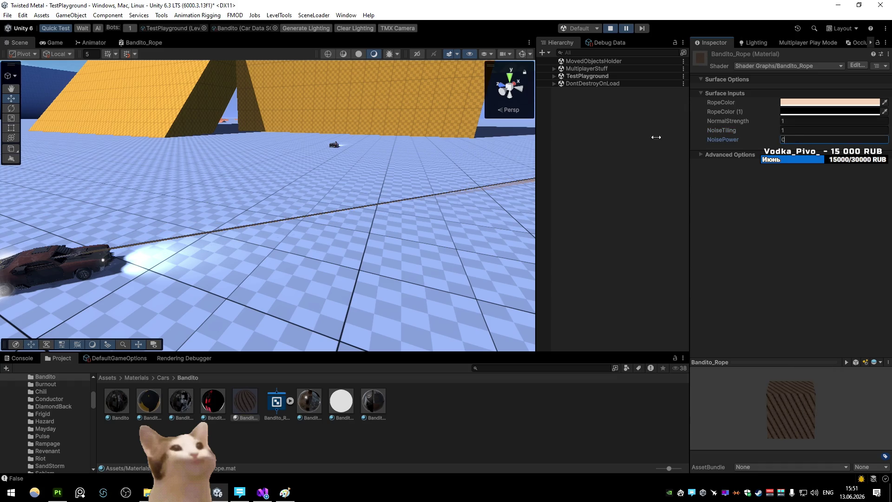
pyautogui.doubleClick(152, 45)
# - Duplicate the NoiseTiling noise-sampling nodes, wire the copy's R output into Base Color, and save
pyautogui.scroll(-3, 289, 155)
pyautogui.scroll(2, 388, 168)
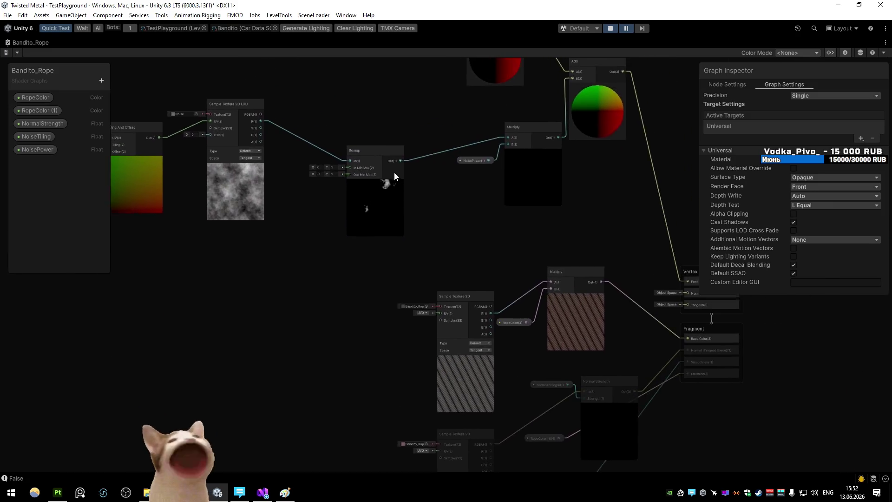
pyautogui.scroll(-3, 404, 177)
pyautogui.scroll(2, 341, 163)
pyautogui.moveTo(265, 146)
pyautogui.mouseDown()
pyautogui.moveTo(595, 264)
pyautogui.moveTo(622, 323)
pyautogui.mouseUp()
pyautogui.press('Escape')
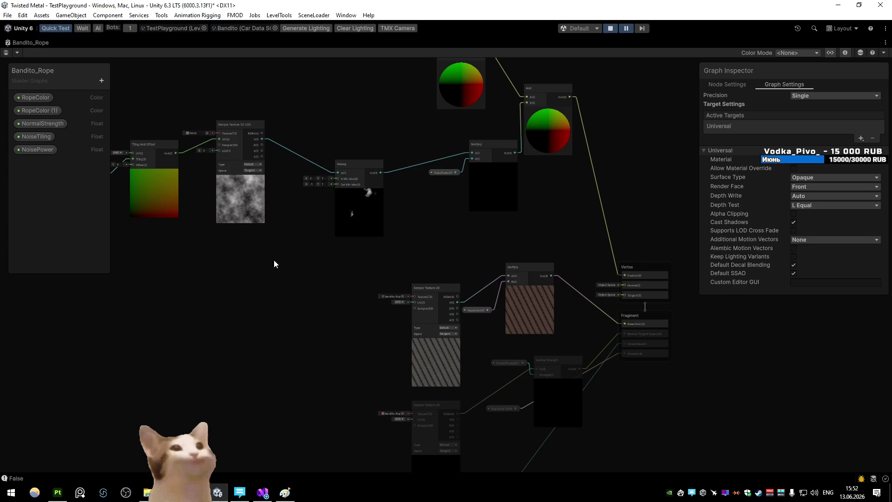
pyautogui.click(348, 204)
pyautogui.keyDown('shift'); pyautogui.click(240, 146); pyautogui.keyUp('shift')
pyautogui.hotkey('ctrl', 'd')
pyautogui.moveTo(359, 235)
pyautogui.mouseDown()
pyautogui.moveTo(274, 326)
pyautogui.moveTo(260, 315)
pyautogui.mouseUp()
pyautogui.click(400, 303)
pyautogui.moveTo(400, 303)
pyautogui.mouseDown()
pyautogui.moveTo(329, 293)
pyautogui.moveTo(639, 314)
pyautogui.moveTo(658, 300)
pyautogui.mouseUp()
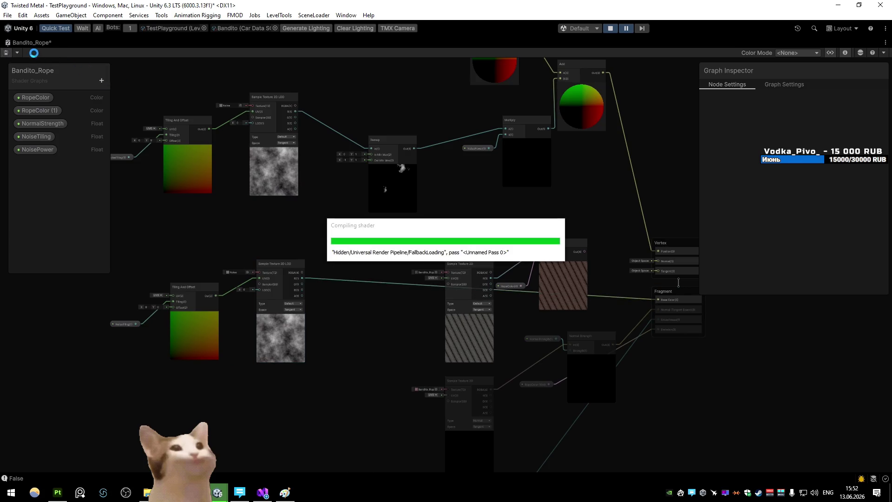
pyautogui.click(19, 42)
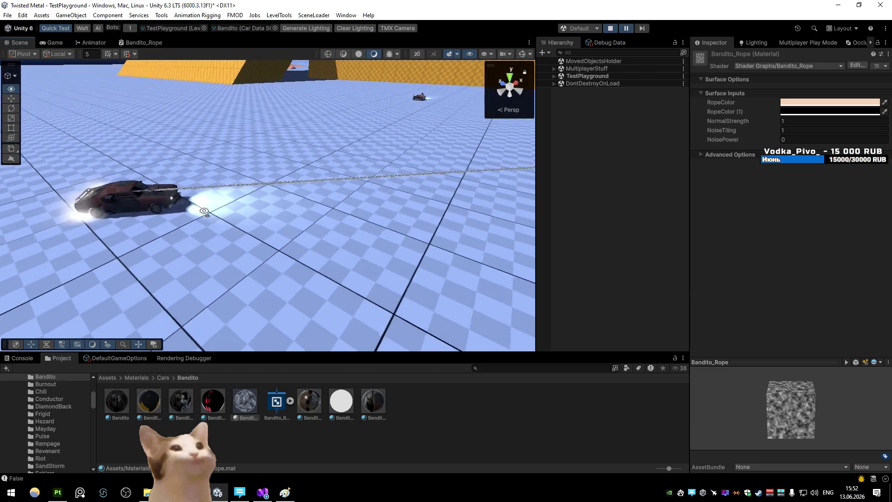
# - Set the rope material's NoiseTiling to 0.01 and NoisePower to 0.64 during play
pyautogui.click(804, 130)
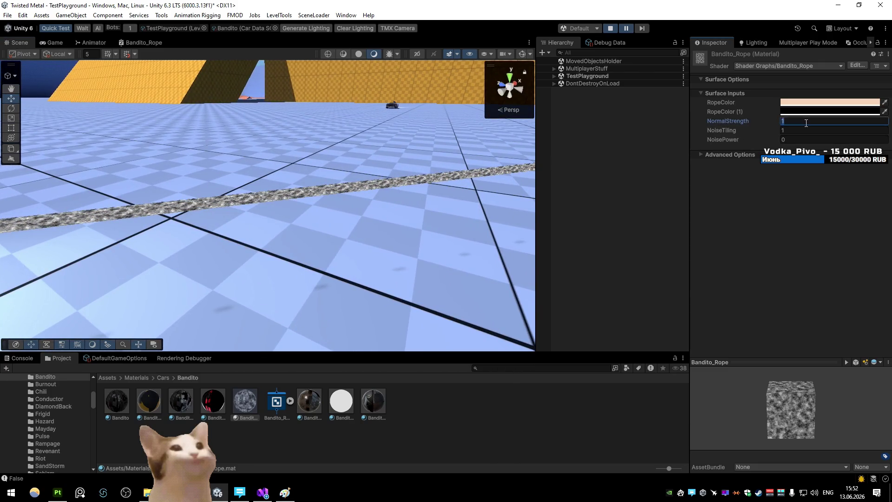
pyautogui.write('0.1')
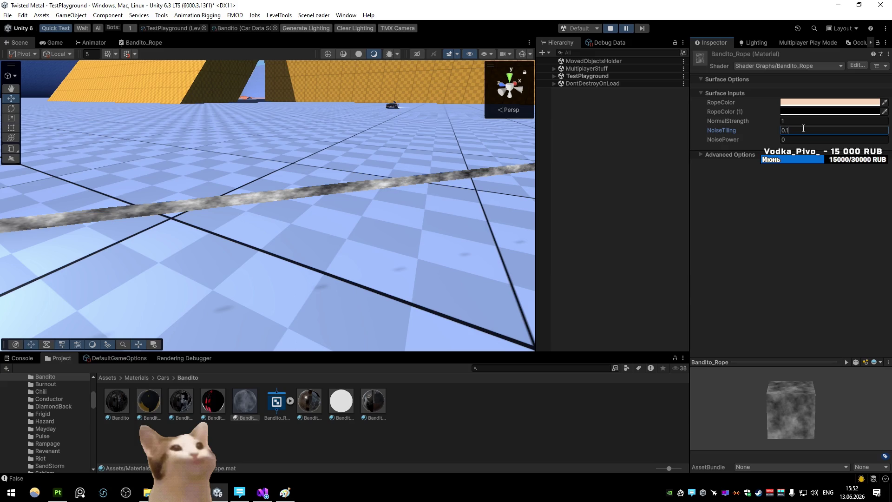
pyautogui.press('BackSpace')
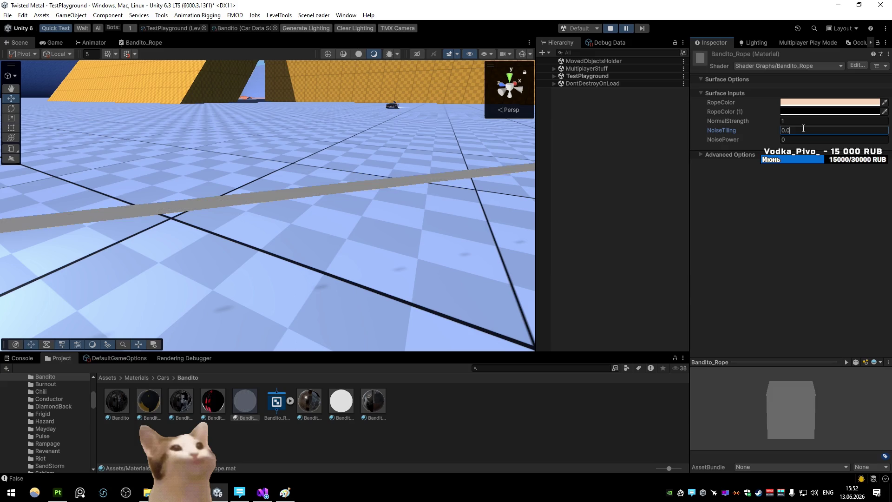
pyautogui.write('01')
pyautogui.moveTo(470, 139); pyautogui.dragTo(477, 145)
pyautogui.moveTo(755, 139); pyautogui.dragTo(755, 135)
pyautogui.moveTo(325, 163)
pyautogui.mouseDown()
pyautogui.moveTo(347, 167)
pyautogui.moveTo(383, 151)
pyautogui.mouseUp()
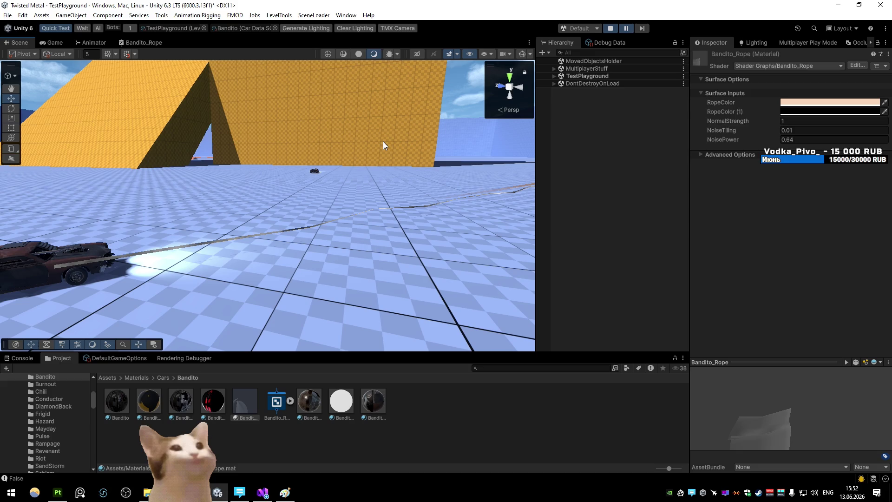
# - Add a UV node to the Bandito_Rope shader graph and save it
pyautogui.click(553, 76)
pyautogui.doubleClick(149, 41)
pyautogui.scroll(2, 414, 176)
pyautogui.scroll(-5, 348, 232)
pyautogui.scroll(5, 178, 244)
pyautogui.scroll(-2, 183, 241)
pyautogui.scroll(-3, 210, 243)
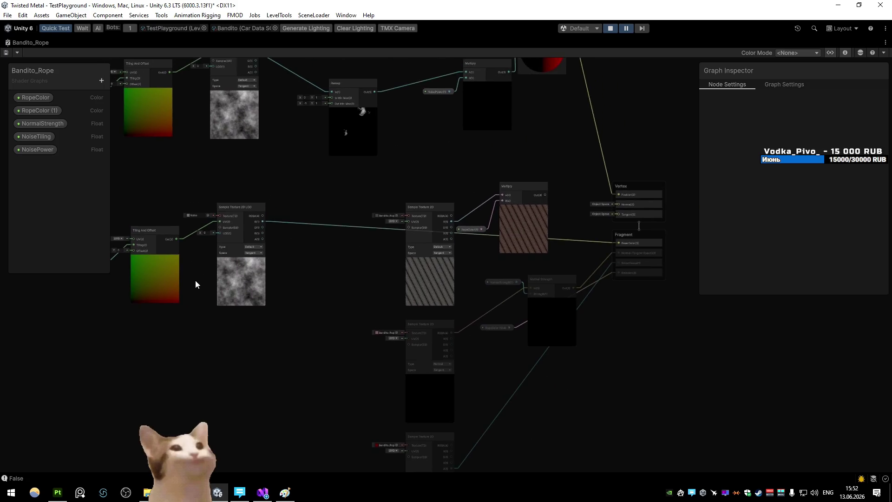
pyautogui.press('space')
pyautogui.write('uv')
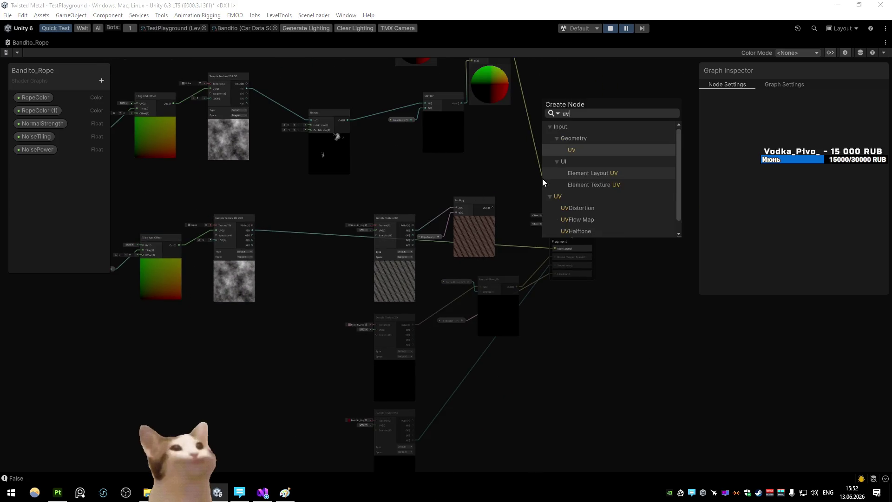
pyautogui.press('Return')
pyautogui.moveTo(542, 179); pyautogui.dragTo(408, 209)
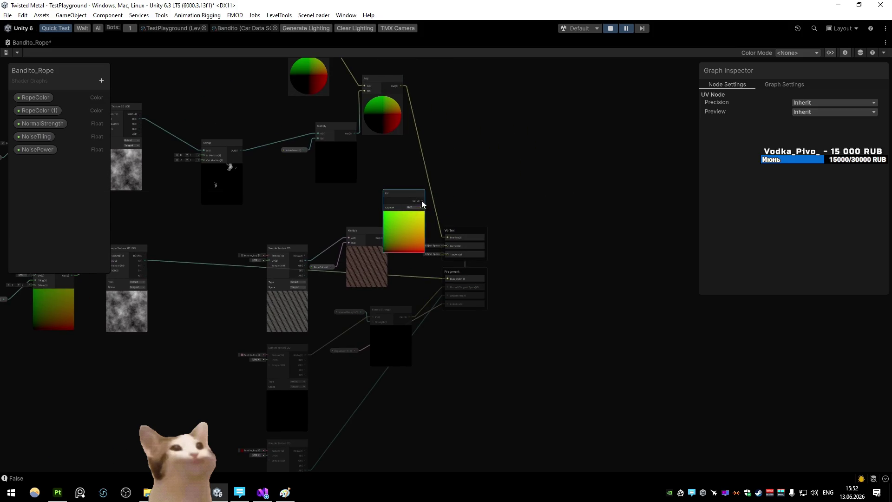
pyautogui.click(6, 52)
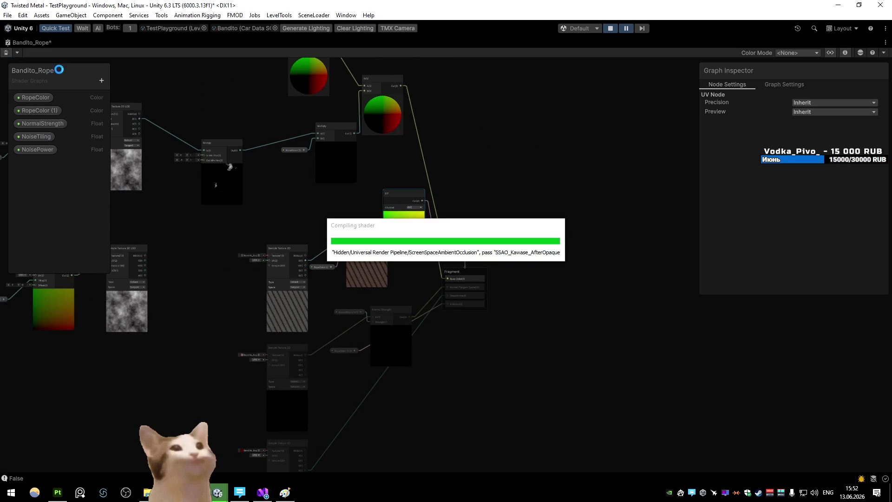
# - Set the harpoon rope Line renderer's Texture Mode to Distribute Per Segment
pyautogui.doubleClick(19, 40)
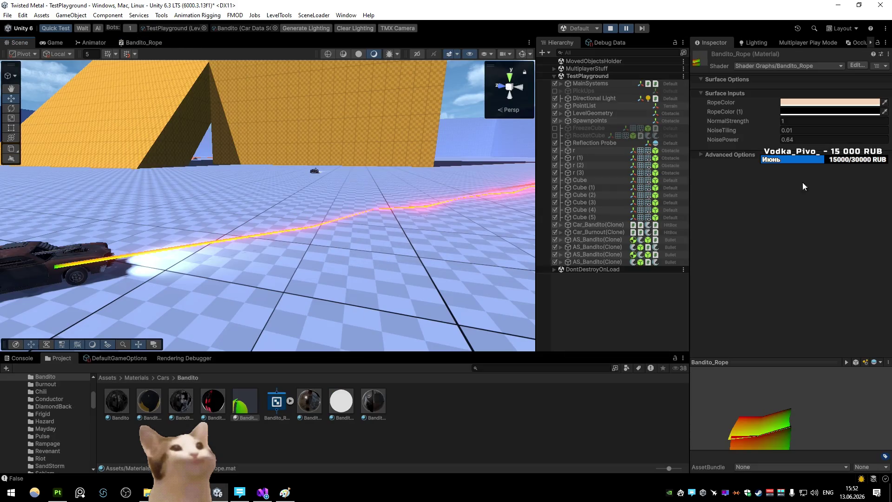
pyautogui.moveTo(457, 194)
pyautogui.mouseDown()
pyautogui.moveTo(259, 153)
pyautogui.moveTo(186, 207)
pyautogui.moveTo(233, 211)
pyautogui.moveTo(199, 206)
pyautogui.mouseUp()
pyautogui.scroll(-10, 186, 207)
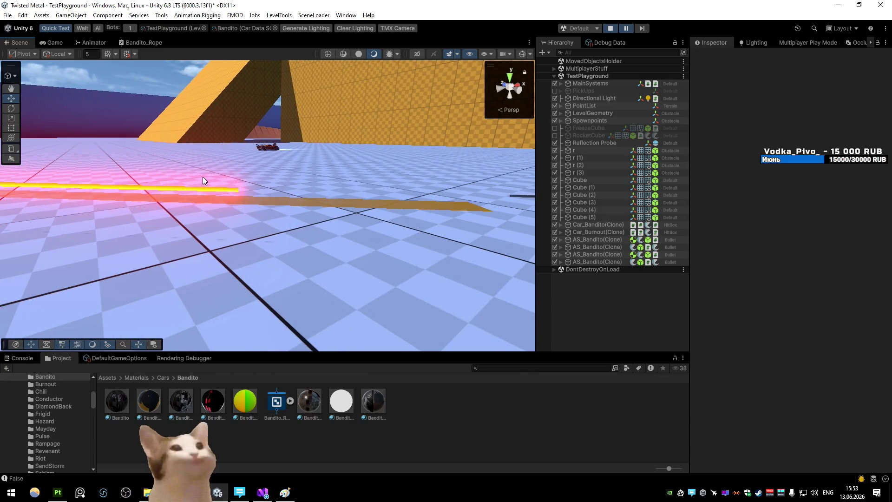
pyautogui.moveTo(217, 178)
pyautogui.mouseDown()
pyautogui.moveTo(251, 157)
pyautogui.moveTo(221, 178)
pyautogui.mouseUp()
pyautogui.click(242, 406)
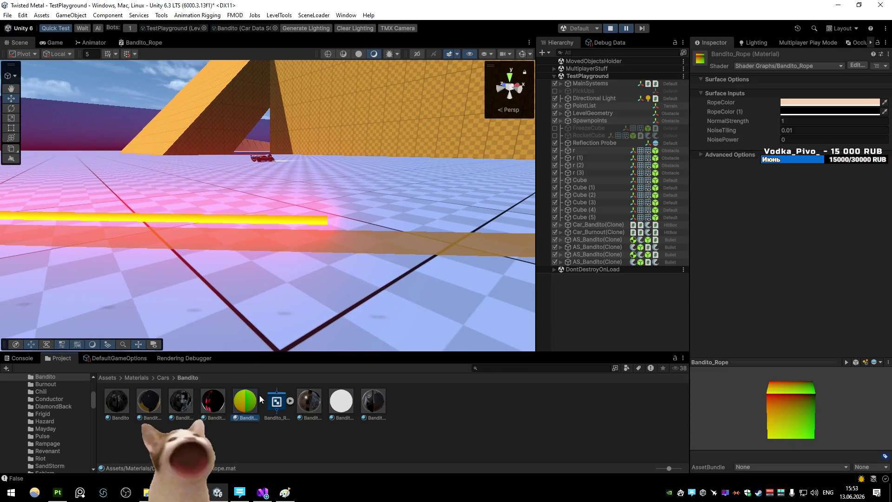
pyautogui.click(286, 224)
pyautogui.click(307, 231)
pyautogui.scroll(-5, 844, 282)
pyautogui.click(807, 300)
pyautogui.click(800, 327)
pyautogui.moveTo(359, 239)
pyautogui.mouseDown()
pyautogui.moveTo(269, 202)
pyautogui.moveTo(330, 237)
pyautogui.moveTo(356, 237)
pyautogui.mouseUp()
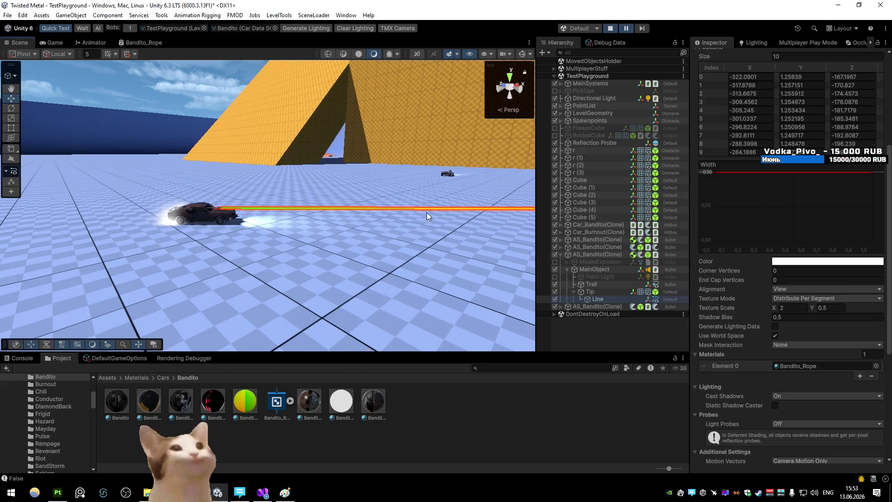
# - Open the AS_Bandito prefab from Prefabs/Weapons/AltSpecials for editing
pyautogui.click(506, 420)
pyautogui.click(107, 378)
pyautogui.click(301, 409)
pyautogui.doubleClick(301, 409)
pyautogui.doubleClick(123, 406)
pyautogui.doubleClick(116, 402)
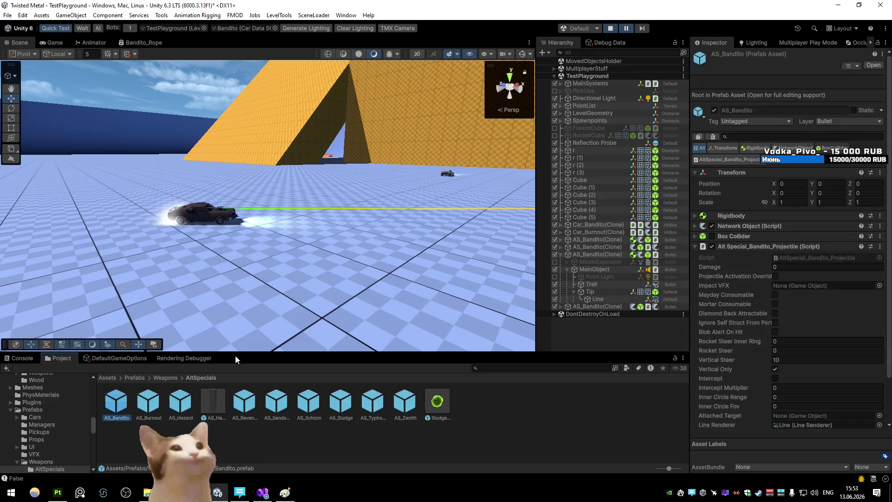
# - Set the rope Line's Texture Mode to Distribute Per Segment, save the prefab, and maximize the Bandito_Rope graph
pyautogui.click(598, 117)
pyautogui.scroll(-5, 790, 289)
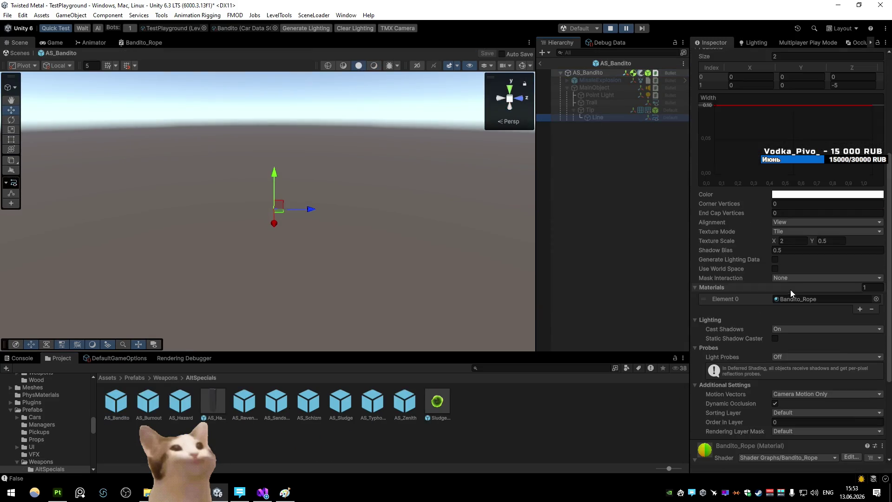
pyautogui.click(802, 231)
pyautogui.click(739, 232)
pyautogui.click(827, 231)
pyautogui.click(795, 259)
pyautogui.click(541, 63)
pyautogui.click(405, 260)
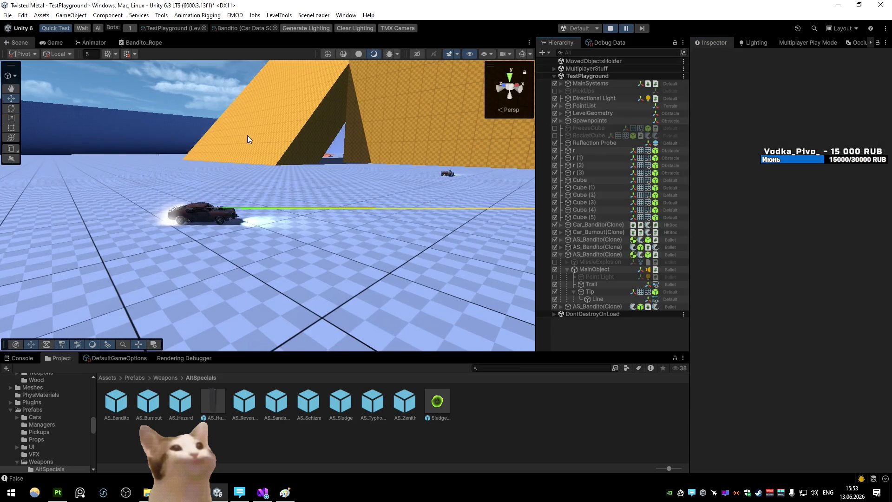
pyautogui.doubleClick(144, 43)
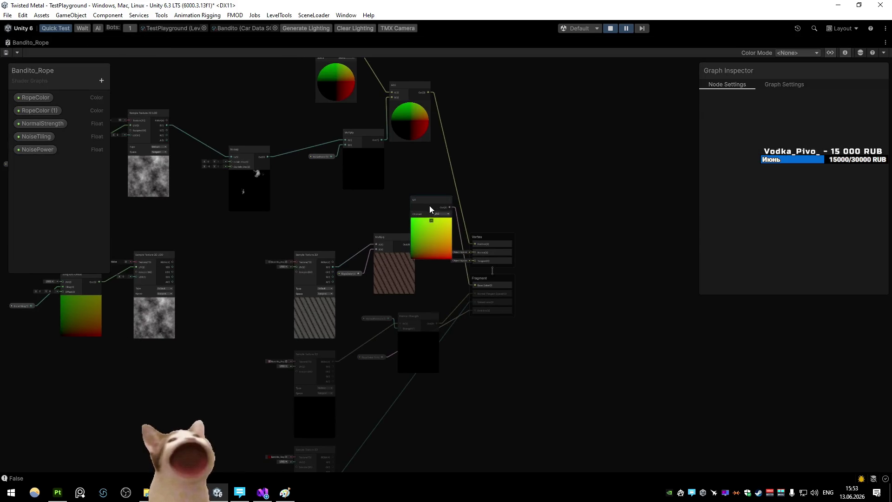
# - Connect the noise Sample Texture 2D LOD's G output to Fragment Base Color
pyautogui.moveTo(220, 330); pyautogui.dragTo(133, 370)
pyautogui.click(224, 348)
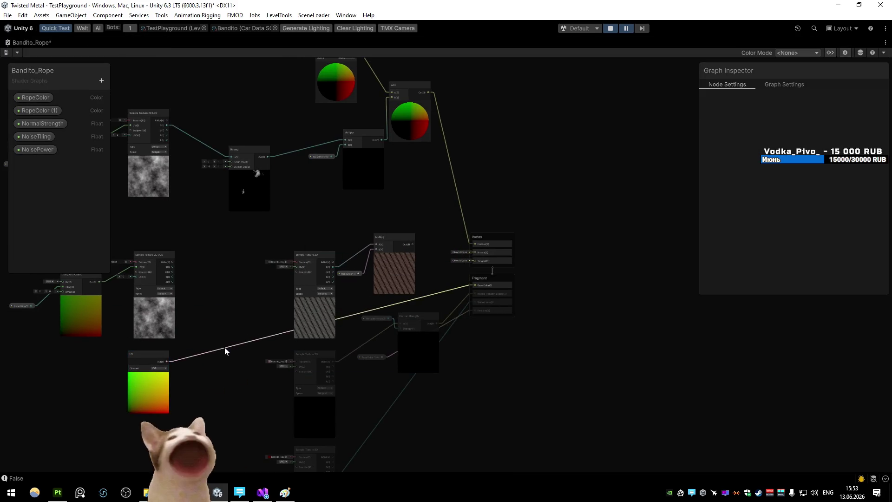
pyautogui.moveTo(246, 269); pyautogui.dragTo(547, 288)
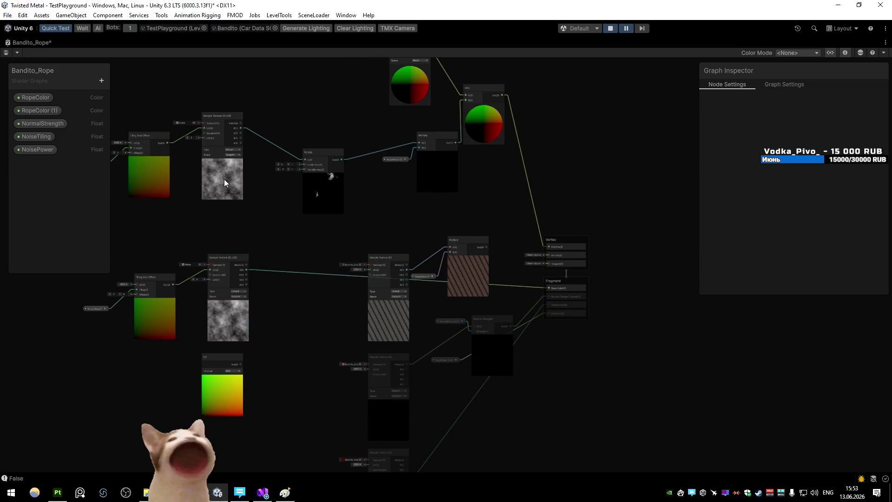
# - Select the rope Line in the scene and set the Bandito_Rope material's NoiseTiling to 1
pyautogui.doubleClick(13, 44)
pyautogui.moveTo(279, 161); pyautogui.dragTo(321, 168)
pyautogui.rightClick(274, 213)
pyautogui.click(255, 213)
pyautogui.click(279, 222)
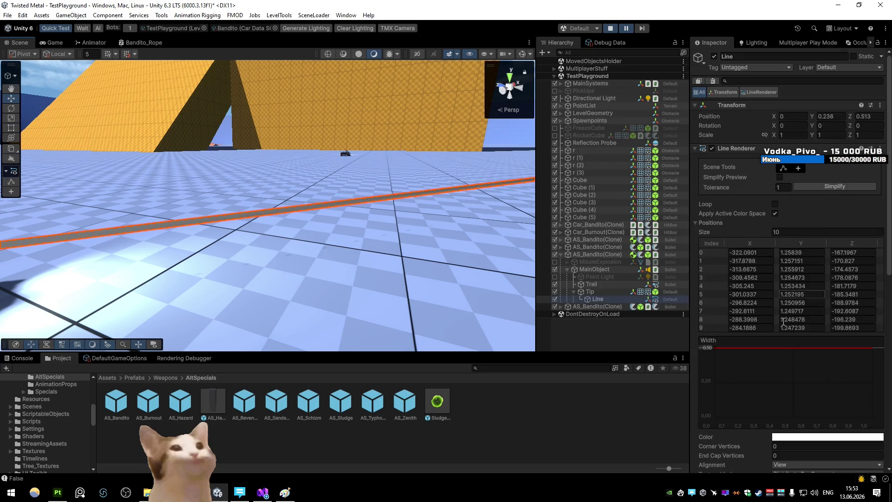
pyautogui.scroll(-5, 786, 314)
pyautogui.doubleClick(827, 343)
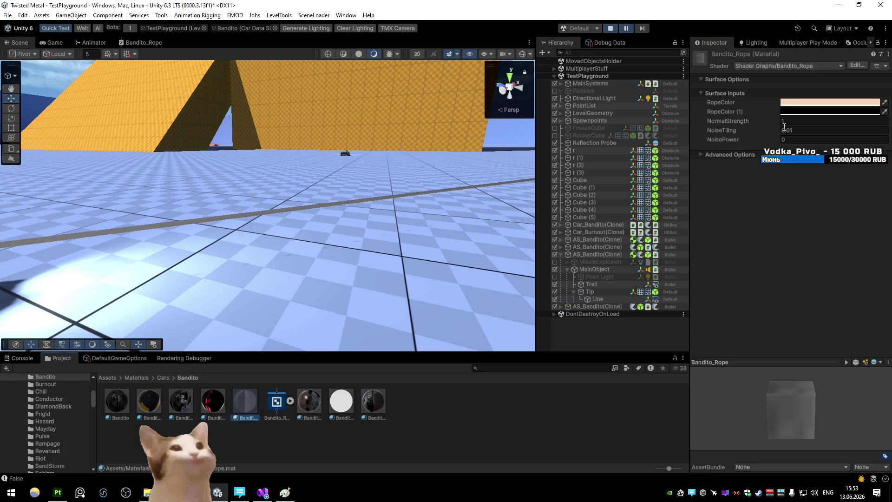
pyautogui.write('1')
pyautogui.press('Return')
# - Try other NoiseTiling values, settling on 0.1, then return to the shader graph
pyautogui.moveTo(325, 176); pyautogui.dragTo(465, 163)
pyautogui.click(799, 130)
pyautogui.write('5')
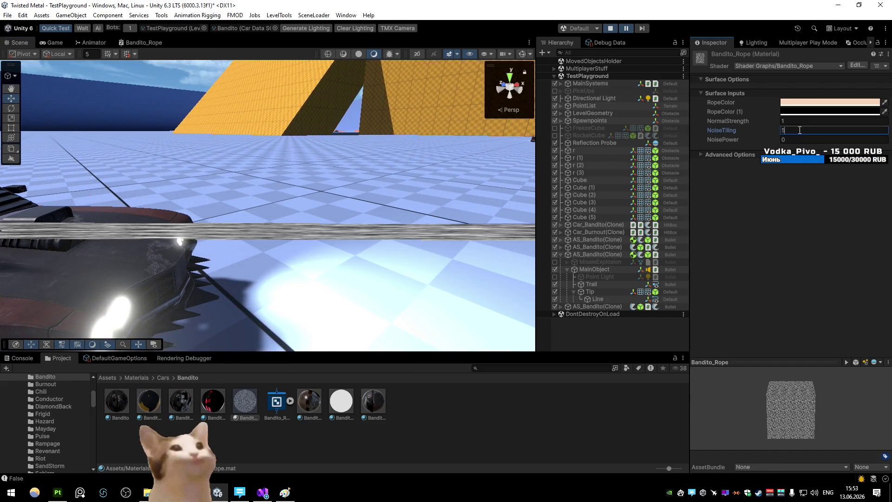
pyautogui.press('BackSpace')
pyautogui.write('1')
pyautogui.write('0.1')
pyautogui.click(132, 42)
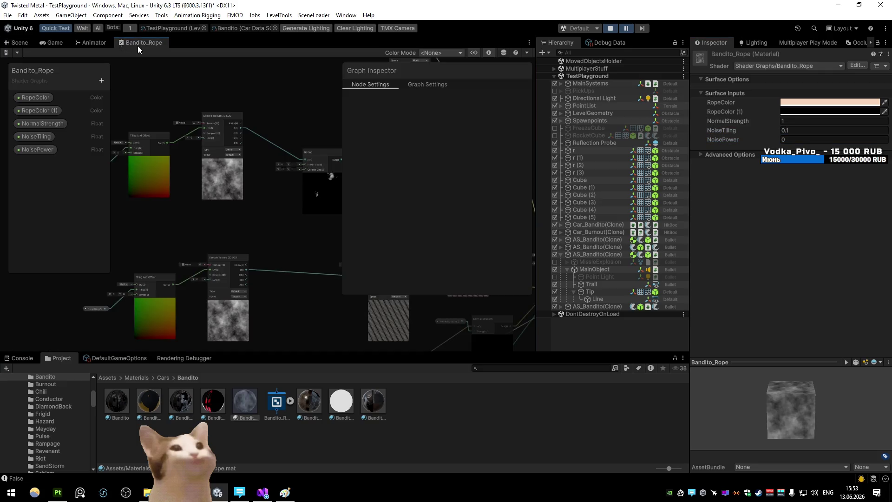
# - Add a Vector 2 node and feed NoiseTiling into its X input
pyautogui.doubleClick(133, 42)
pyautogui.scroll(6, 379, 186)
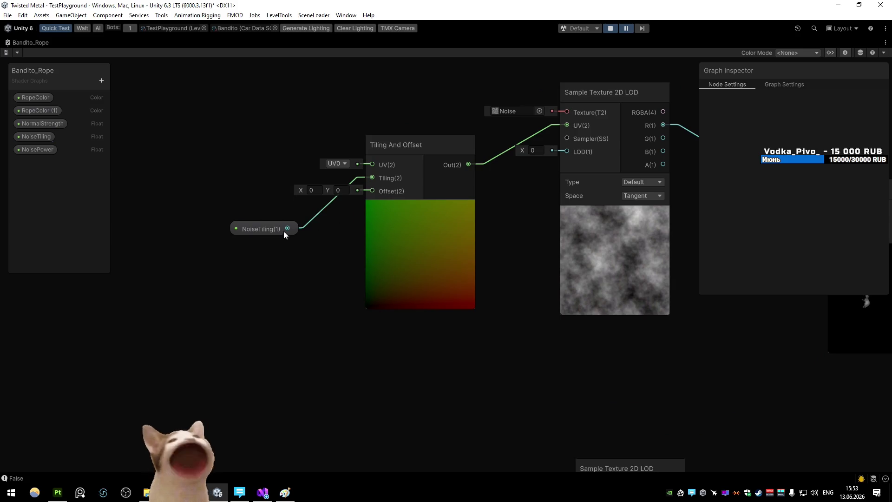
pyautogui.moveTo(300, 231); pyautogui.dragTo(183, 206)
pyautogui.press('space')
pyautogui.write('vector')
pyautogui.press('Return')
pyautogui.moveTo(241, 245)
pyautogui.mouseDown()
pyautogui.moveTo(330, 310)
pyautogui.moveTo(493, 200)
pyautogui.mouseUp()
# - Duplicate the NoiseTiling and Vector 2 pair and wire it into the lower Tiling And Offset
pyautogui.scroll(-5, 374, 200)
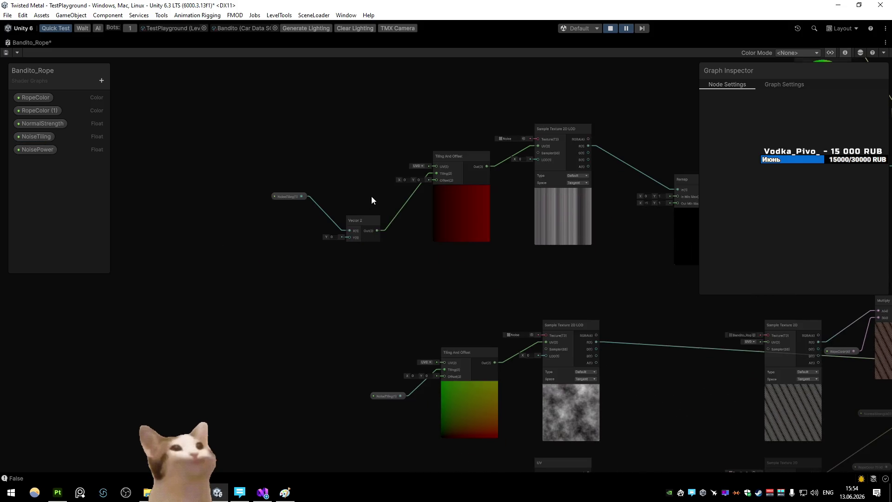
pyautogui.moveTo(363, 220); pyautogui.dragTo(355, 183)
pyautogui.hotkey('ctrl', 'd')
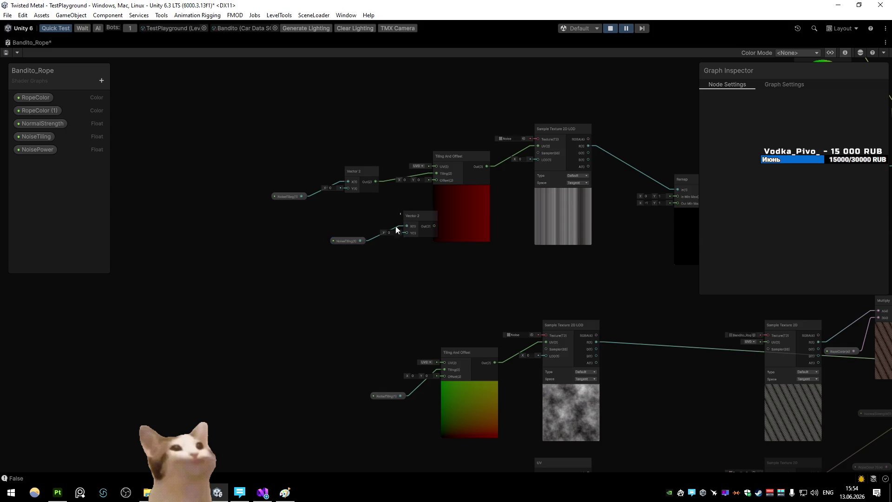
pyautogui.keyDown('shift'); pyautogui.click(417, 218); pyautogui.keyUp('shift')
pyautogui.moveTo(417, 218); pyautogui.dragTo(328, 320)
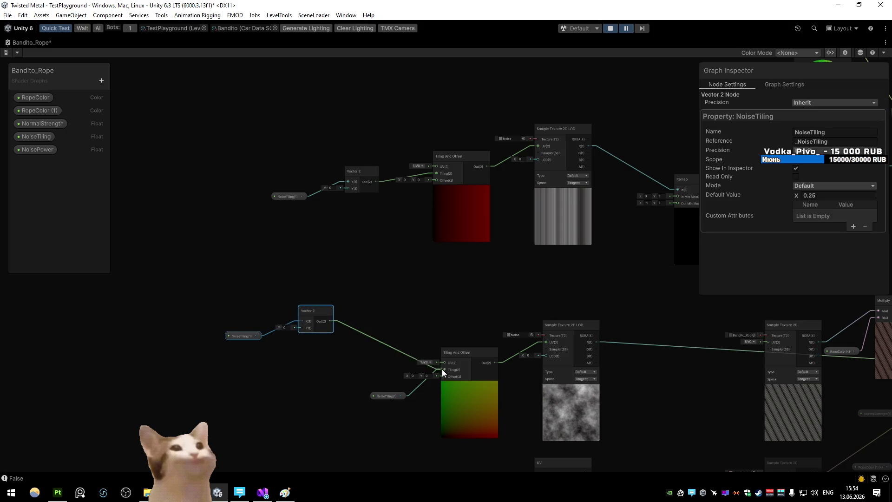
pyautogui.moveTo(442, 369); pyautogui.dragTo(443, 369)
pyautogui.moveTo(314, 310); pyautogui.dragTo(366, 345)
pyautogui.click(366, 299)
# - Set both Vector 2 nodes' Y to 1 and save the shader graph
pyautogui.click(335, 360)
pyautogui.write('1')
pyautogui.click(331, 188)
pyautogui.write('1')
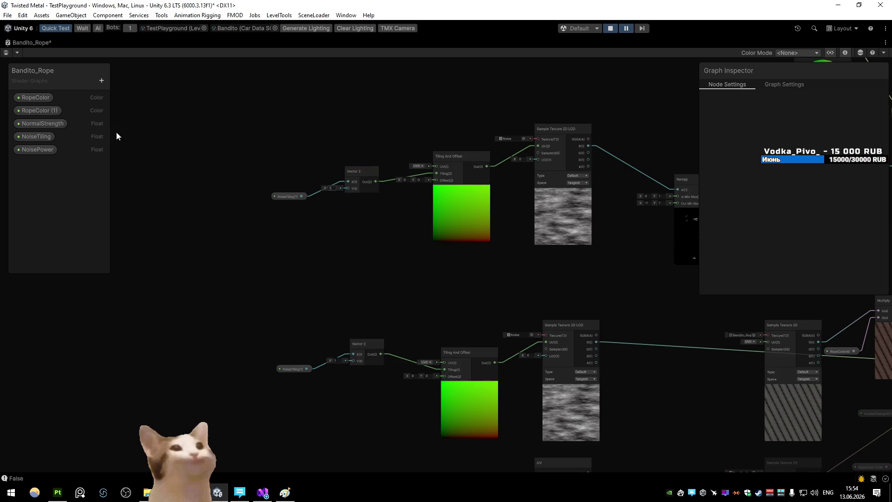
pyautogui.click(9, 53)
# - Set NoiseTiling to 1, then scrub it down to -22.91
pyautogui.doubleClick(19, 44)
pyautogui.click(20, 43)
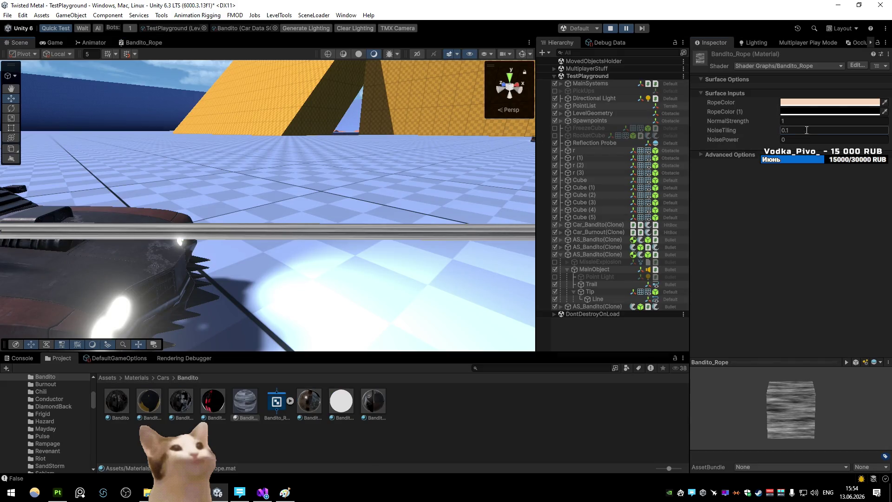
pyautogui.write('1')
pyautogui.press('Return')
pyautogui.moveTo(753, 132); pyautogui.dragTo(662, 131)
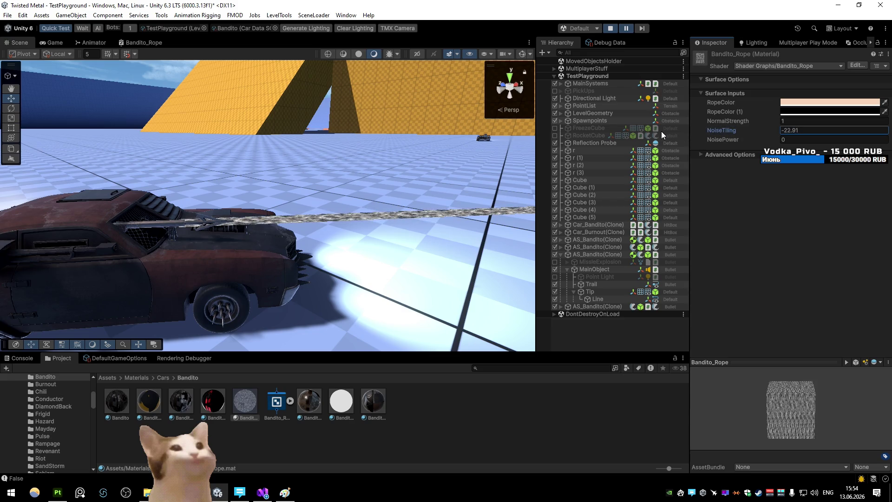
pyautogui.moveTo(335, 209); pyautogui.dragTo(351, 204)
# - Try NoisePower 1.15, then retype it to a small value of 0.2
pyautogui.scroll(-5, 352, 205)
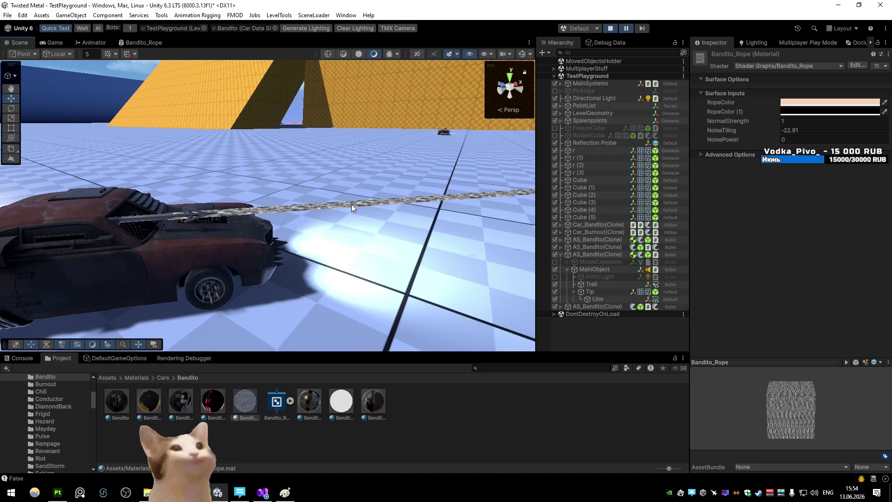
pyautogui.moveTo(761, 137); pyautogui.dragTo(761, 140)
pyautogui.moveTo(446, 153); pyautogui.dragTo(439, 150)
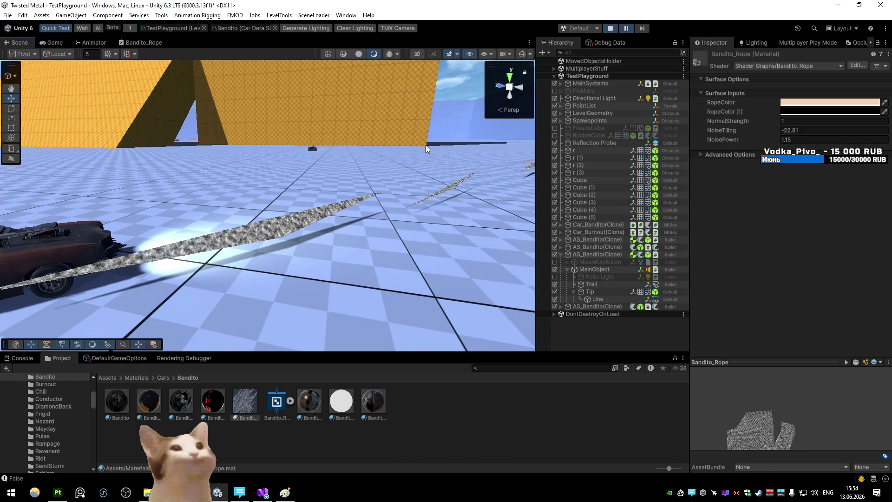
pyautogui.write('0.2')
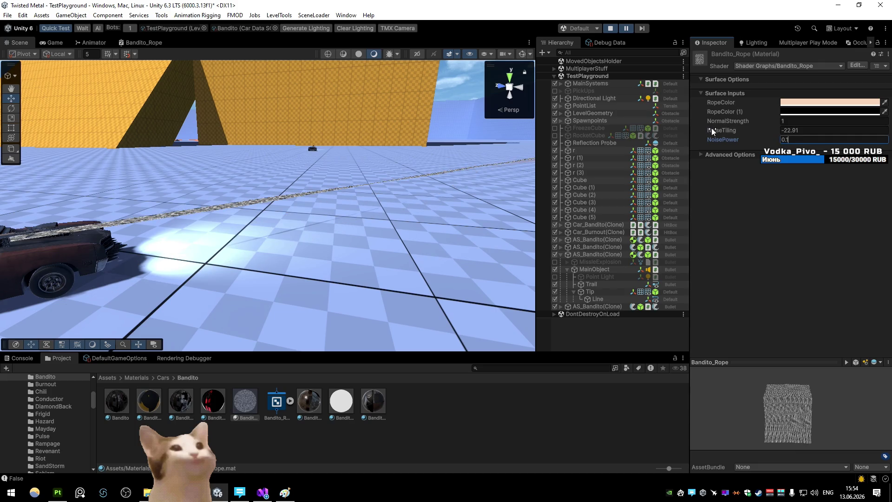